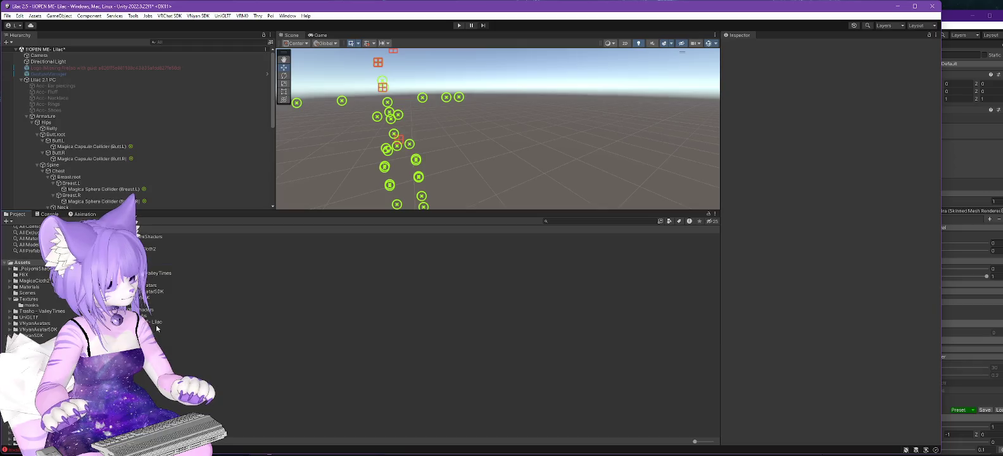
# - Open the Lilac - VNyan scene from Assets > Scenes, saving the modified current scene
pyautogui.click(27, 292)
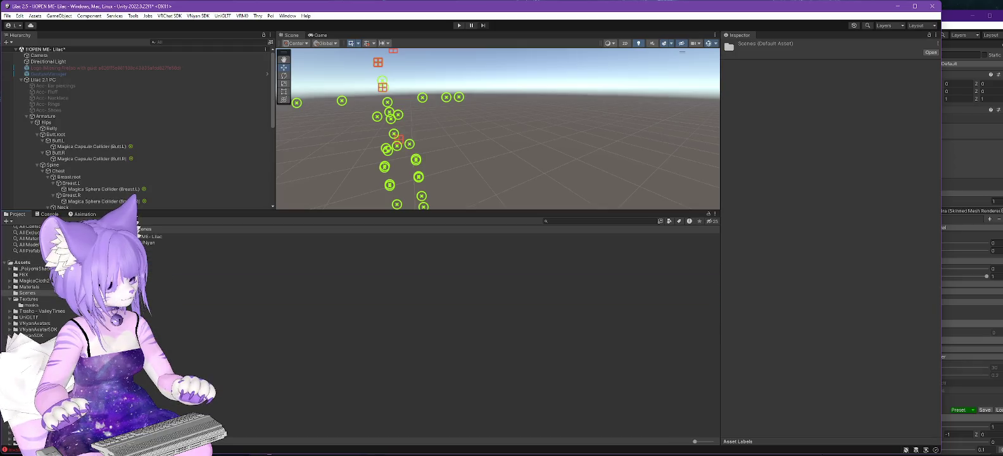
pyautogui.doubleClick(149, 244)
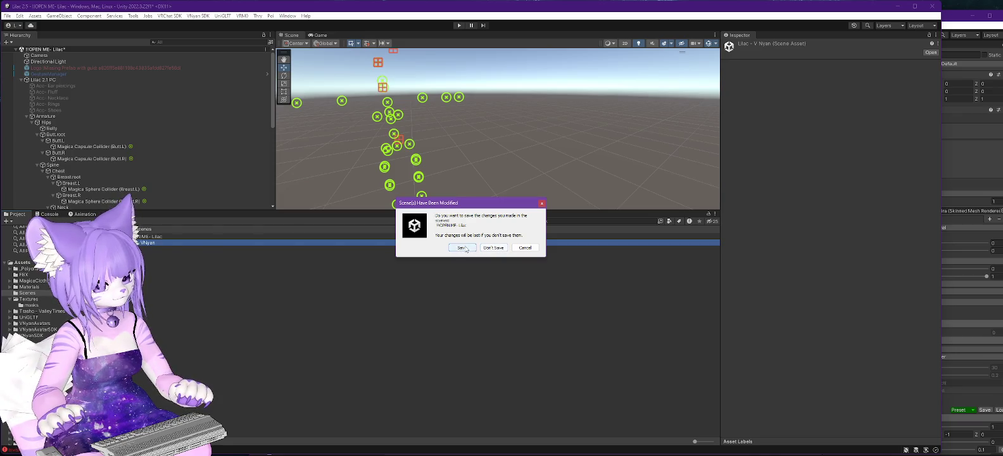
pyautogui.click(463, 249)
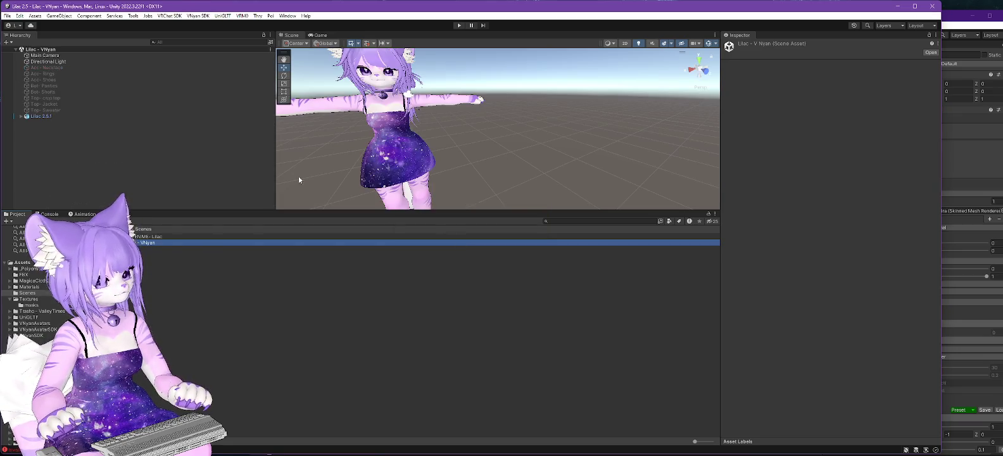
# - Expand Lilac 2.5.1 > Armature > Hips and paste the copied Armature into the avatar's Armature
pyautogui.click(18, 117)
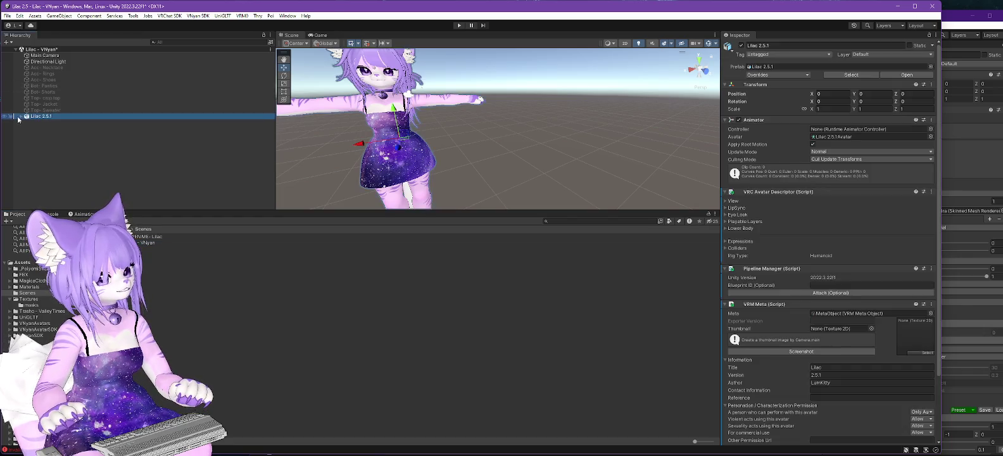
pyautogui.click(22, 117)
pyautogui.click(27, 129)
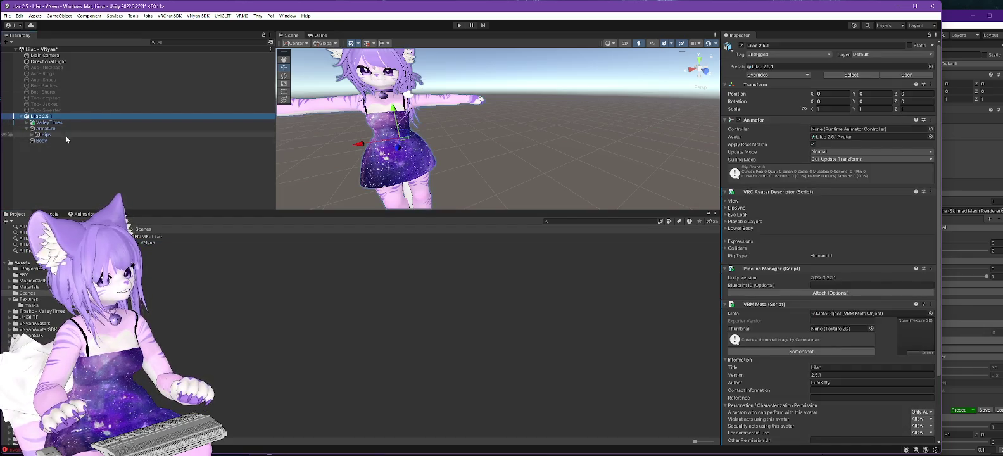
pyautogui.click(33, 135)
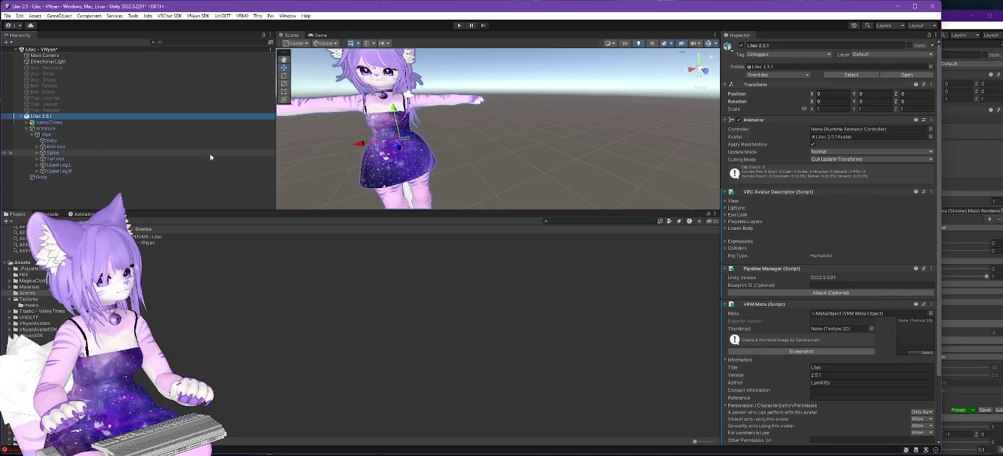
pyautogui.click(52, 130)
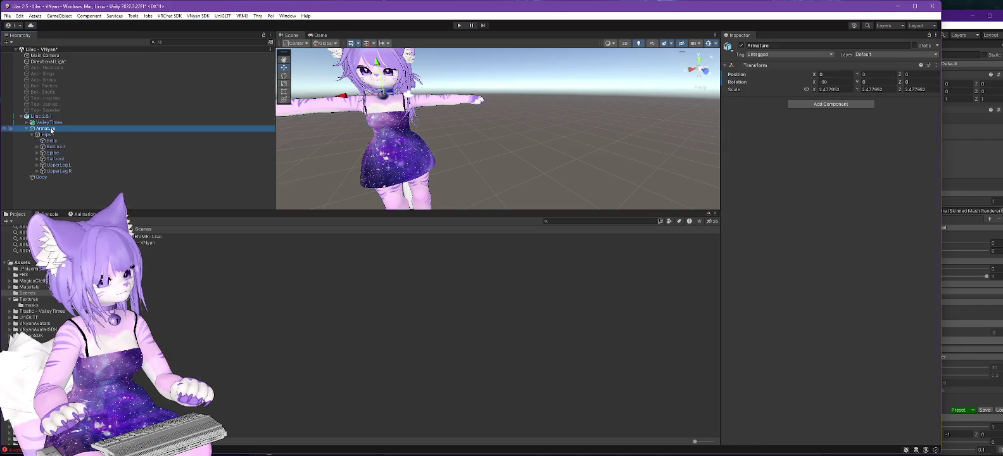
pyautogui.rightClick(52, 130)
pyautogui.click(80, 158)
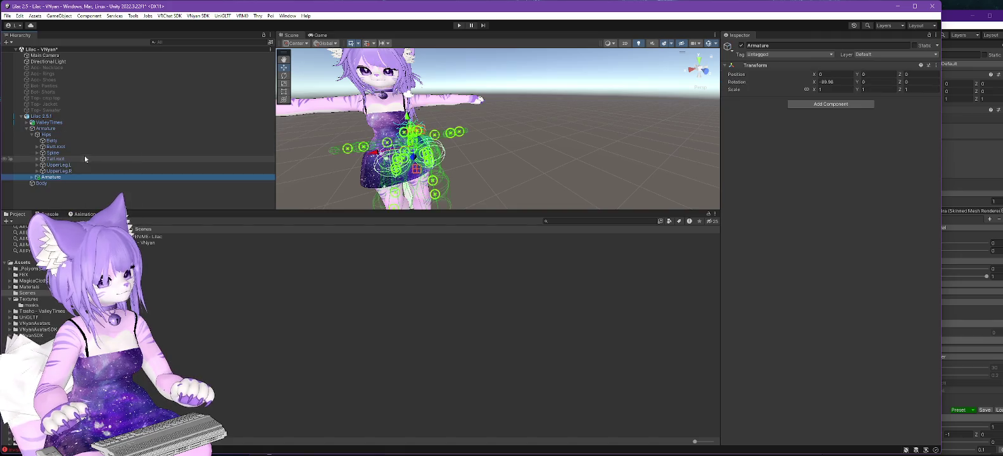
# - Set the pasted Armature's Transform Rotation X to 0 so its bones stand upright
pyautogui.moveTo(537, 152); pyautogui.dragTo(691, 90)
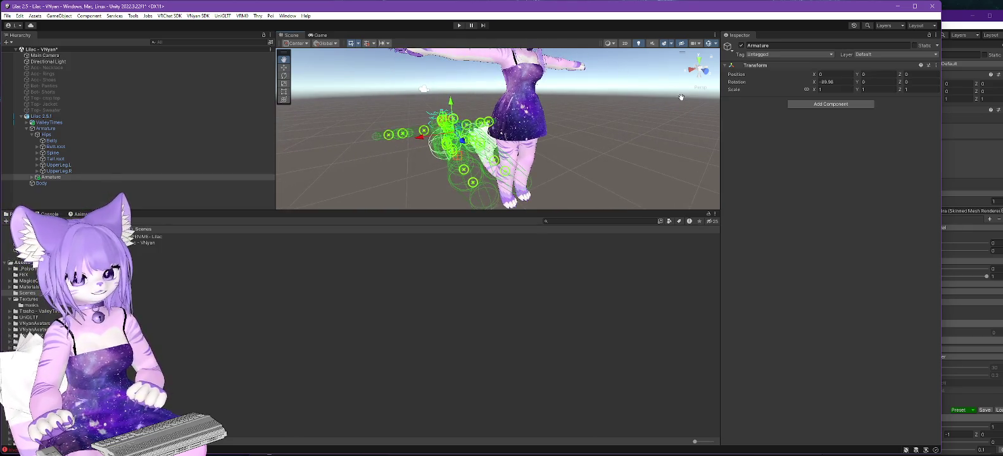
pyautogui.click(845, 89)
pyautogui.click(827, 81)
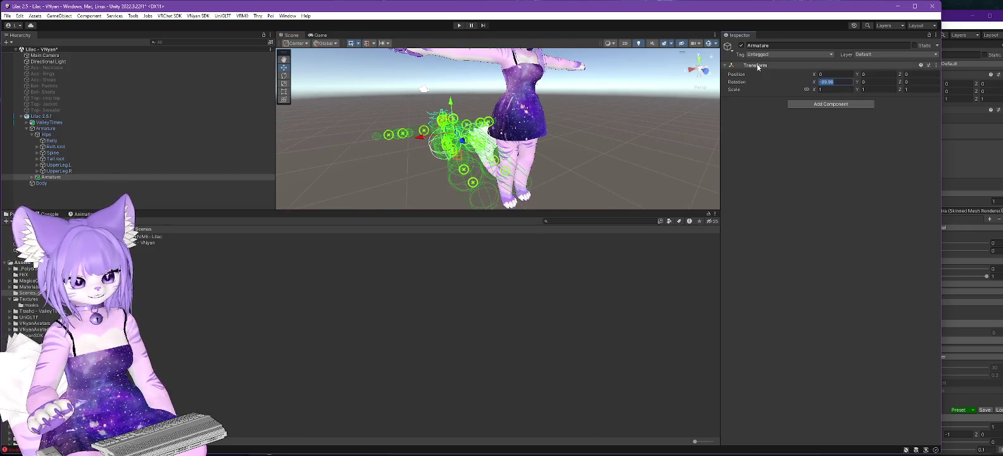
pyautogui.write('0')
pyautogui.moveTo(632, 158)
pyautogui.mouseDown()
pyautogui.moveTo(548, 190)
pyautogui.moveTo(555, 105)
pyautogui.moveTo(487, 153)
pyautogui.moveTo(487, 145)
pyautogui.mouseUp()
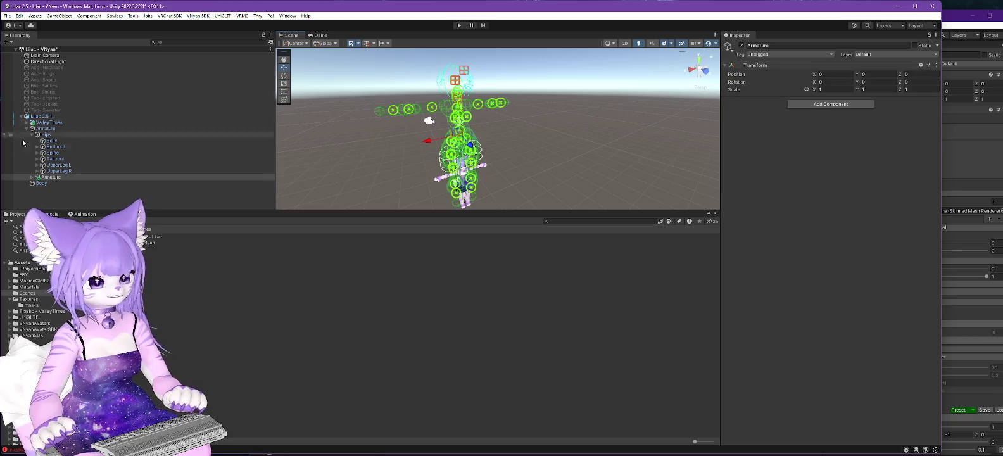
pyautogui.hotkey('alt', 'Tab')
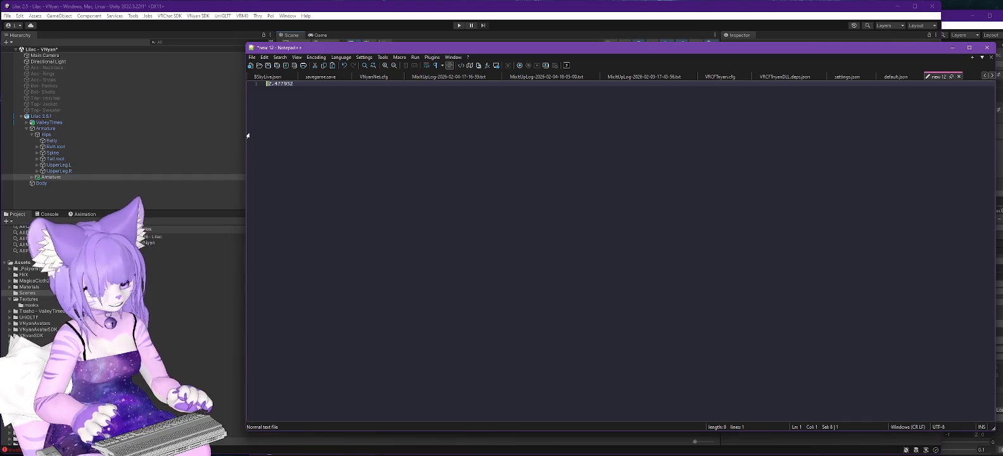
# - Compute 1 ÷ 2.477952 (about 0.40356) in Calculator and select the result
pyautogui.hotkey('alt', 'Tab')
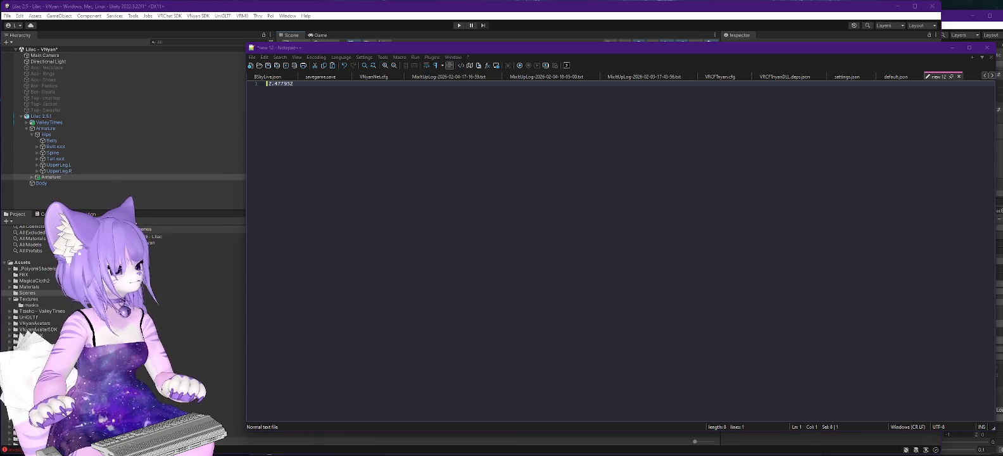
pyautogui.moveTo(193, 6)
pyautogui.mouseDown()
pyautogui.moveTo(334, 61)
pyautogui.moveTo(679, 129)
pyautogui.mouseUp()
pyautogui.write('/.')
pyautogui.write('2.477952')
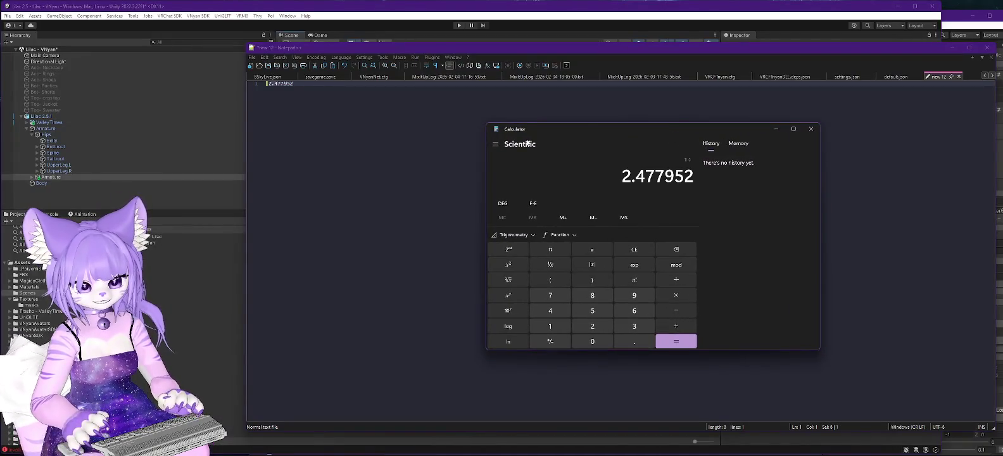
pyautogui.press('Return')
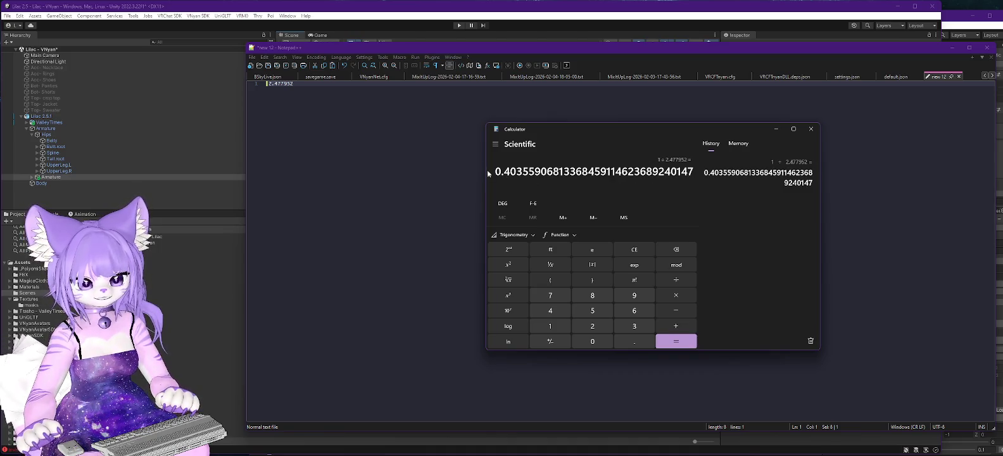
pyautogui.moveTo(495, 171); pyautogui.dragTo(692, 179)
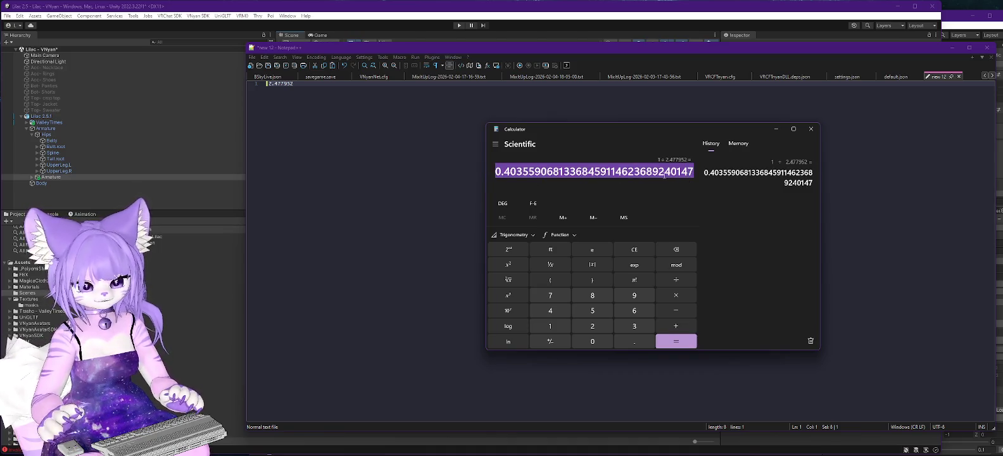
pyautogui.click(586, 12)
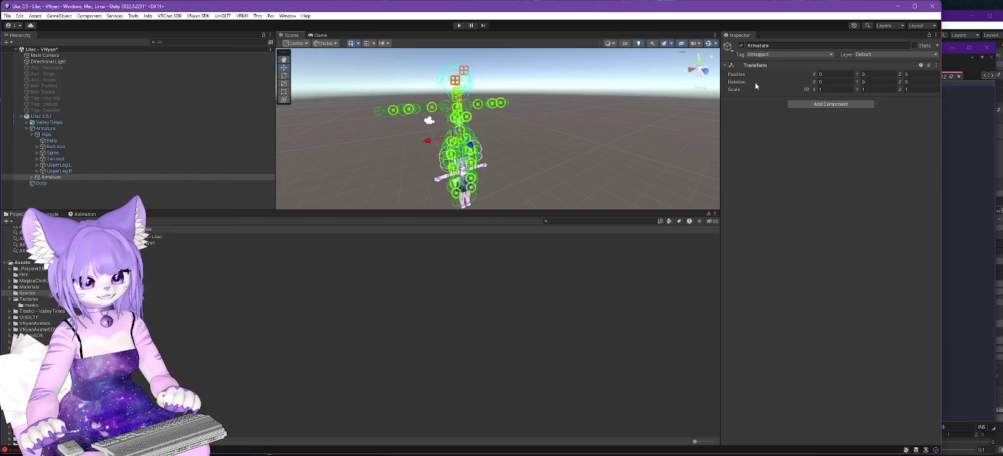
# - Paste the computed 0.40356 factor into the Armature's linked Scale and recentre the view on the model
pyautogui.hotkey('ctrl', 'v')
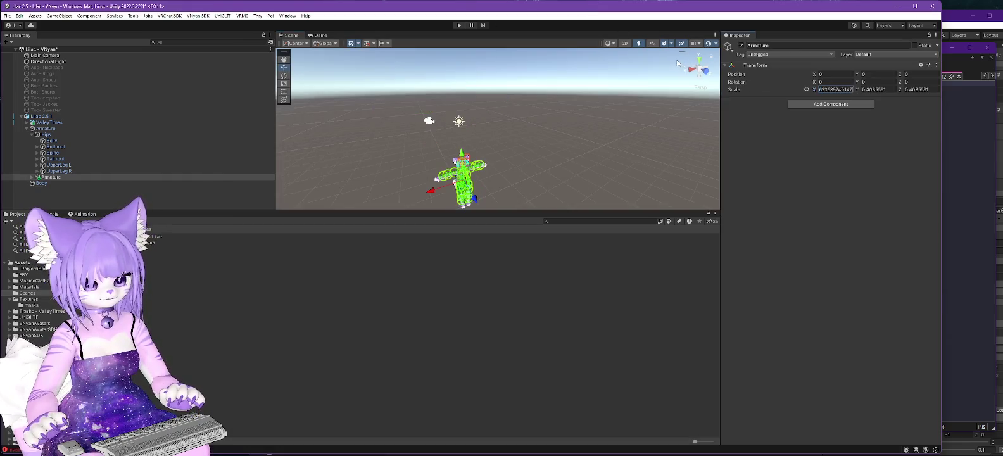
pyautogui.moveTo(496, 159); pyautogui.dragTo(494, 60)
pyautogui.scroll(6, 478, 135)
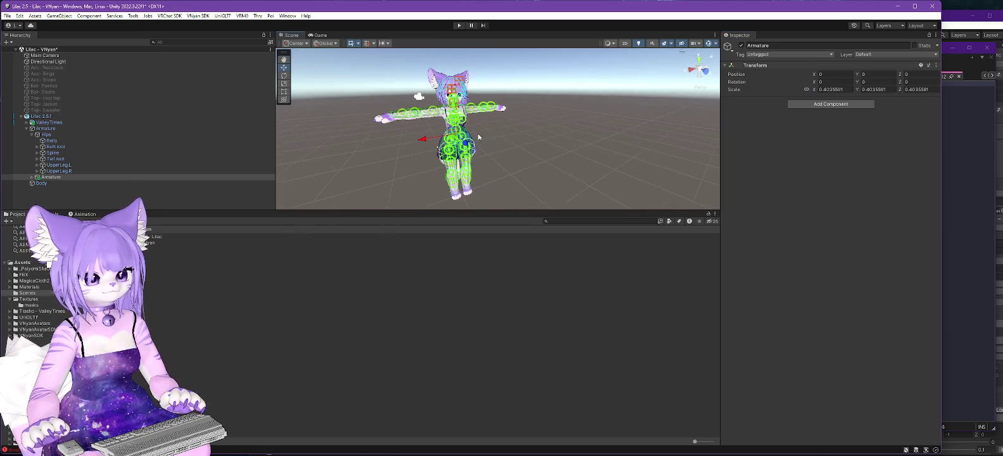
pyautogui.scroll(3, 479, 135)
pyautogui.moveTo(476, 130)
pyautogui.mouseDown()
pyautogui.moveTo(452, 123)
pyautogui.moveTo(491, 123)
pyautogui.mouseUp()
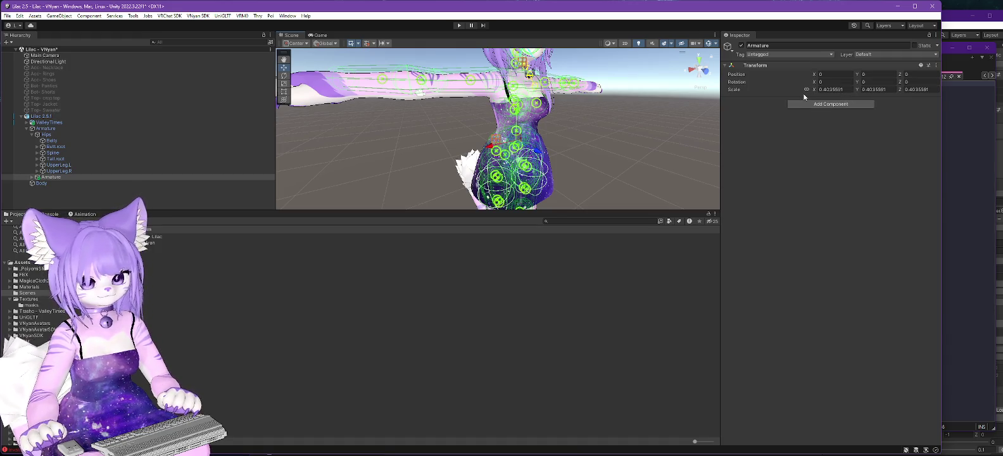
pyautogui.scroll(-2, 659, 122)
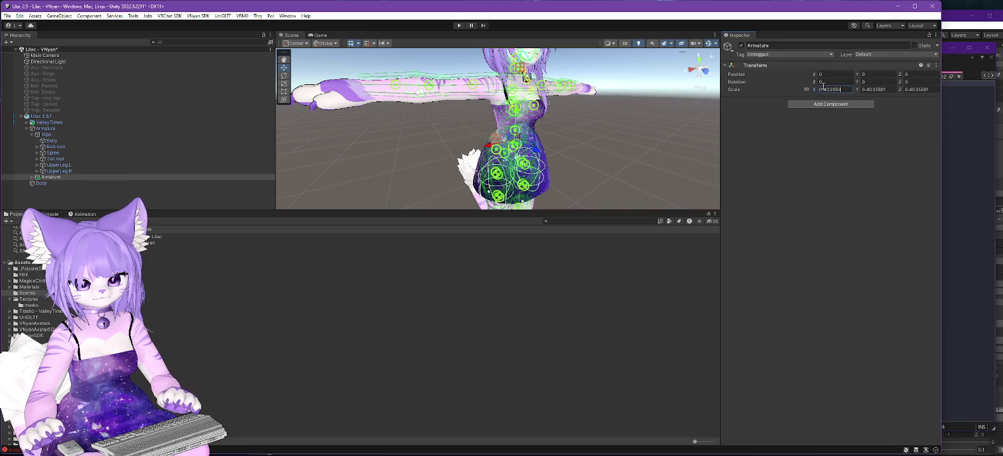
# - Refine the uniform scale value to 0.396, checking the bones' fit in the Scene view
pyautogui.press('BackSpace')
pyautogui.press('Return')
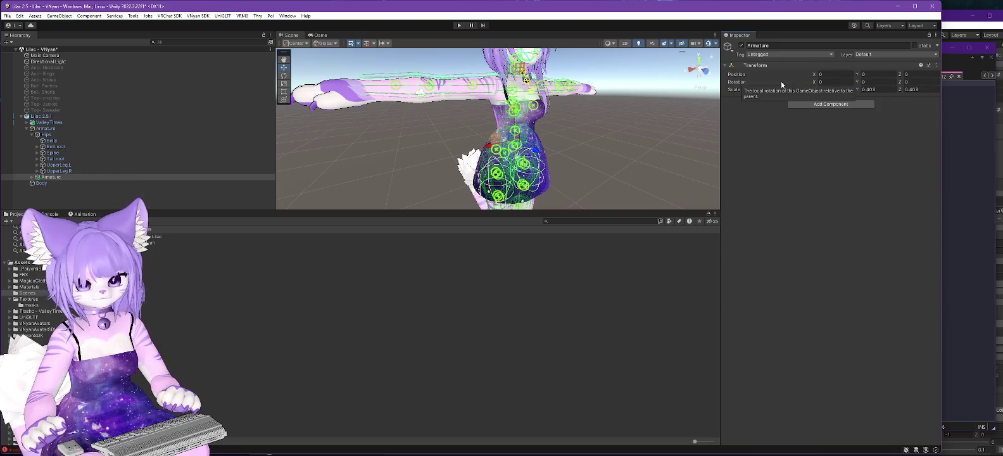
pyautogui.write('0.40')
pyautogui.press('BackSpace')
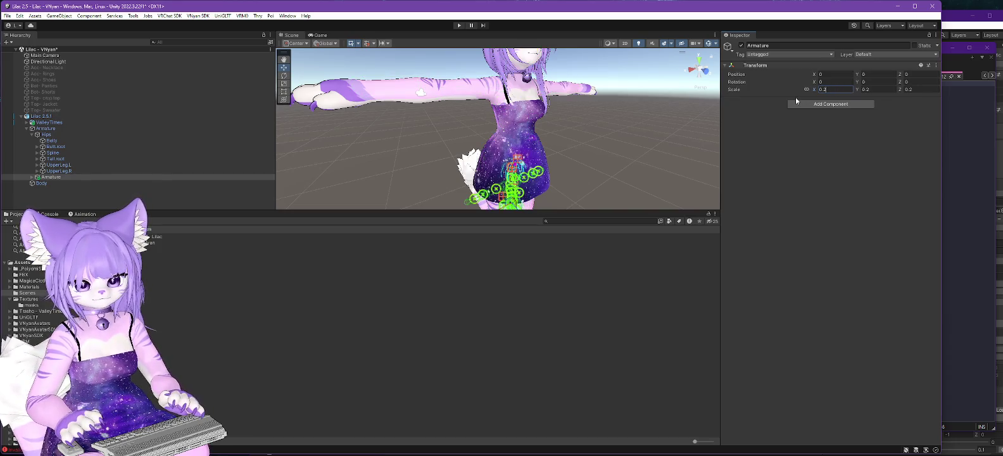
pyautogui.write('395')
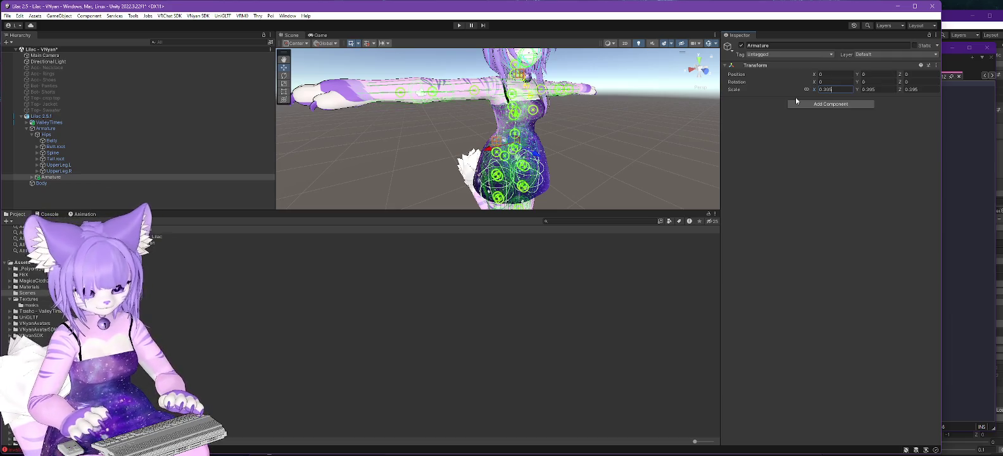
pyautogui.press('BackSpace')
pyautogui.write('6')
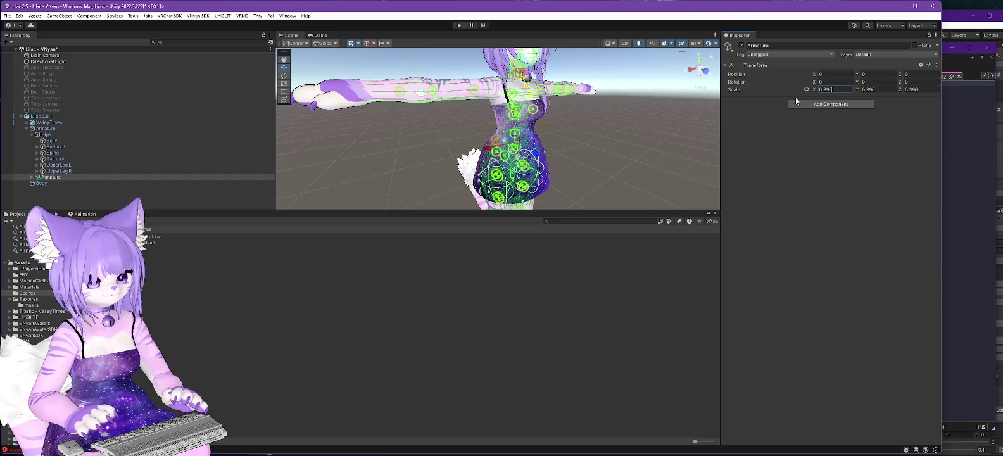
pyautogui.moveTo(570, 189)
pyautogui.mouseDown()
pyautogui.moveTo(578, 183)
pyautogui.moveTo(531, 151)
pyautogui.moveTo(464, 177)
pyautogui.moveTo(542, 152)
pyautogui.moveTo(542, 182)
pyautogui.mouseUp()
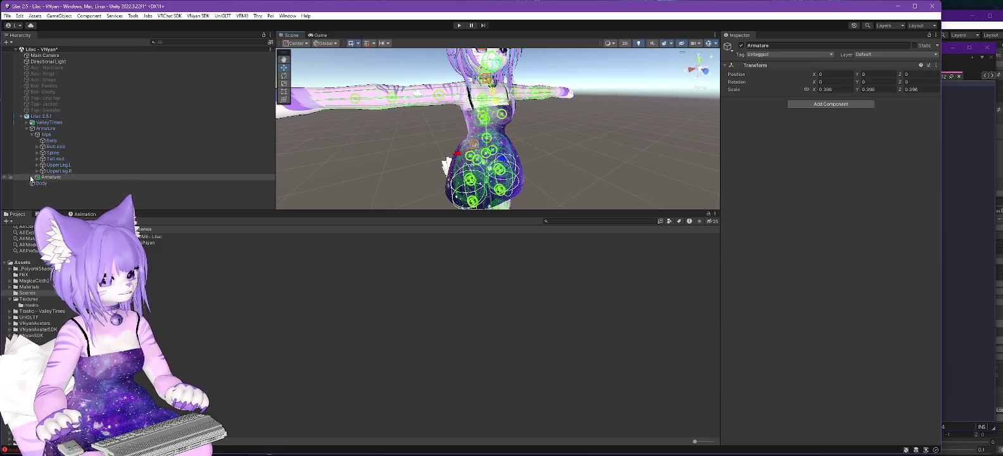
# - Rename the pasted Armature to 'Physics Armature'
pyautogui.click(54, 178)
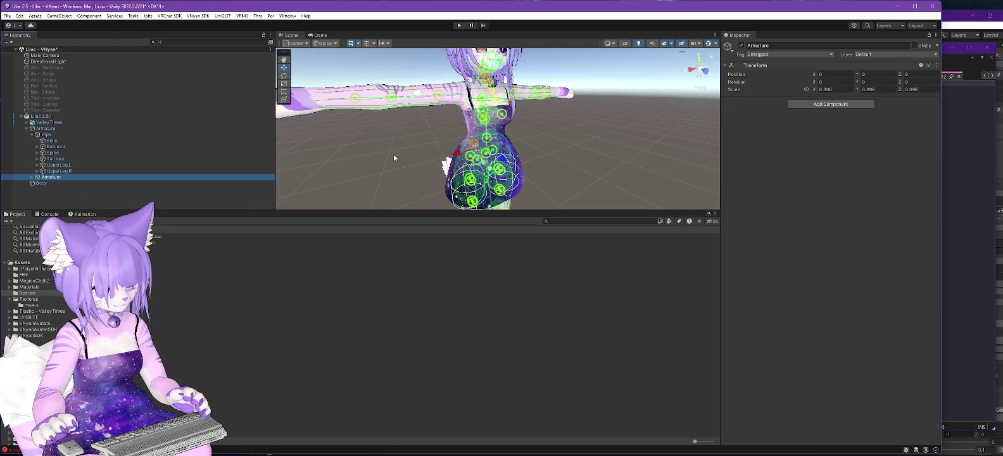
pyautogui.press('F2')
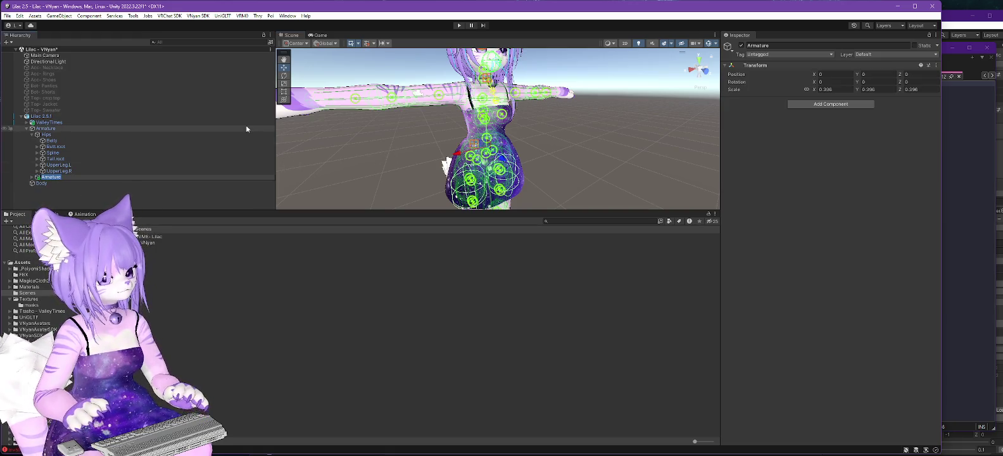
pyautogui.write('Physic')
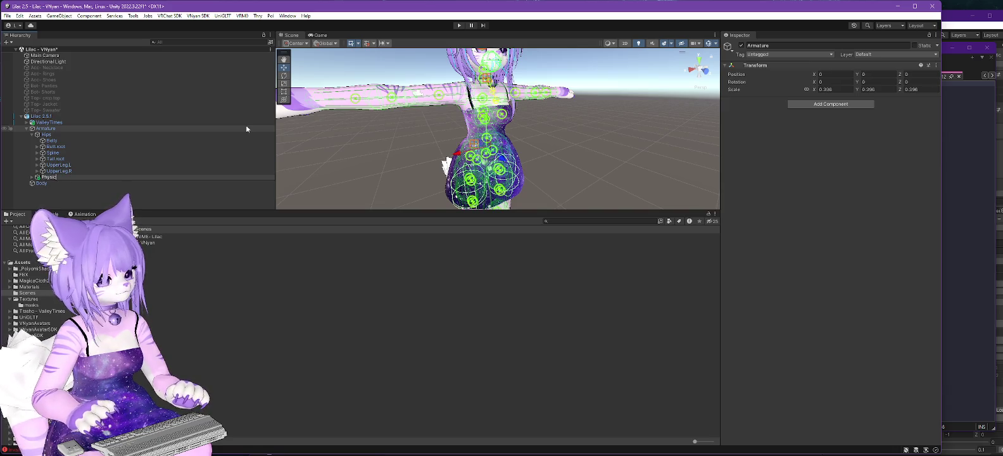
pyautogui.write('s Armature')
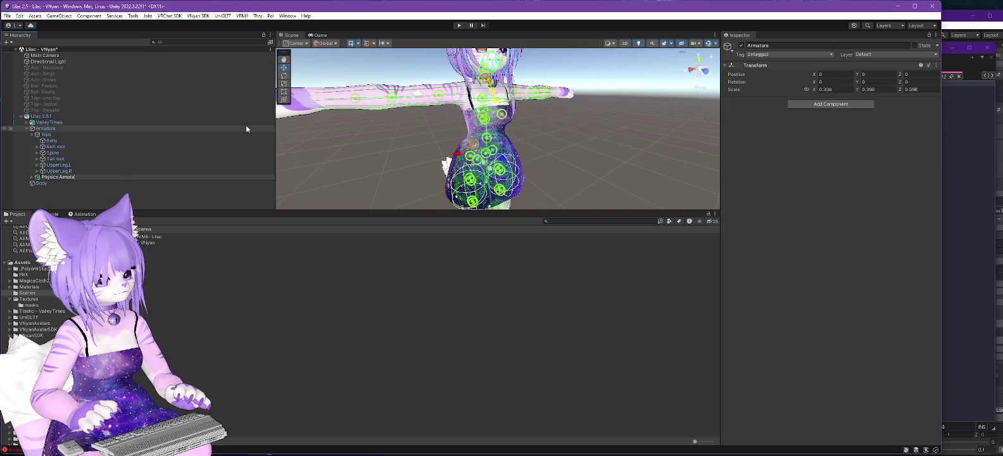
pyautogui.press('Return')
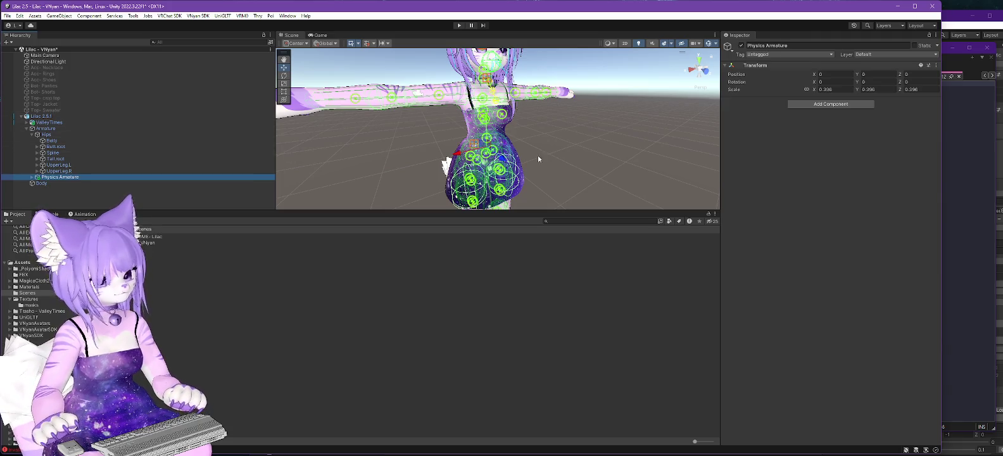
# - Add a VNyan Avatar Armature Merge component with Hips assigned as its Old Armature
pyautogui.click(831, 104)
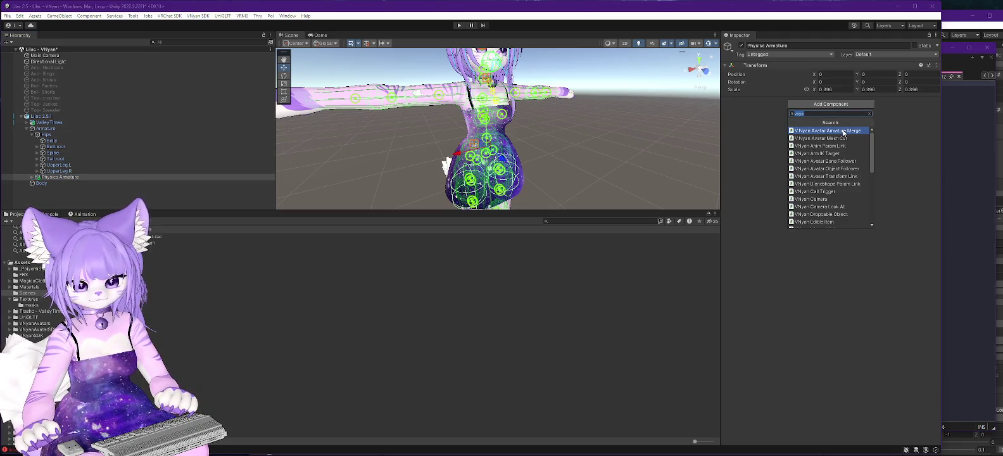
pyautogui.click(856, 130)
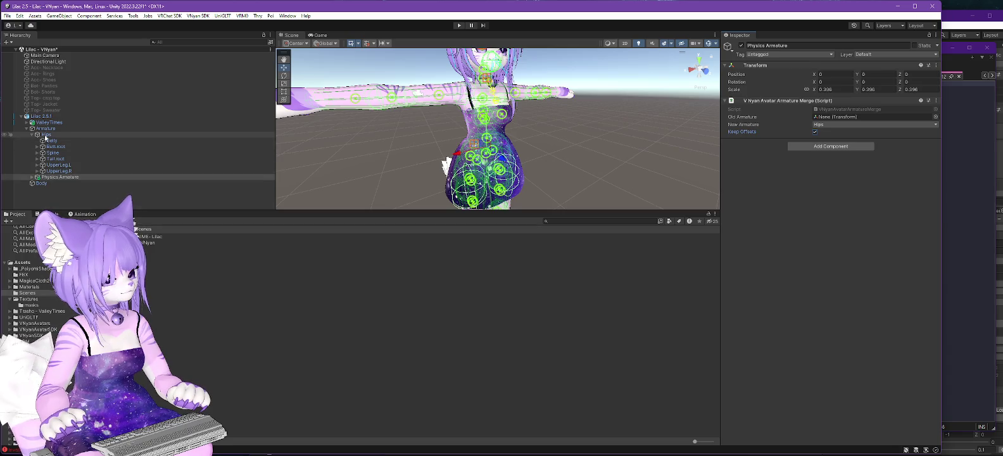
pyautogui.moveTo(46, 136); pyautogui.dragTo(840, 121)
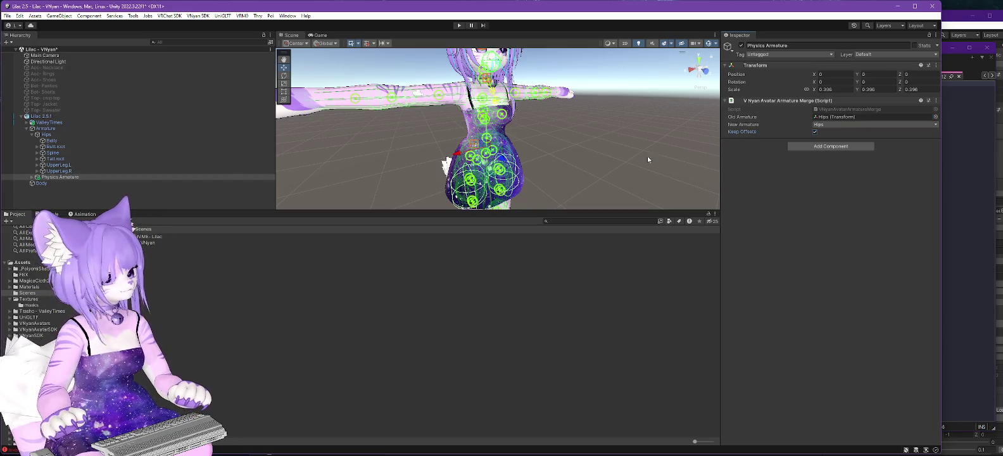
pyautogui.click(31, 177)
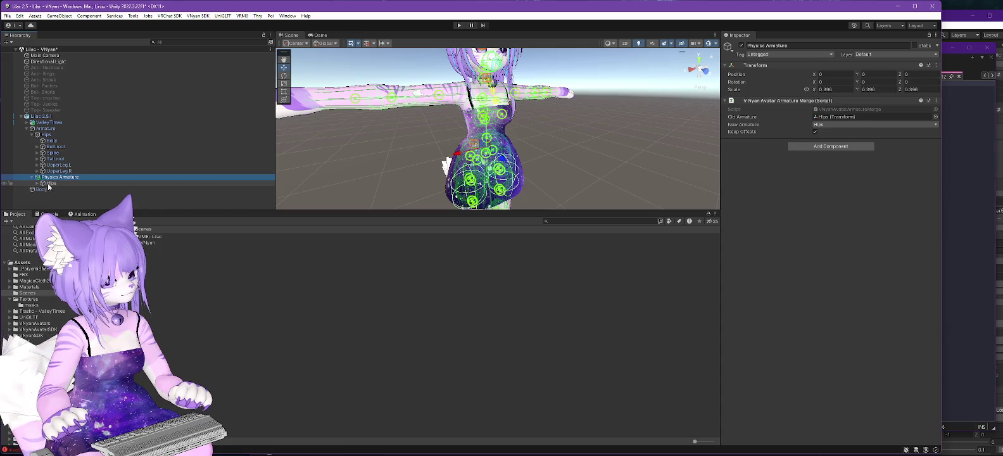
# - Expand Physics Armature's Hips to show its bones and Magica Capsule Colliders, then open the Gizmos dropdown
pyautogui.click(37, 183)
pyautogui.click(838, 117)
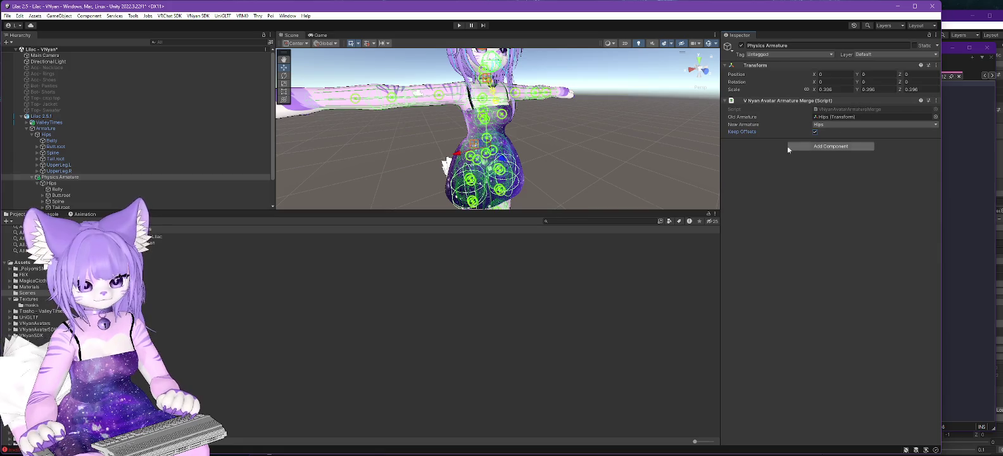
pyautogui.scroll(-3, 167, 138)
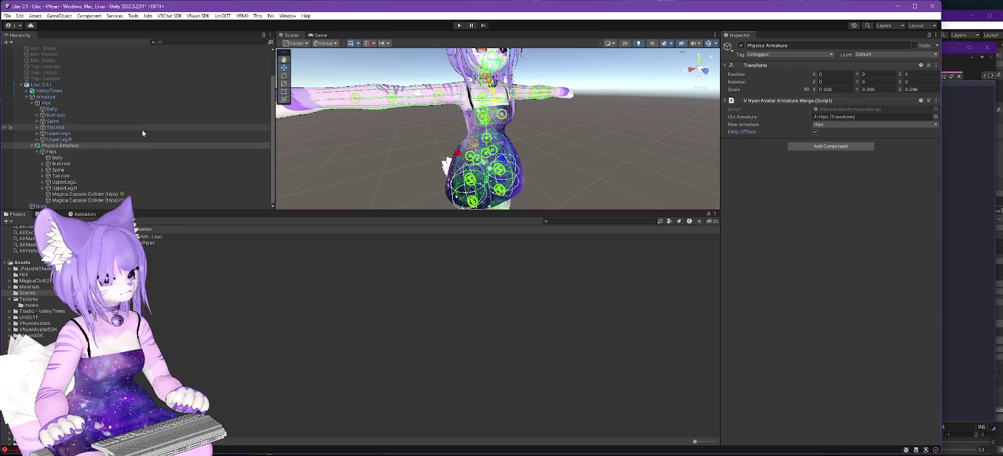
pyautogui.click(558, 151)
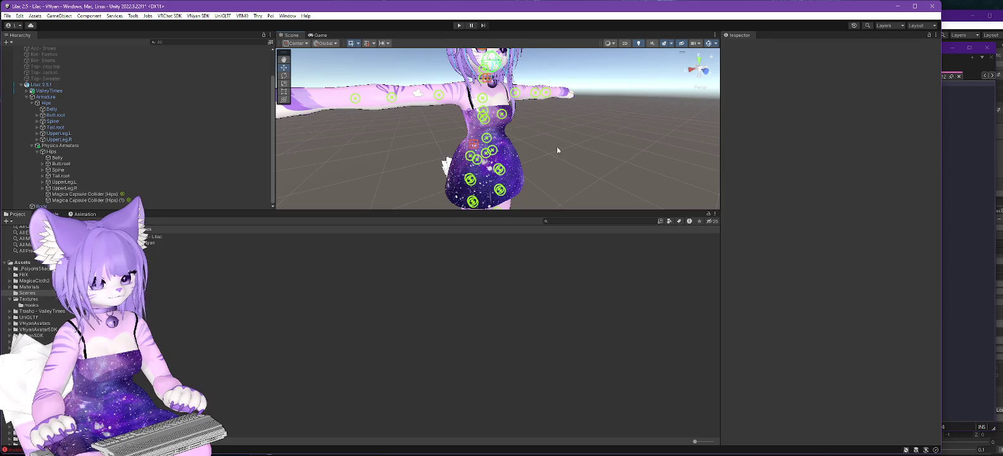
pyautogui.moveTo(598, 154)
pyautogui.mouseDown()
pyautogui.moveTo(521, 143)
pyautogui.moveTo(551, 149)
pyautogui.mouseUp()
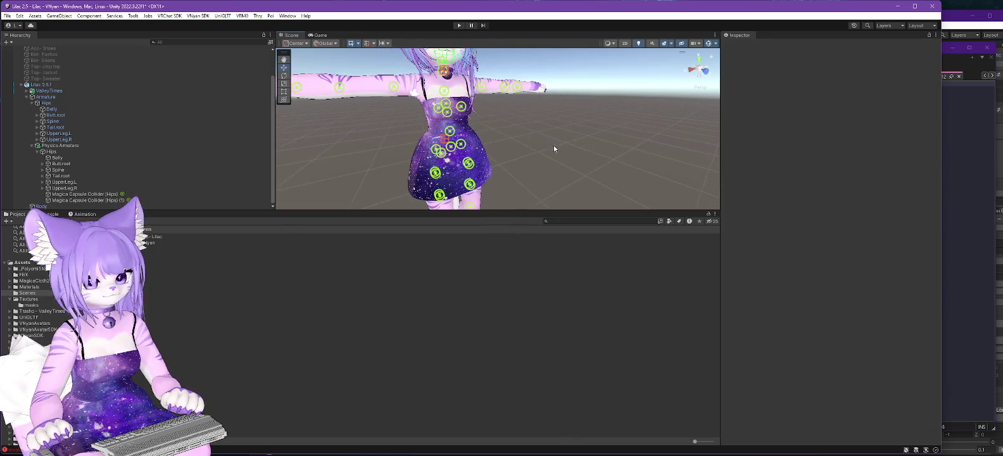
pyautogui.click(716, 43)
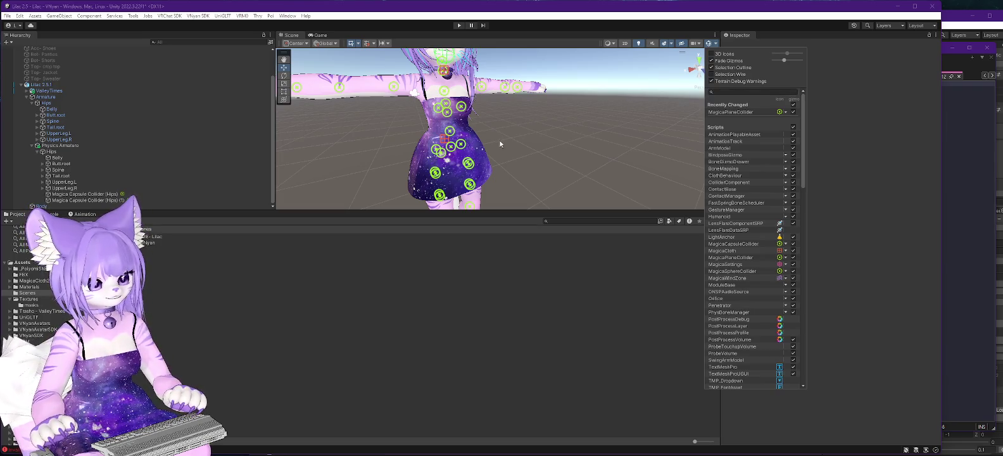
# - In the old Lilac 2.0 project, search the Hierarchy for Magica objects and select Magica Cloth - Tail
pyautogui.click(973, 136)
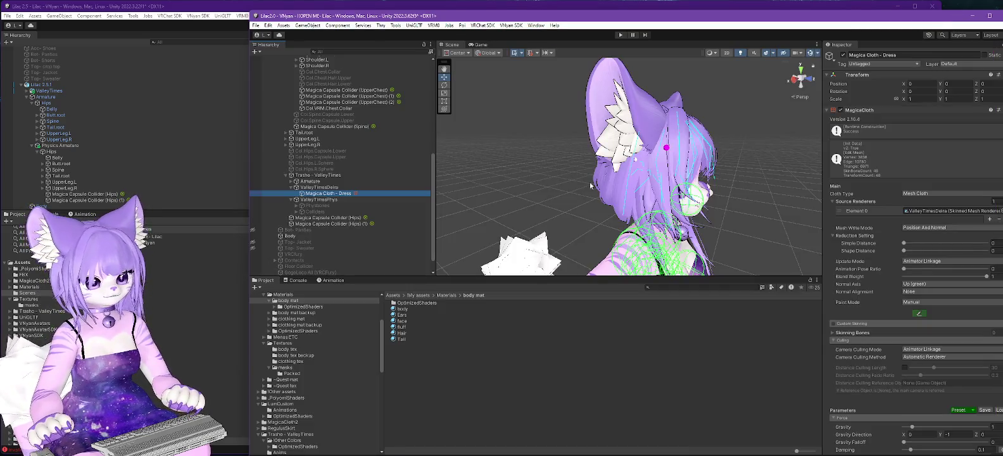
pyautogui.scroll(10, 371, 166)
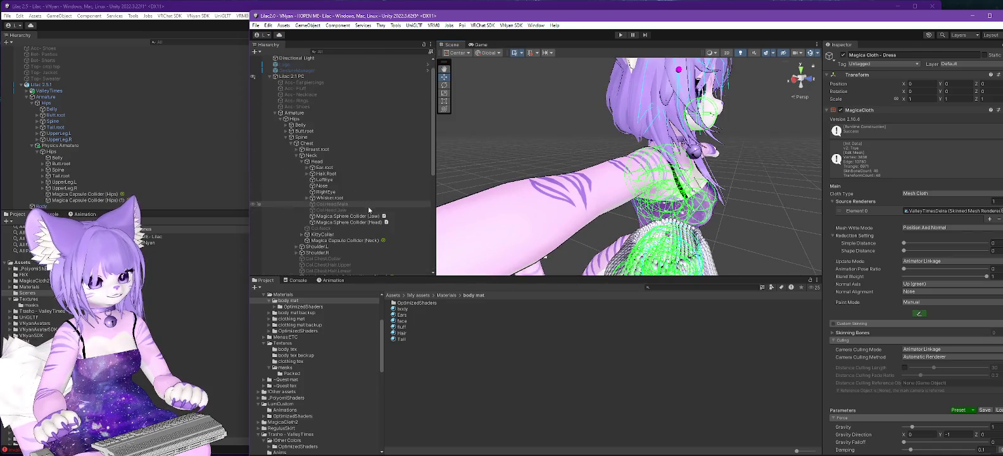
pyautogui.scroll(1, 369, 209)
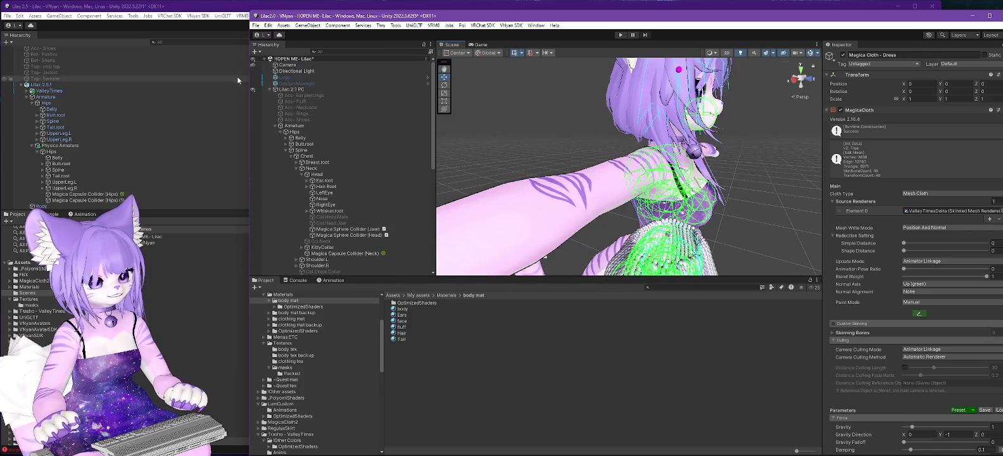
pyautogui.click(273, 126)
pyautogui.click(275, 126)
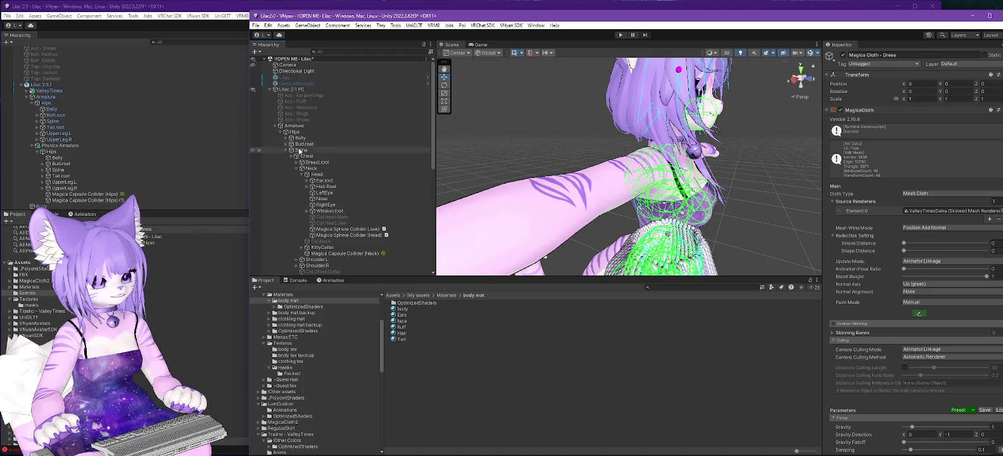
pyautogui.scroll(-7, 380, 159)
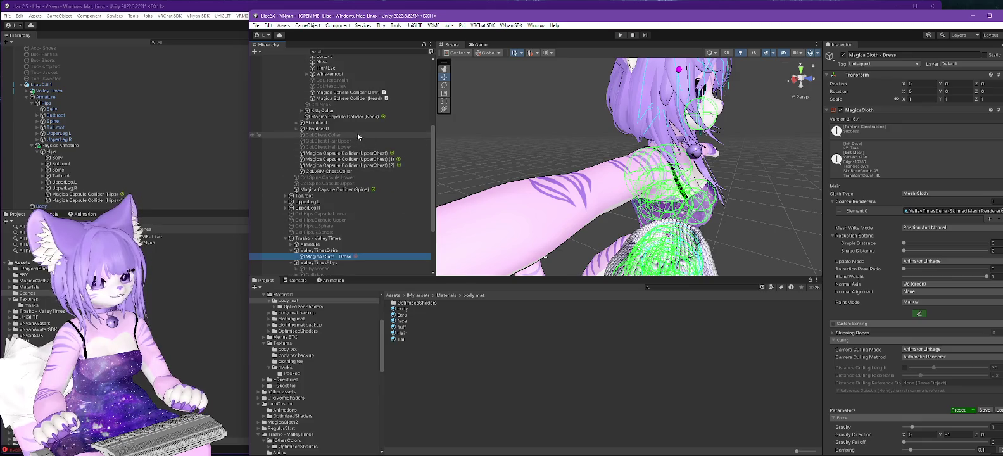
pyautogui.scroll(-3, 354, 127)
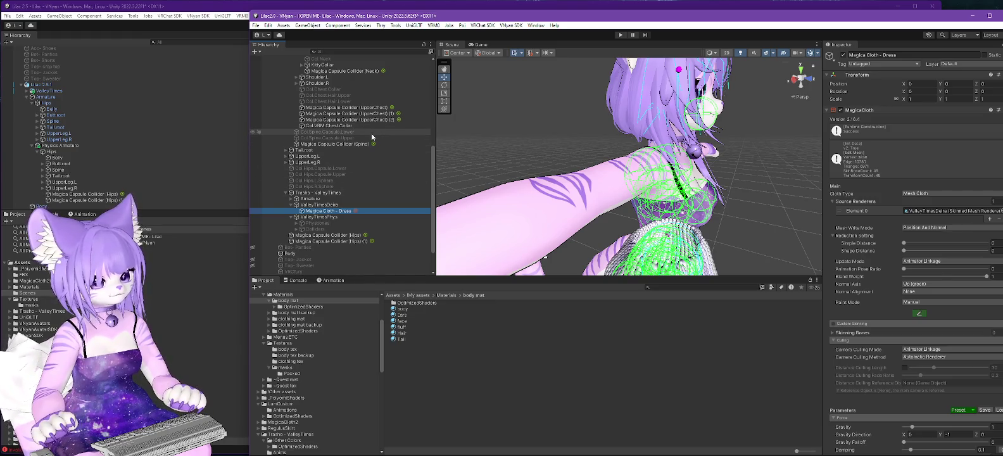
pyautogui.click(387, 52)
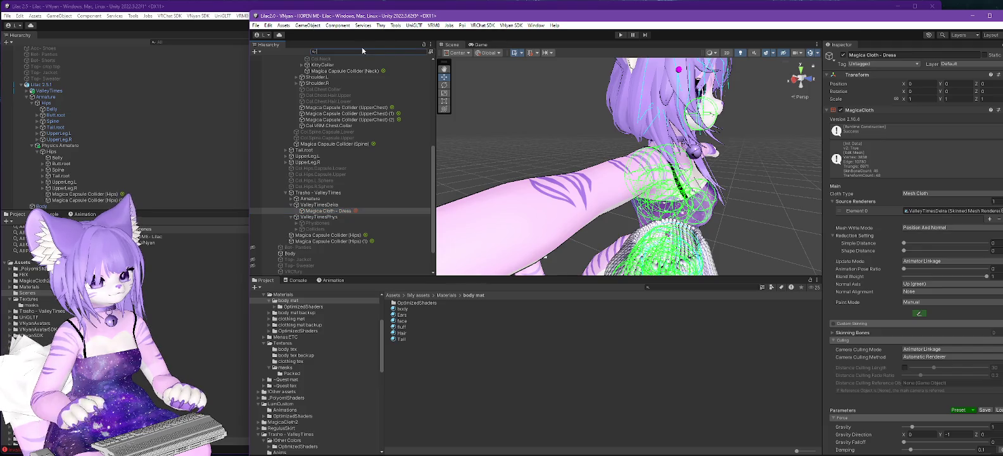
pyautogui.write('agic')
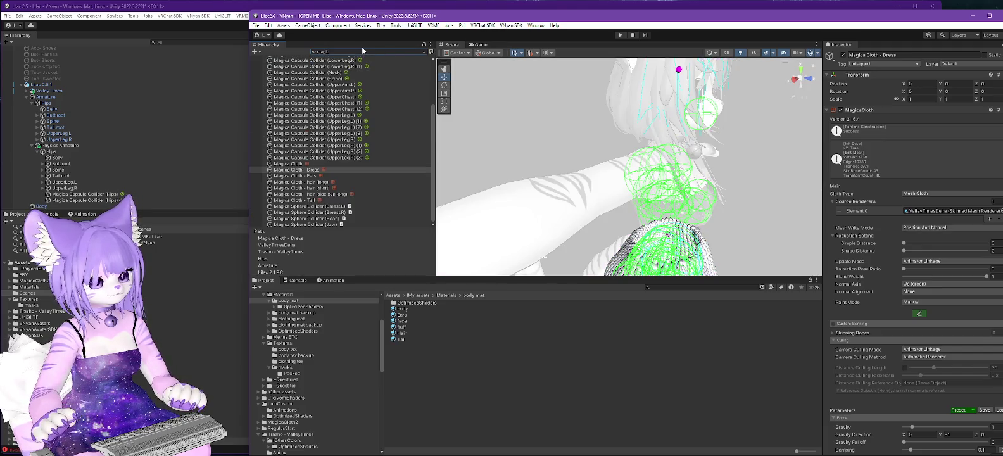
pyautogui.click(309, 200)
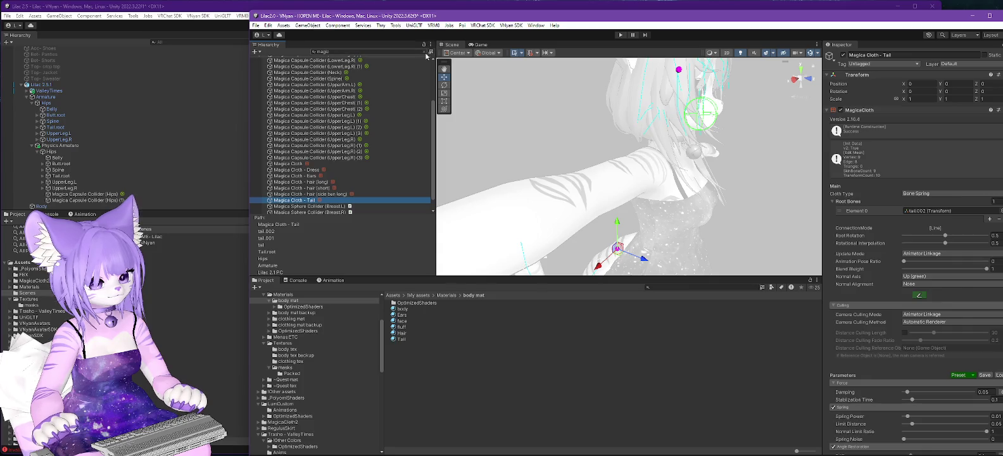
pyautogui.click(424, 53)
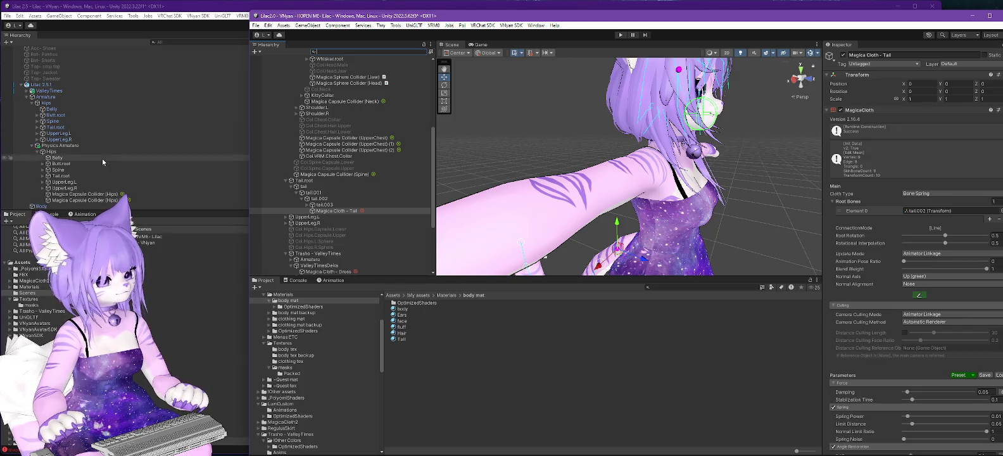
# - In the Lilac 2.5 project, expand Physics Armature's Tail.root > tail > tail.002 chain
pyautogui.click(41, 178)
pyautogui.click(42, 175)
pyautogui.click(48, 182)
pyautogui.click(58, 194)
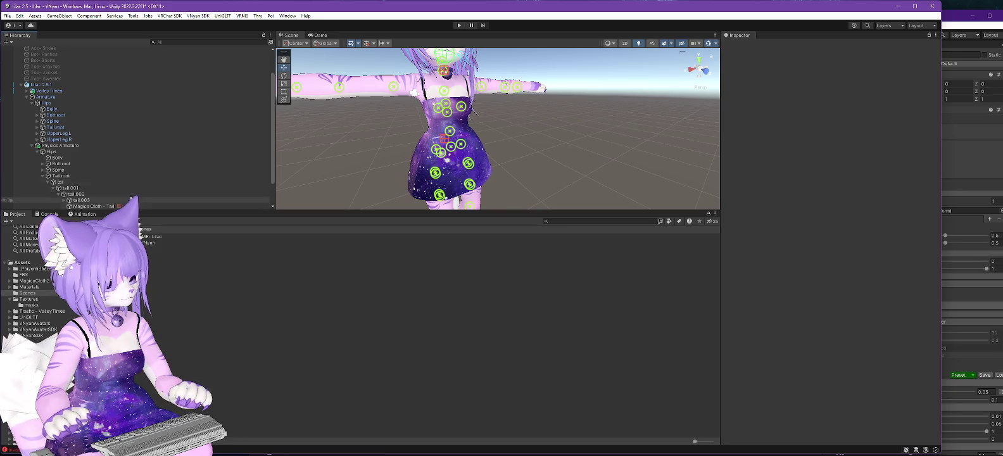
# - Confirm Magica Cloth - Tail's Bone Spring root bone is tail.002, then select the Lilac 2.5.1 root
pyautogui.scroll(-2, 130, 165)
pyautogui.click(101, 176)
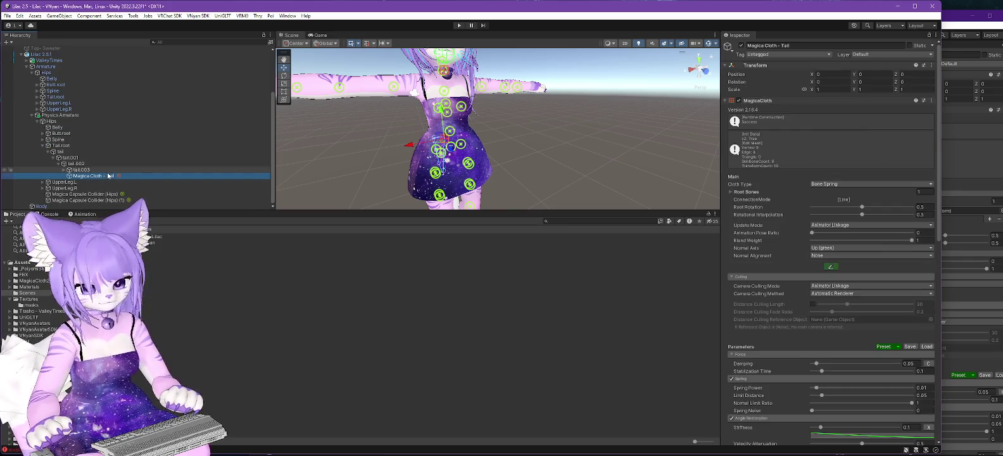
pyautogui.scroll(-4, 768, 178)
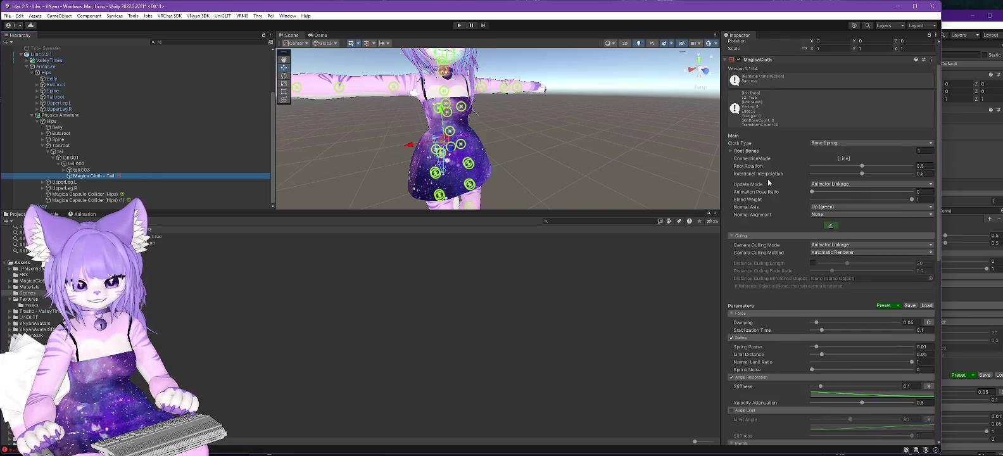
pyautogui.scroll(4, 768, 189)
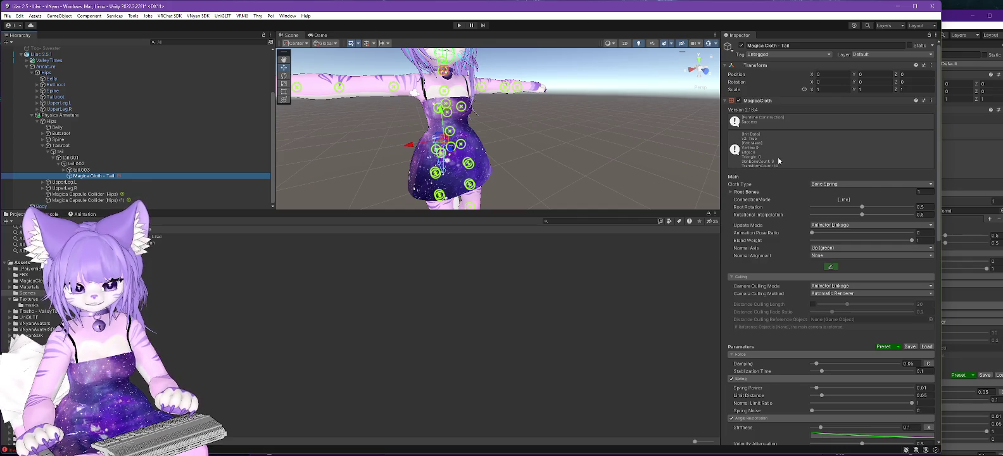
pyautogui.scroll(-8, 778, 161)
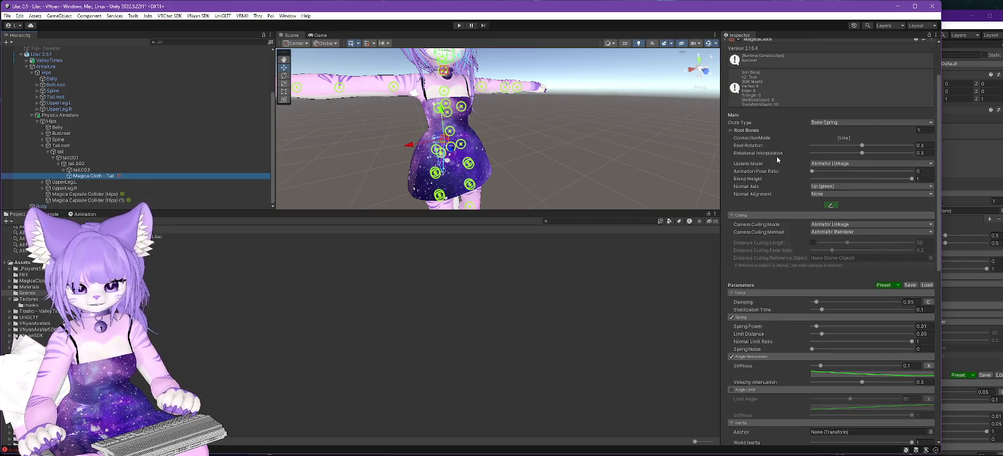
pyautogui.scroll(4, 777, 156)
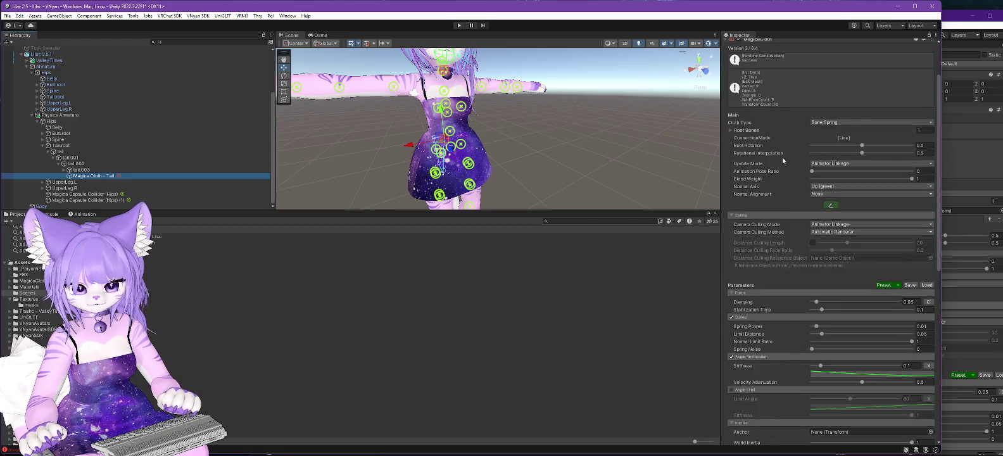
pyautogui.click(730, 130)
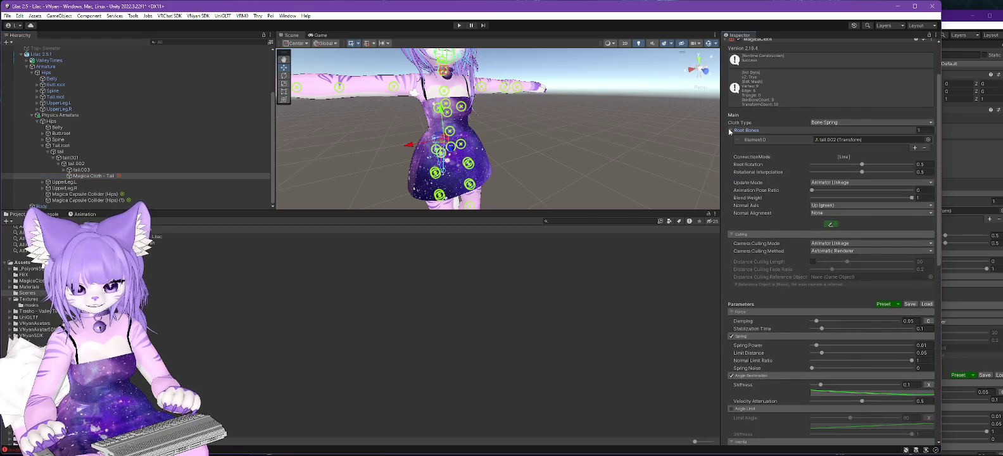
pyautogui.click(837, 140)
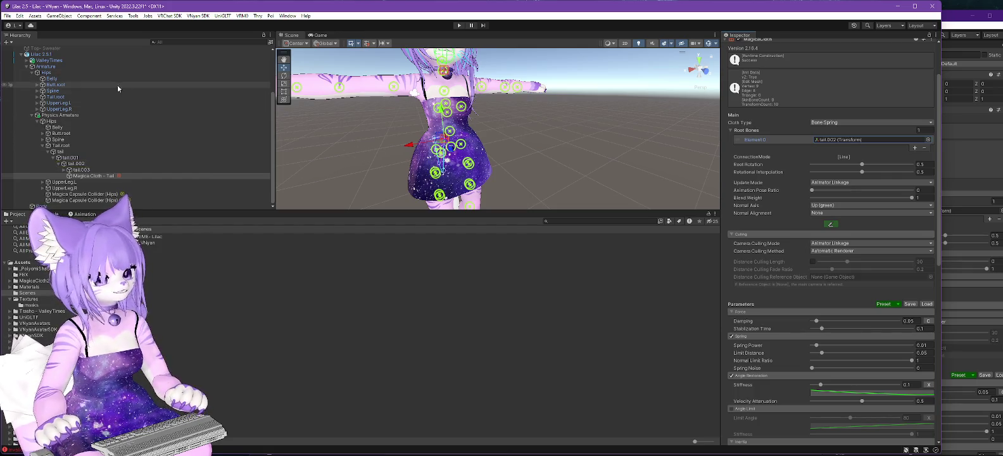
pyautogui.click(43, 56)
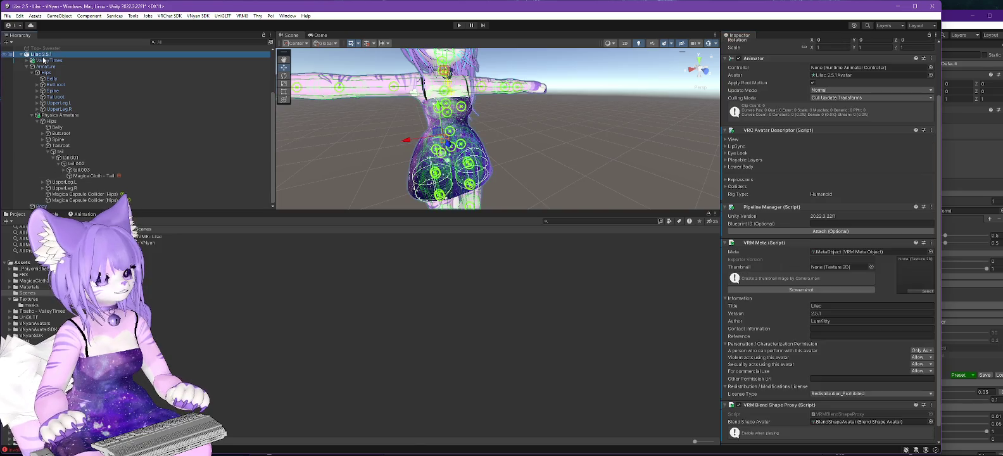
# - Export the avatar over VRC > Lilac > Lilac 2.5.1.vsfavatar, dismissing the shader warning, then switch to VNyan
pyautogui.click(205, 18)
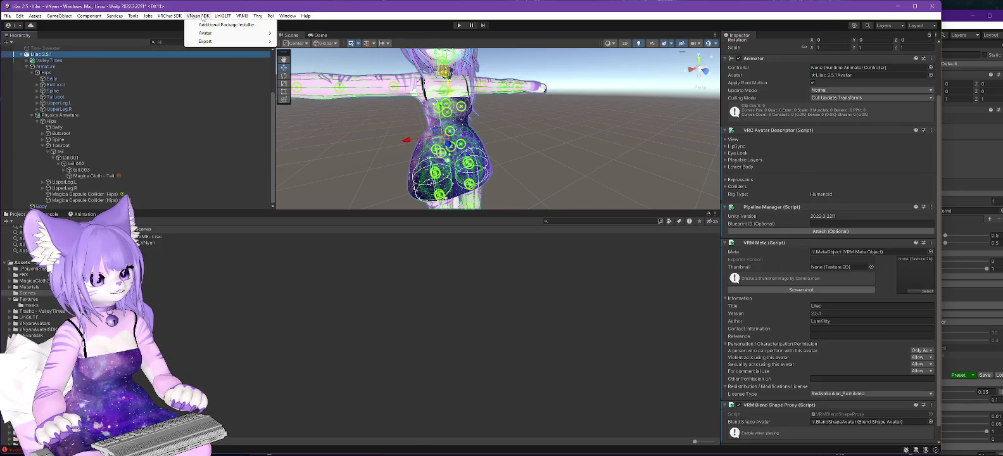
pyautogui.moveTo(215, 32)
pyautogui.click(313, 43)
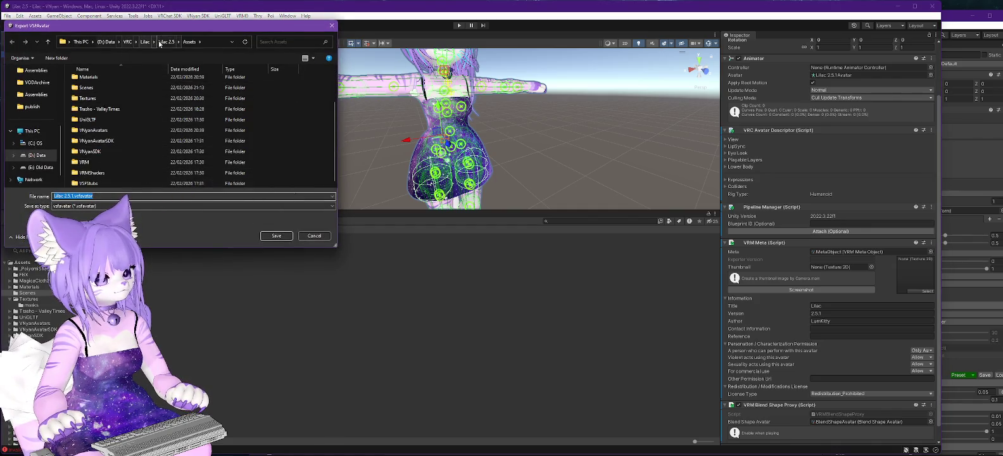
pyautogui.click(127, 42)
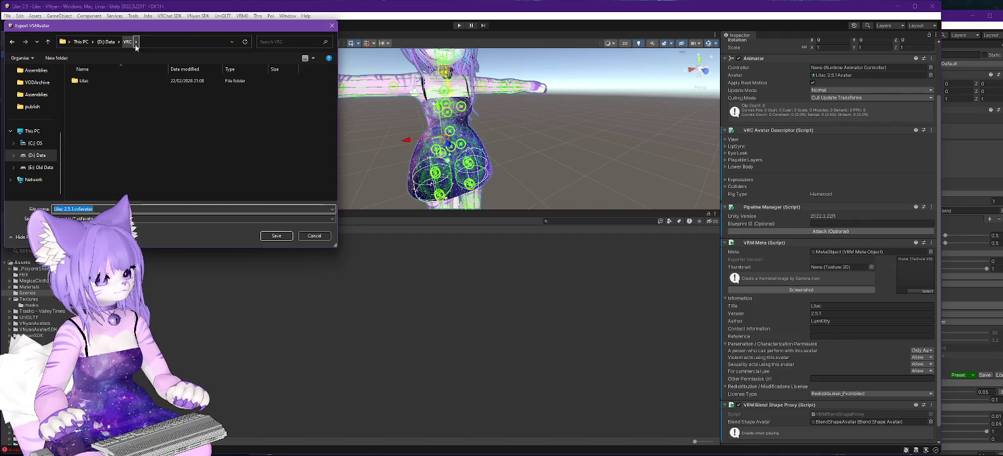
pyautogui.doubleClick(88, 80)
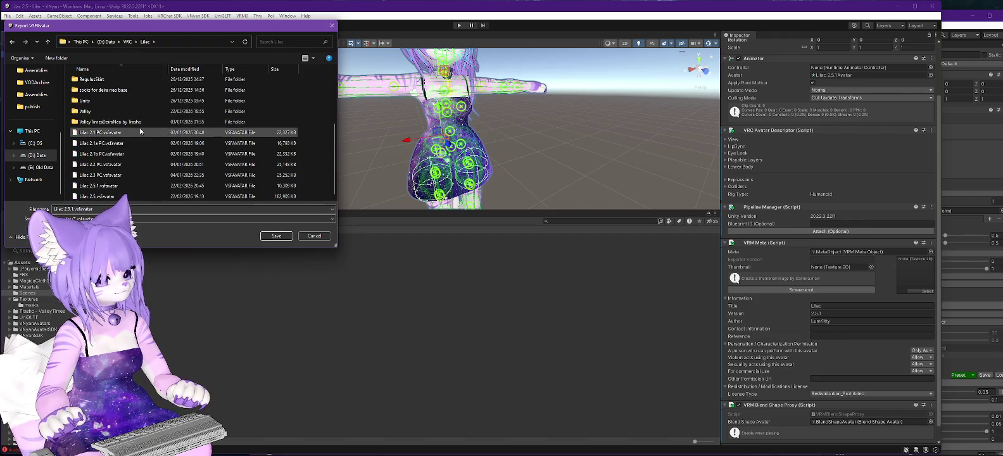
pyautogui.doubleClick(102, 184)
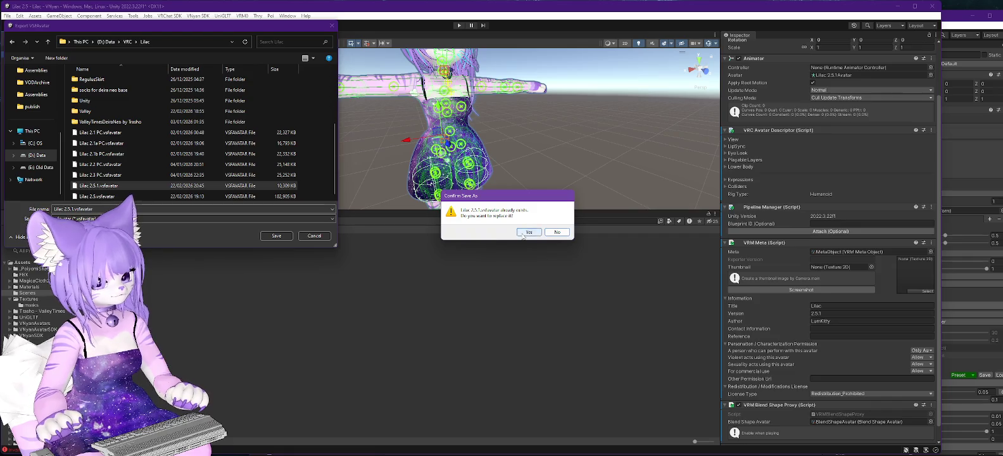
pyautogui.click(521, 233)
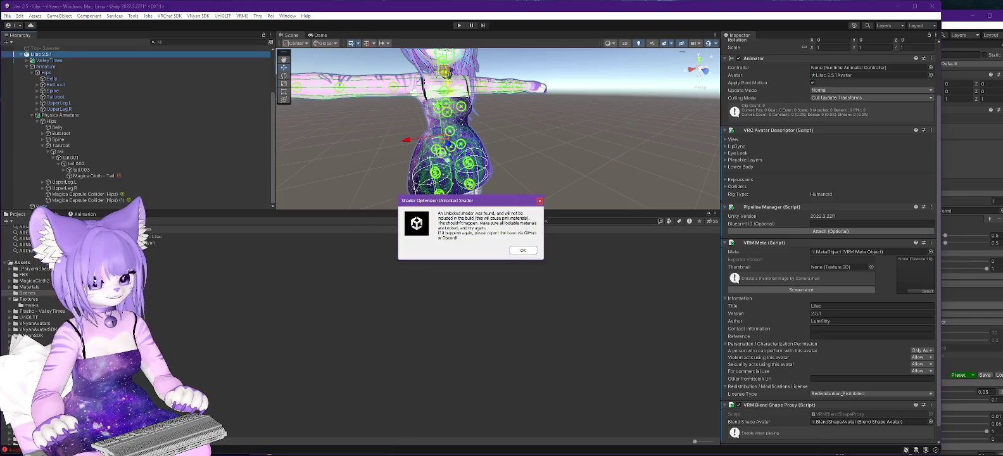
pyautogui.click(521, 250)
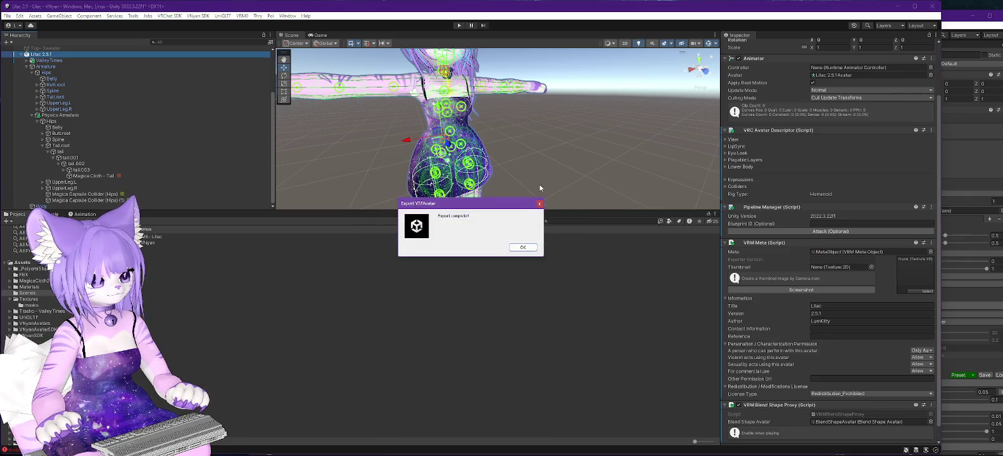
pyautogui.click(525, 248)
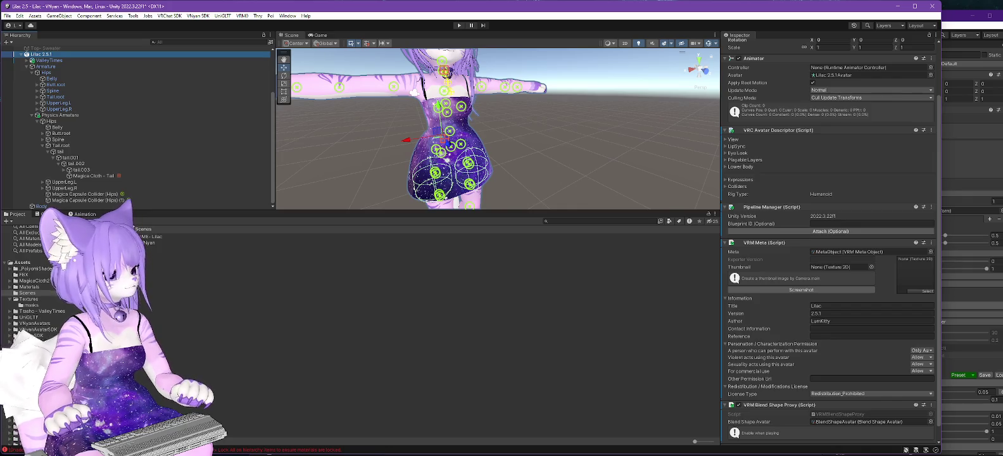
pyautogui.click(969, 152)
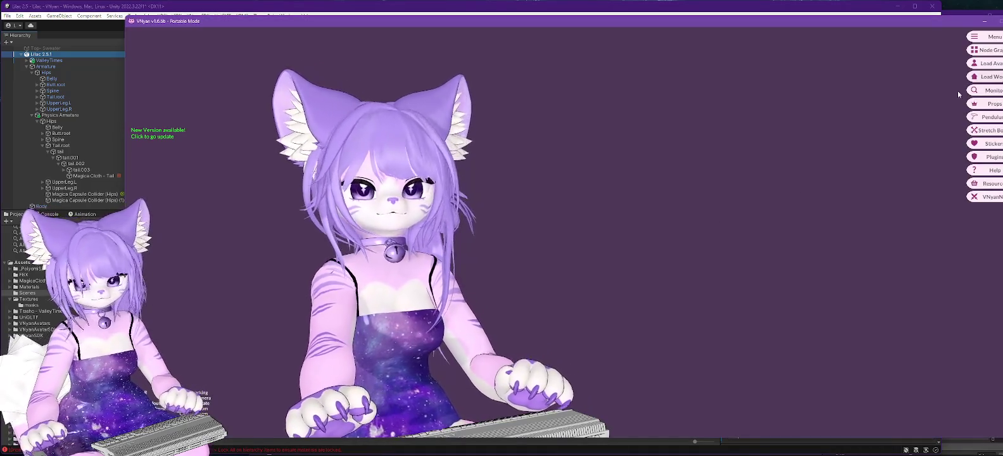
# - Load Lilac 2.5.1.vsfavatar into VNyan, then minimize VNyan to return to Unity
pyautogui.click(982, 62)
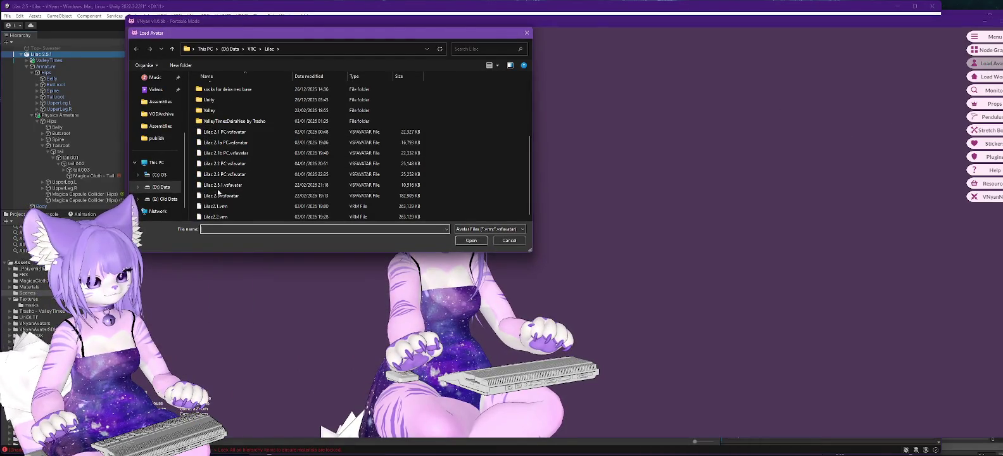
pyautogui.click(223, 184)
pyautogui.doubleClick(223, 188)
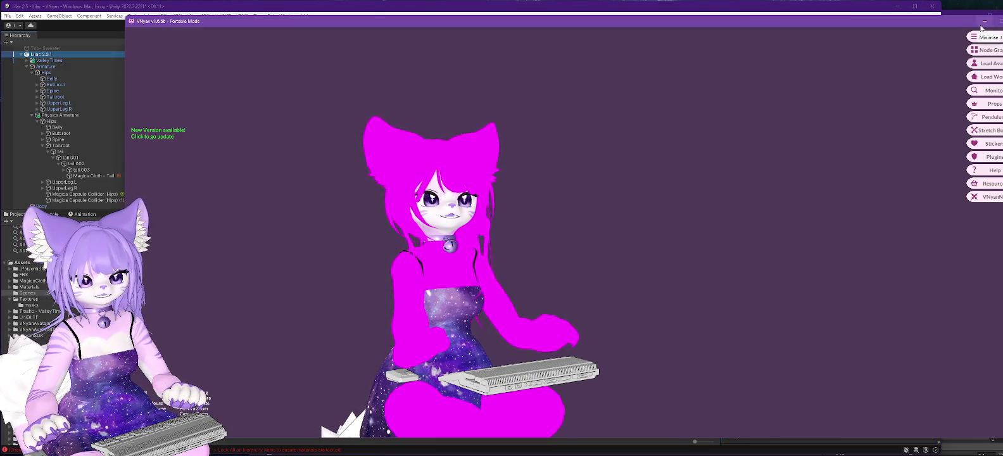
pyautogui.click(983, 21)
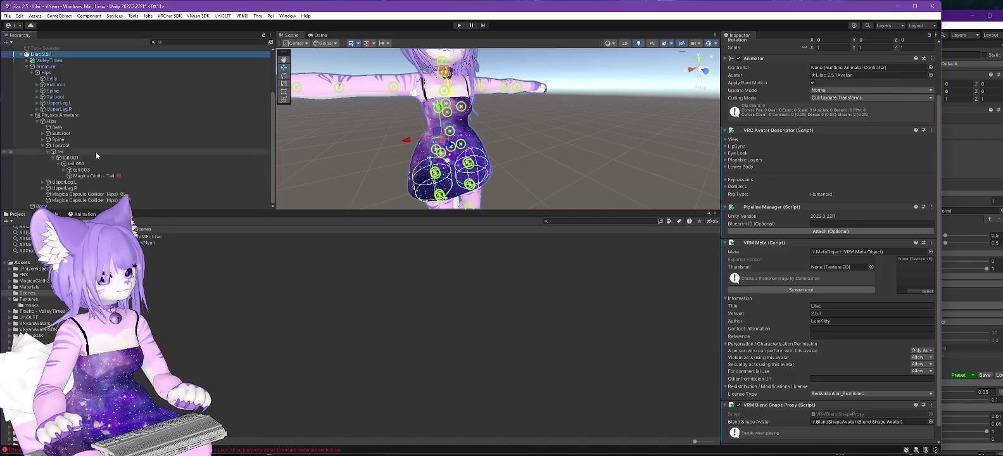
# - Move Magica Cloth - Tail under Physics Armature and review all cloths with a 'magica cl' search
pyautogui.moveTo(91, 178); pyautogui.dragTo(68, 119)
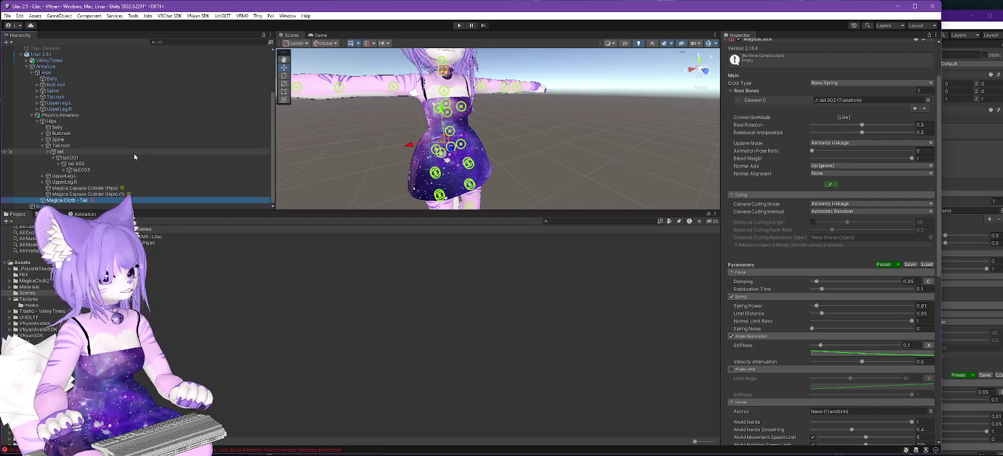
pyautogui.click(43, 147)
pyautogui.click(181, 42)
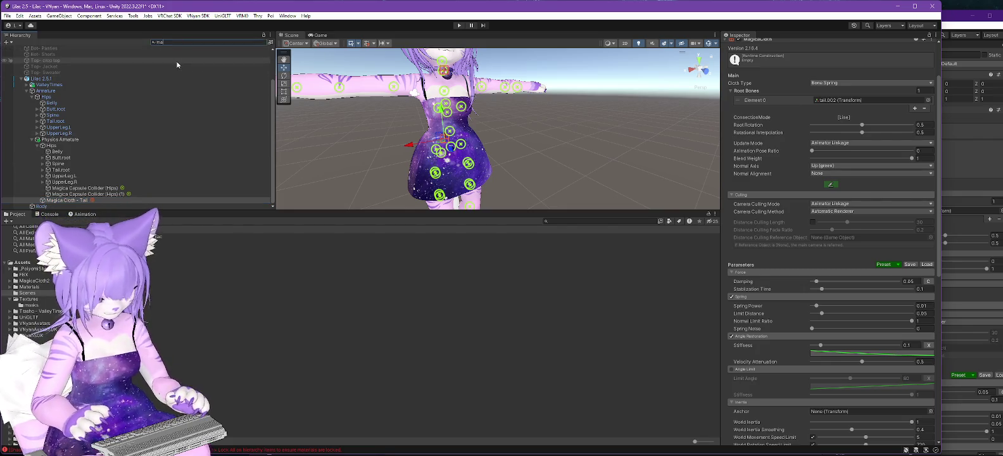
pyautogui.write('magica')
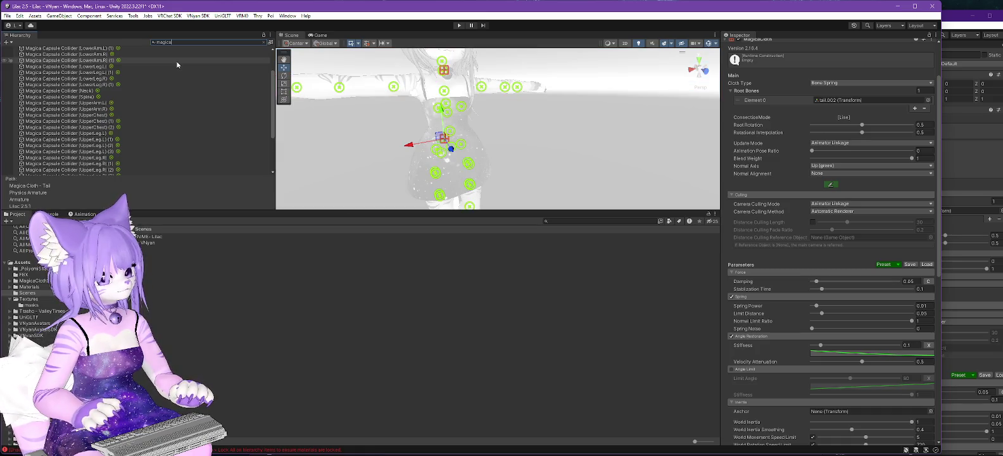
pyautogui.write(' cl')
pyautogui.click(35, 55)
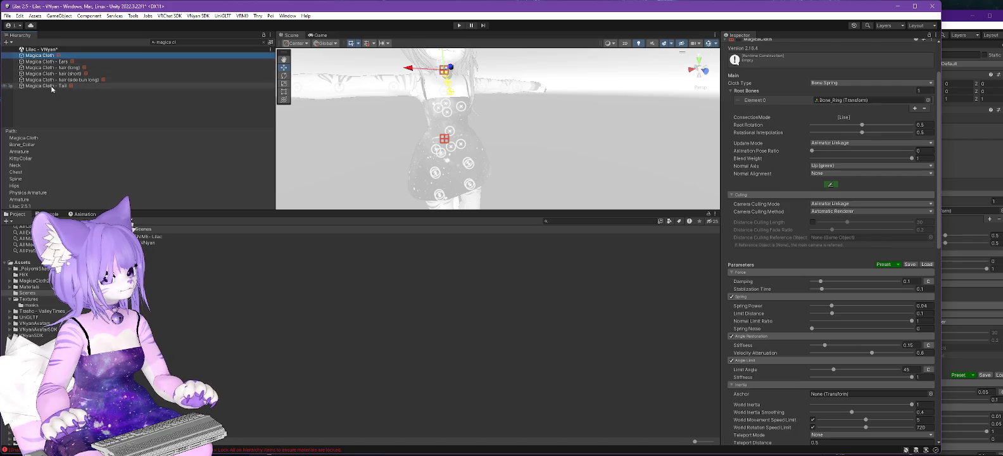
pyautogui.keyDown('shift'); pyautogui.click(45, 86); pyautogui.keyUp('shift')
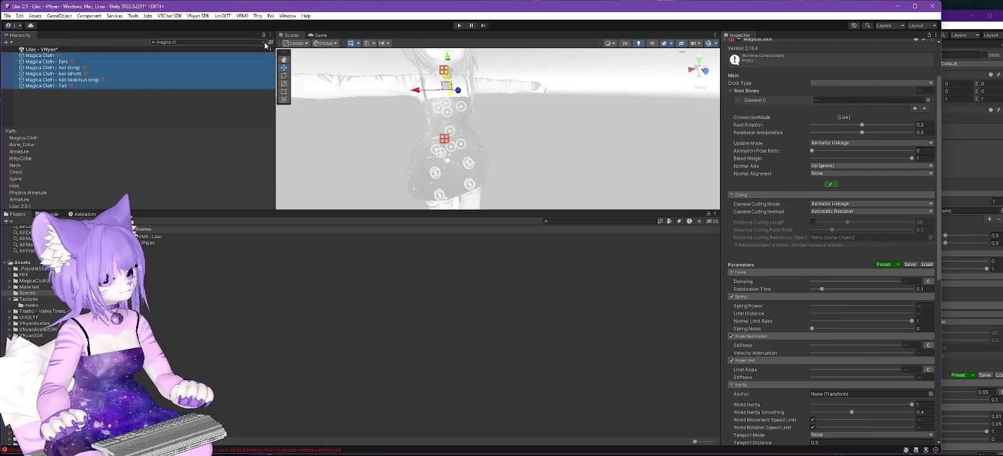
pyautogui.click(264, 44)
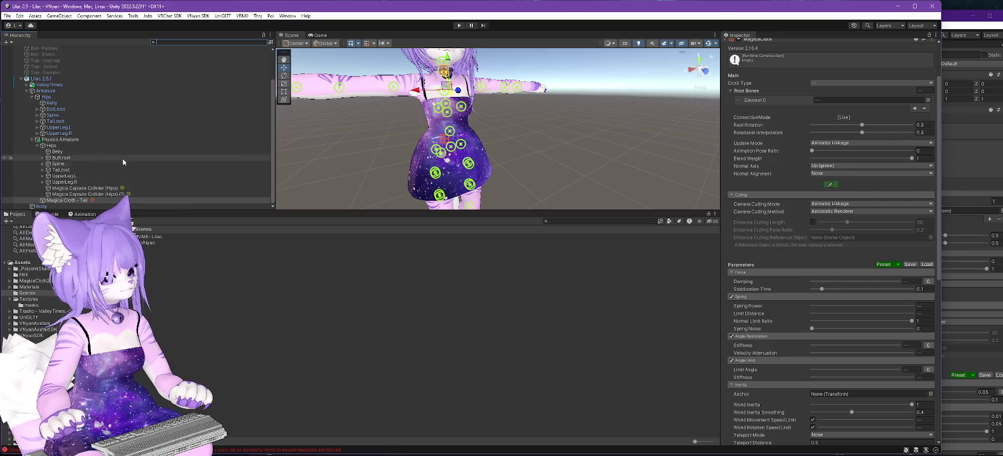
# - Set Magica Cloth - Tail's root bone to Armature's tail.002
pyautogui.click(114, 200)
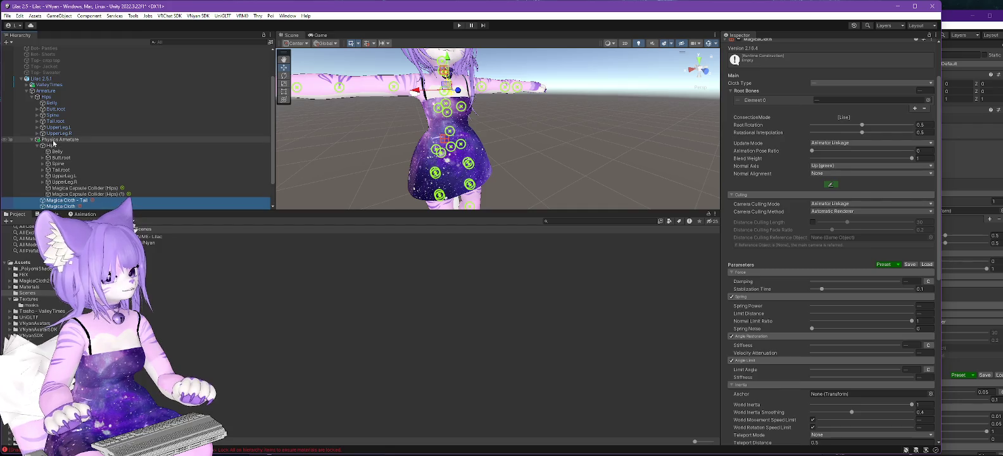
pyautogui.scroll(-2, 53, 144)
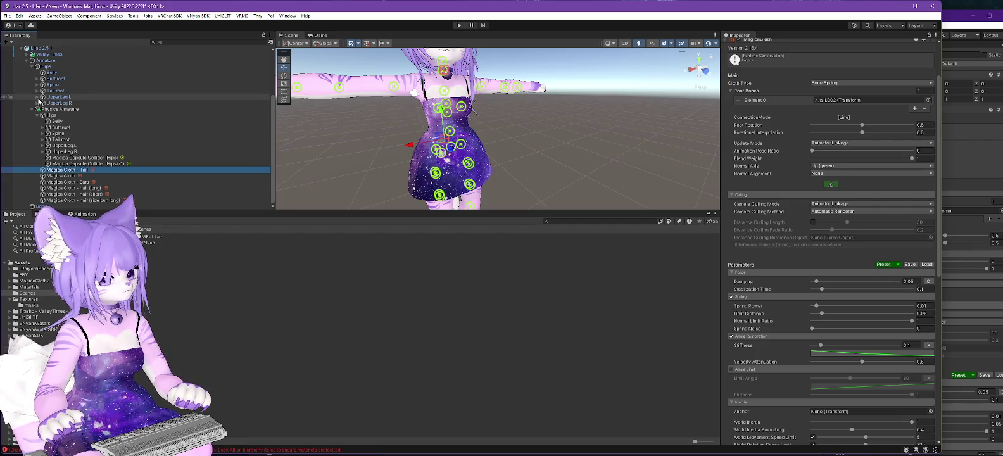
pyautogui.click(848, 102)
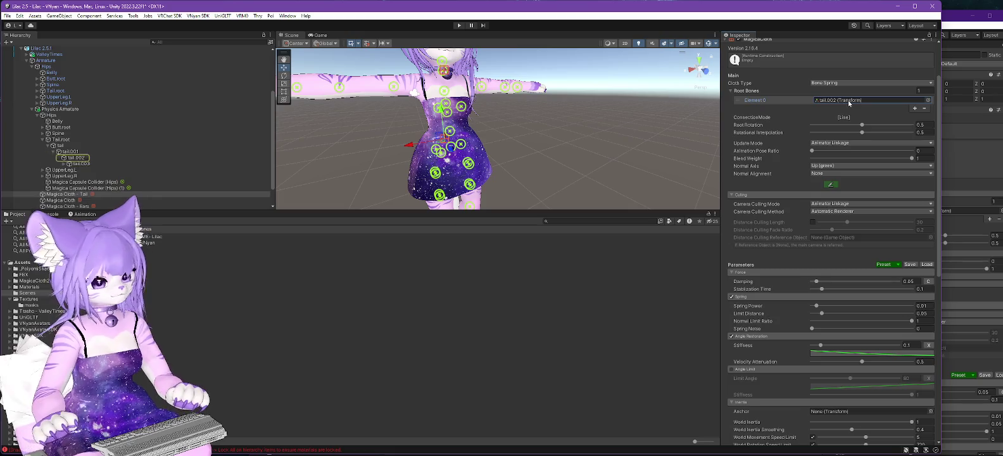
pyautogui.click(37, 91)
pyautogui.click(42, 97)
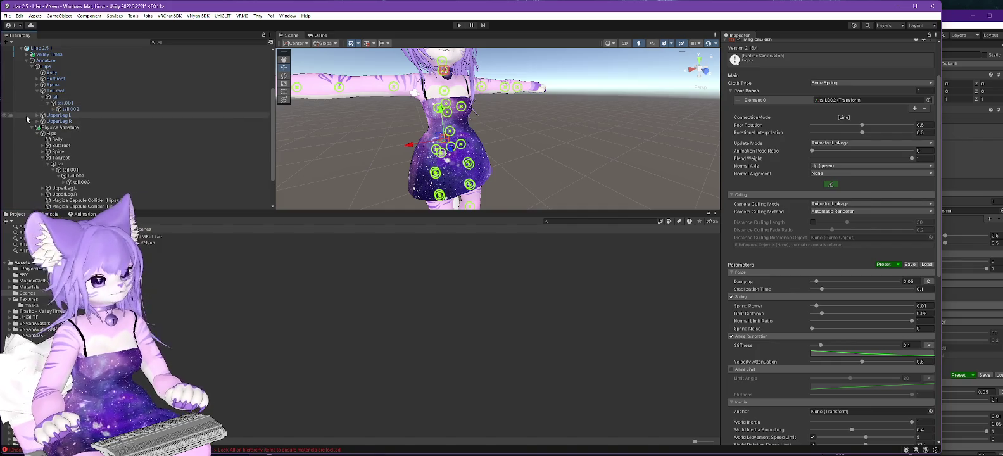
pyautogui.moveTo(78, 107)
pyautogui.mouseDown()
pyautogui.moveTo(803, 115)
pyautogui.moveTo(830, 103)
pyautogui.mouseUp()
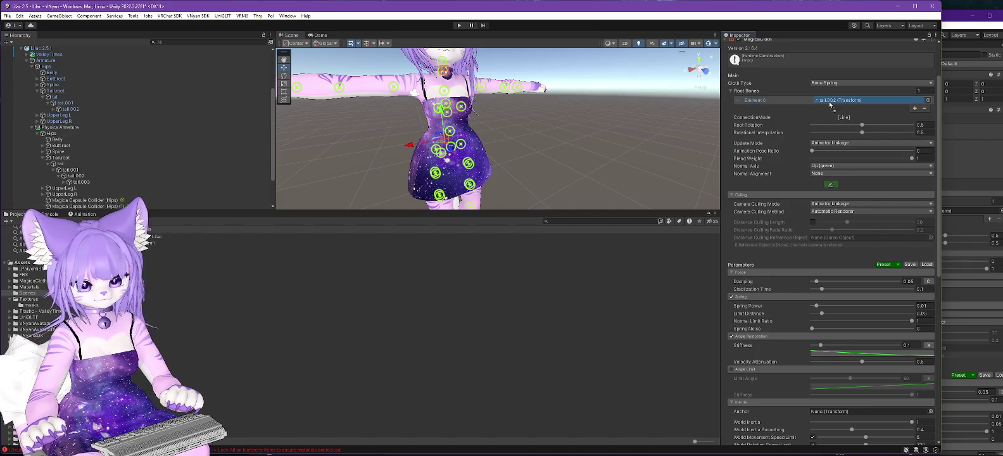
# - Rename the unnamed Magica Cloth object to 'Magica Cloth - Collar'
pyautogui.scroll(-2, 70, 164)
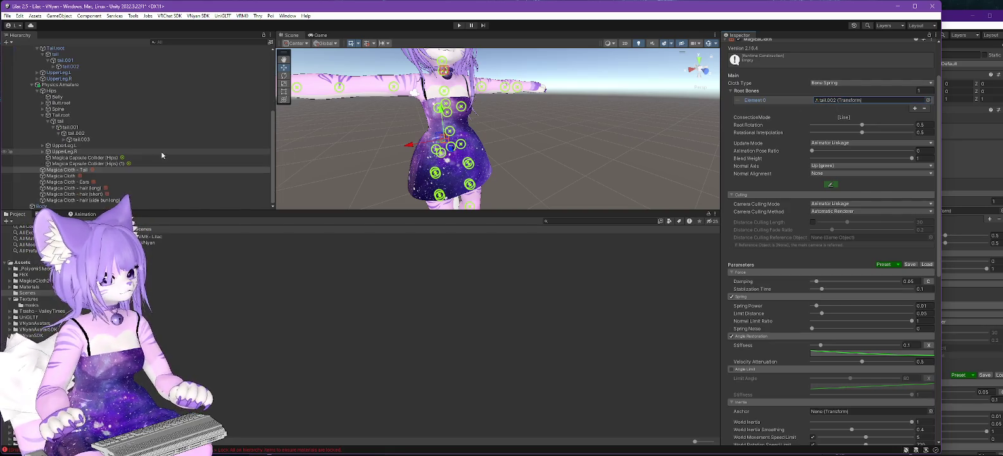
pyautogui.click(67, 177)
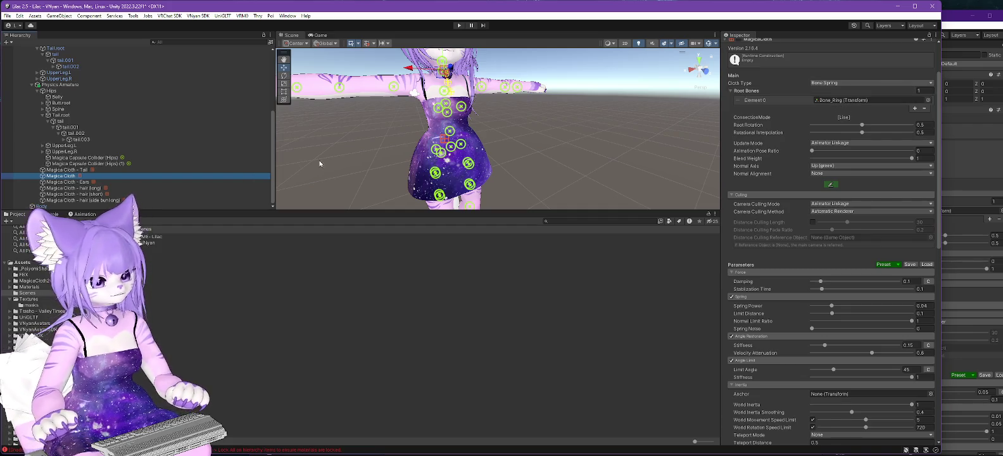
pyautogui.click(63, 176)
pyautogui.press('End')
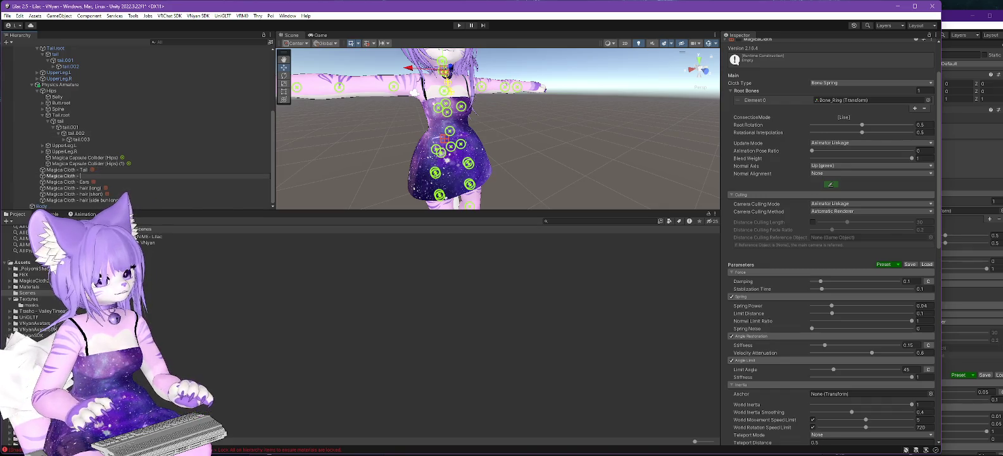
pyautogui.write('Collar')
pyautogui.press('Return')
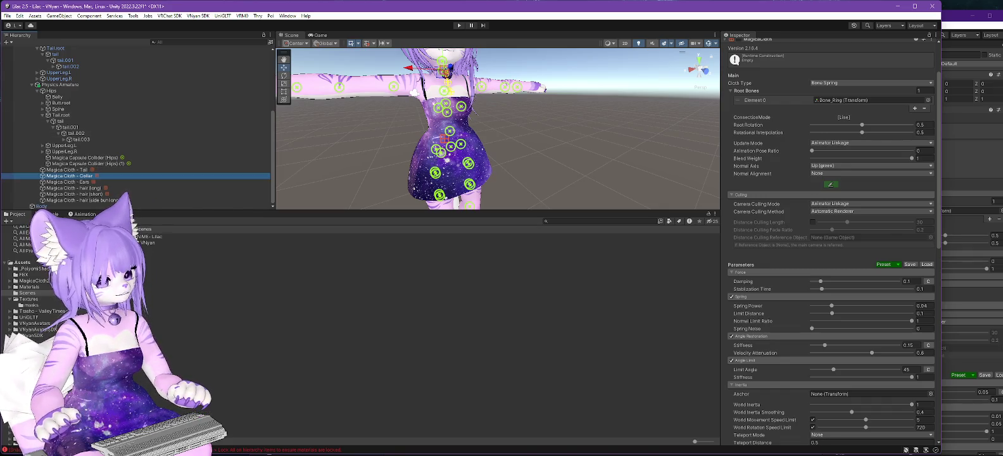
# - Confirm the collar cloth's root bone is Bone_Ring, then select Magica Cloth - hair (long)
pyautogui.click(835, 103)
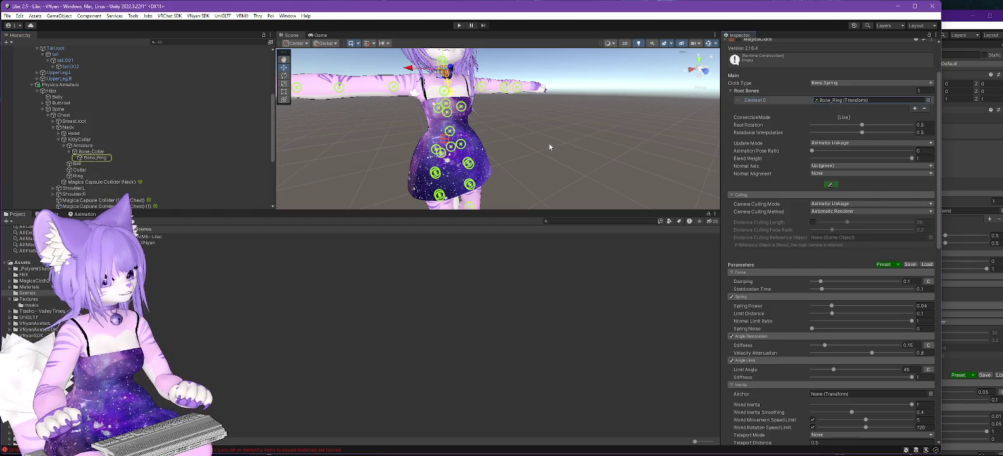
pyautogui.scroll(-5, 140, 151)
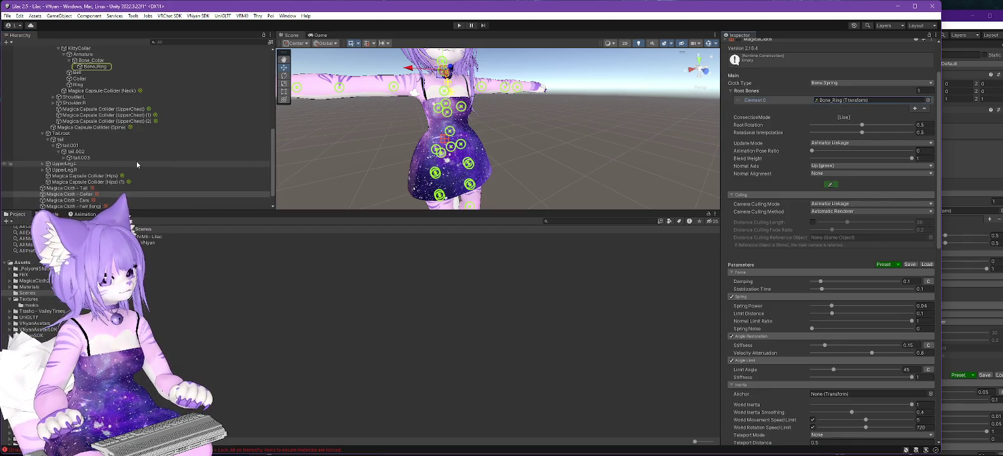
pyautogui.scroll(7, 136, 161)
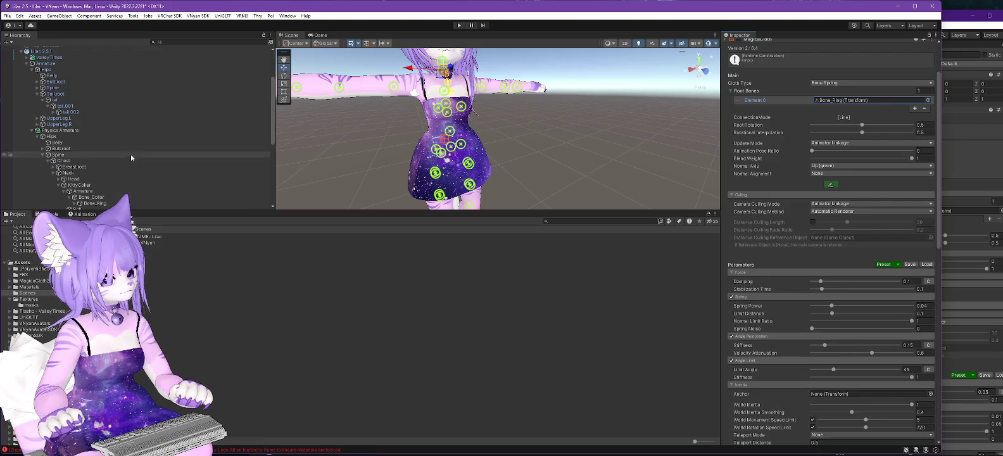
pyautogui.scroll(-6, 100, 112)
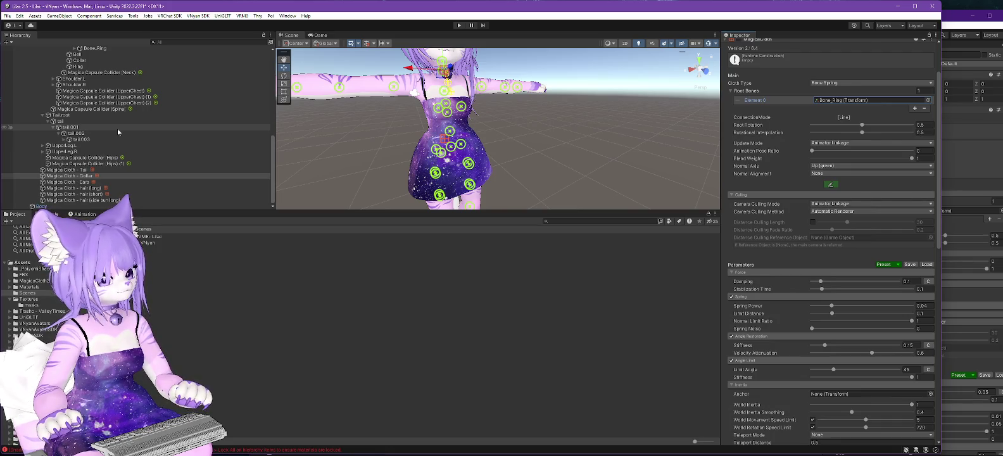
pyautogui.click(138, 188)
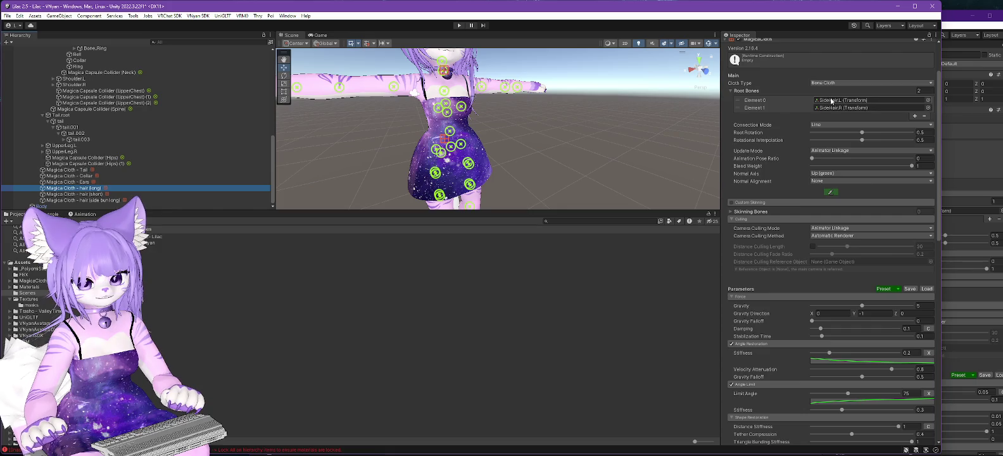
# - Expand the armature through Spine, Chest and Neck down to the Hair.Root bones
pyautogui.click(832, 102)
pyautogui.scroll(5, 159, 123)
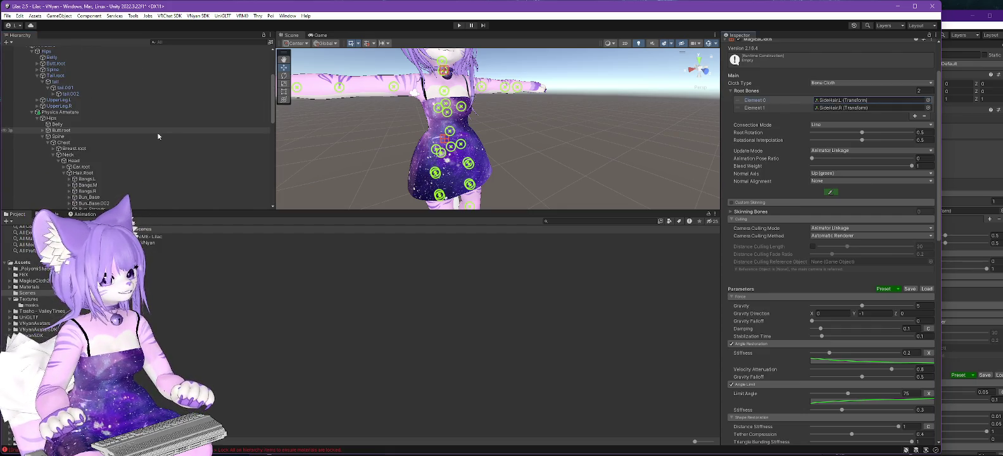
pyautogui.click(37, 121)
pyautogui.click(38, 116)
pyautogui.click(43, 121)
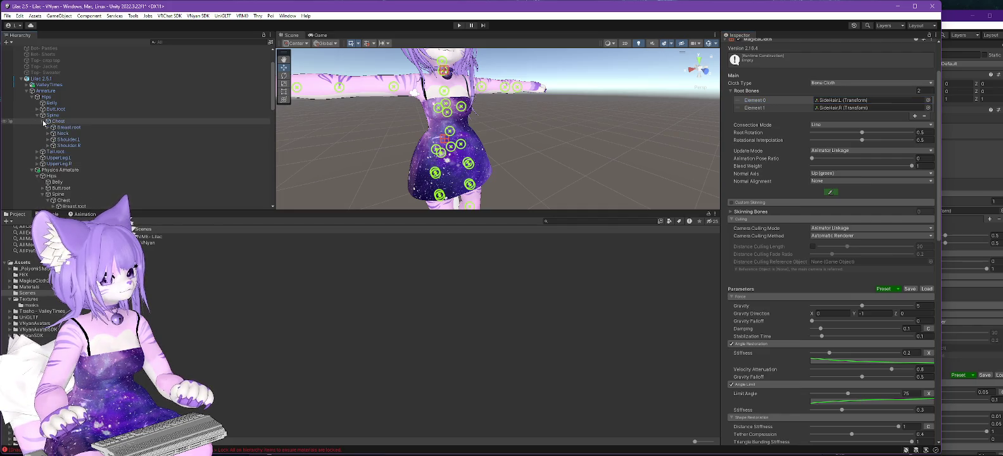
pyautogui.click(49, 134)
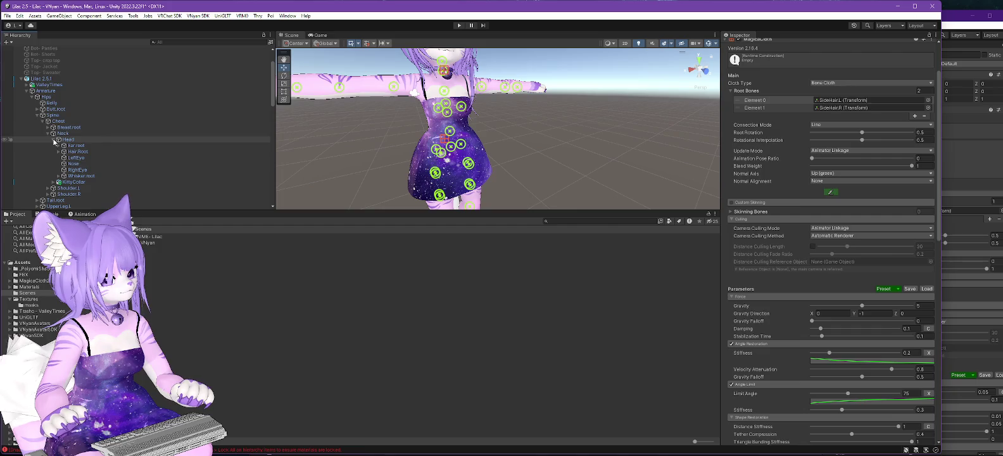
pyautogui.click(58, 151)
pyautogui.scroll(-5, 146, 152)
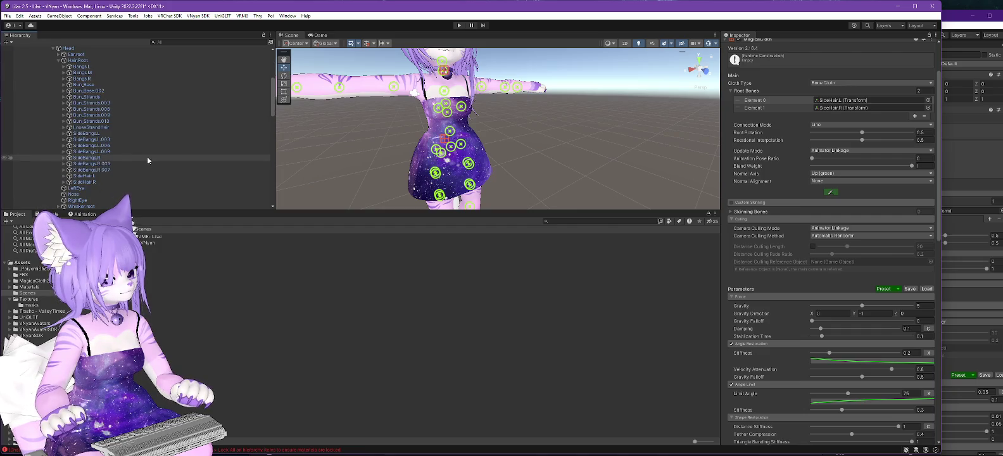
# - Try assigning SideHair.L as a root bone, then select Magica Cloth - hair (short)
pyautogui.click(88, 176)
pyautogui.moveTo(90, 180); pyautogui.dragTo(745, 108)
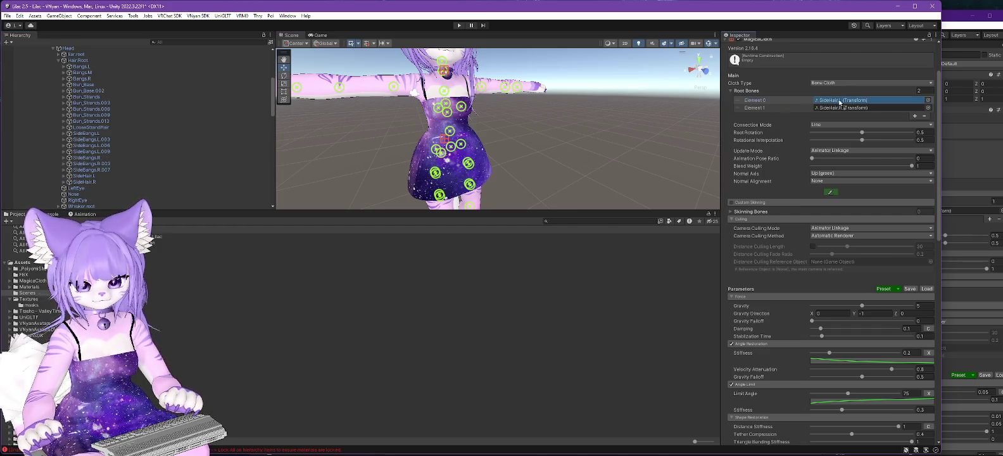
pyautogui.moveTo(84, 182)
pyautogui.mouseDown()
pyautogui.moveTo(806, 164)
pyautogui.moveTo(837, 110)
pyautogui.mouseUp()
pyautogui.scroll(-10, 185, 176)
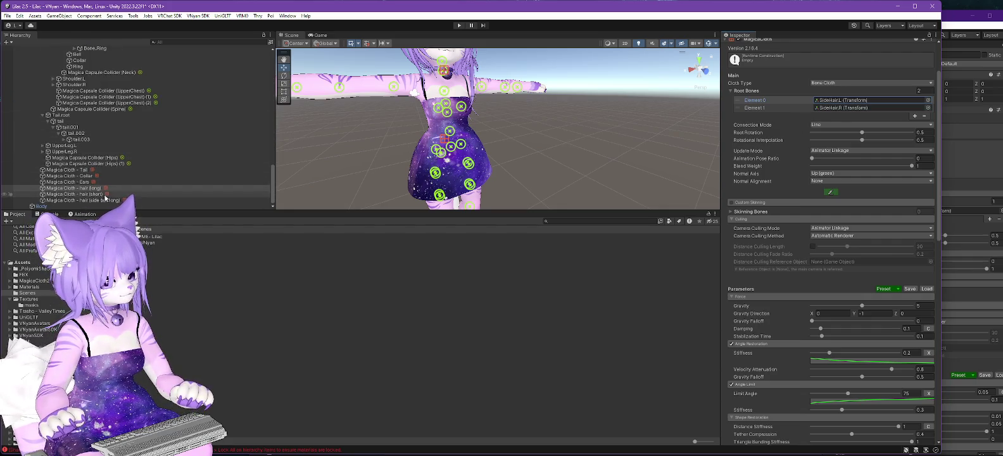
pyautogui.click(228, 194)
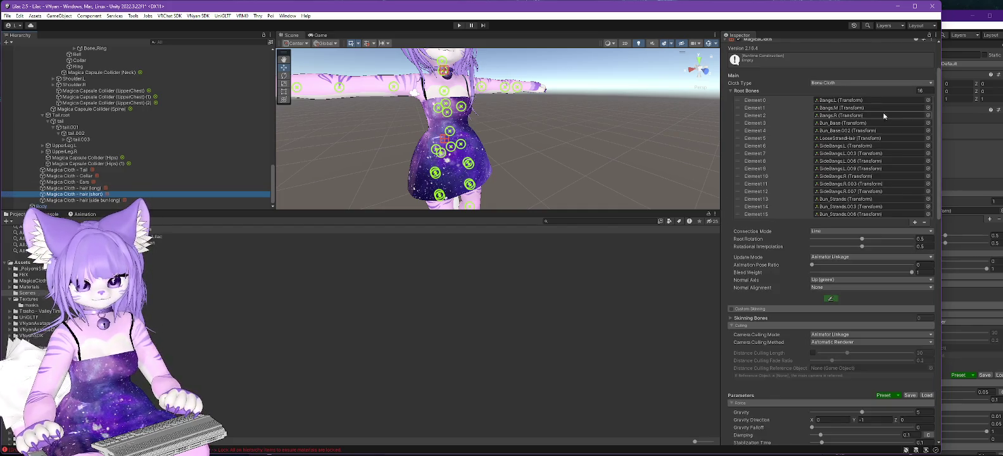
# - Assign Bangs.L, Bangs.M, Bangs.R and the Bun_Base bones to the first root bone slots
pyautogui.click(839, 100)
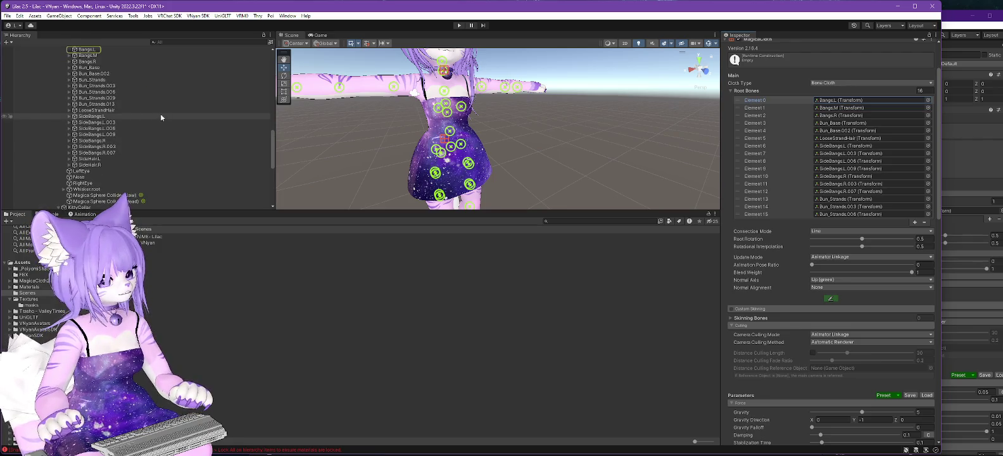
pyautogui.scroll(5, 161, 117)
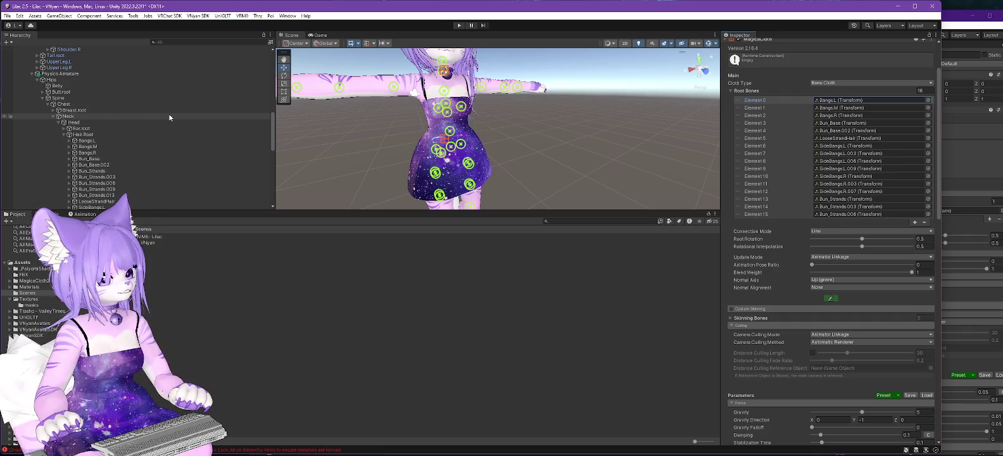
pyautogui.scroll(-3, 164, 111)
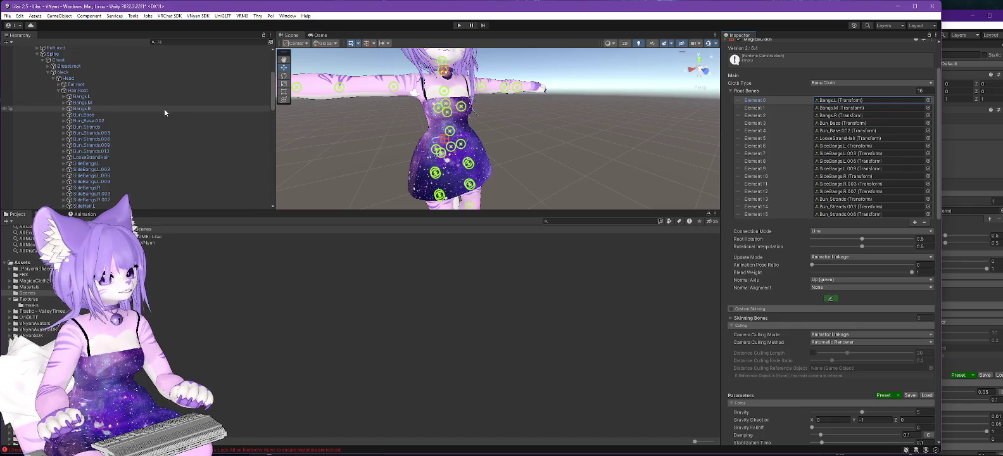
pyautogui.scroll(-2, 145, 95)
pyautogui.moveTo(140, 73); pyautogui.dragTo(644, 76)
pyautogui.moveTo(852, 96); pyautogui.dragTo(843, 103)
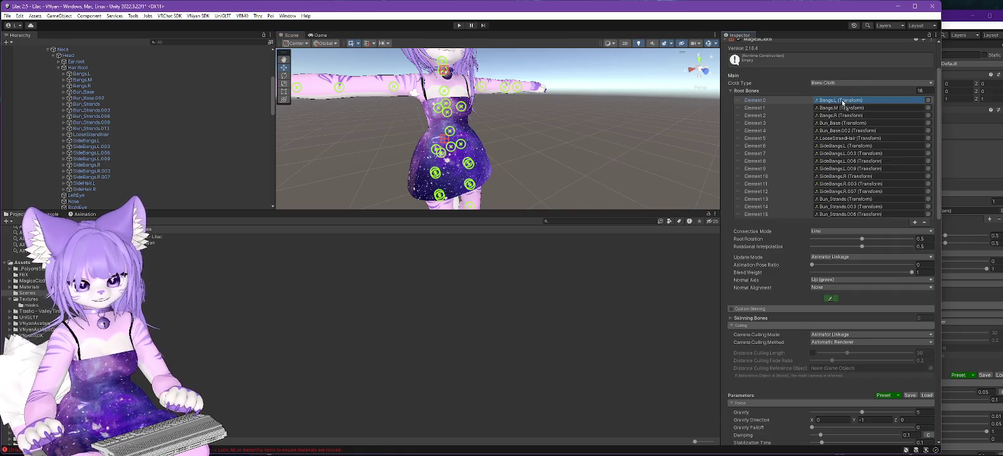
pyautogui.moveTo(81, 80); pyautogui.dragTo(866, 111)
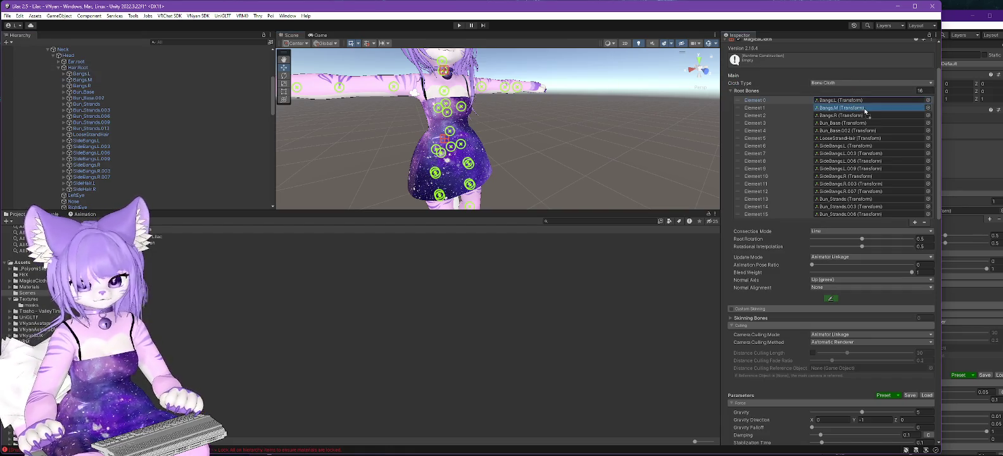
pyautogui.moveTo(82, 85); pyautogui.dragTo(705, 71)
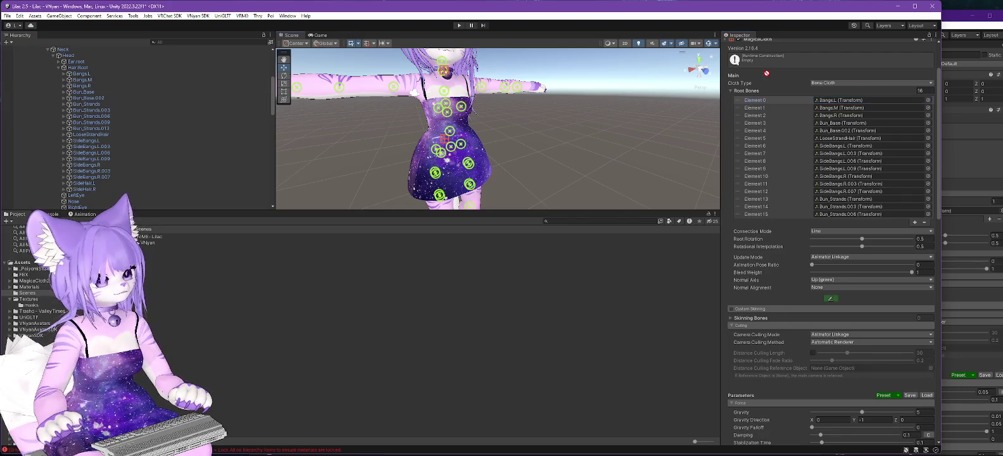
pyautogui.moveTo(743, 126); pyautogui.dragTo(833, 125)
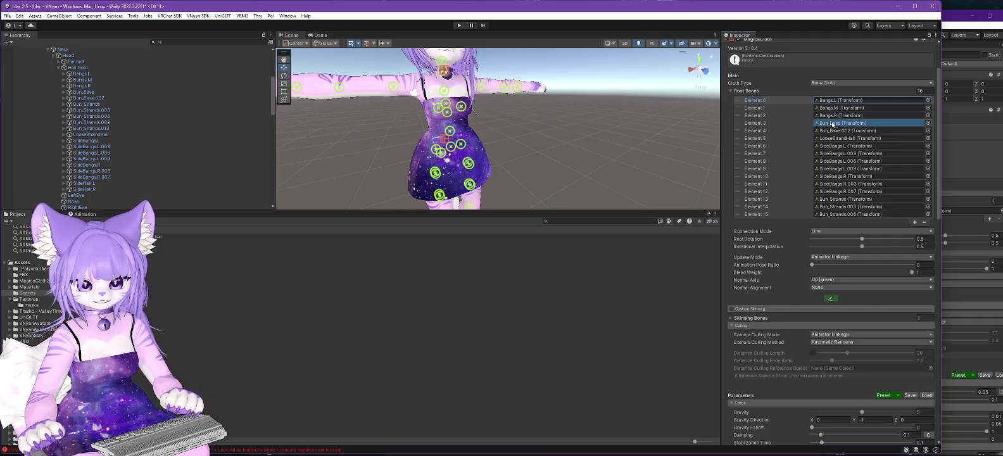
pyautogui.moveTo(86, 98)
pyautogui.mouseDown()
pyautogui.moveTo(836, 101)
pyautogui.moveTo(840, 132)
pyautogui.mouseUp()
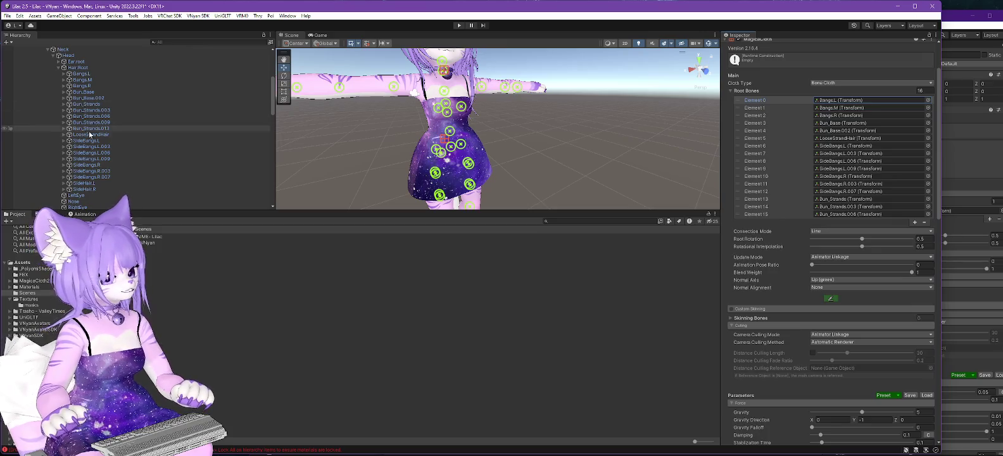
pyautogui.moveTo(91, 134)
pyautogui.mouseDown()
pyautogui.moveTo(570, 125)
pyautogui.moveTo(834, 140)
pyautogui.mouseUp()
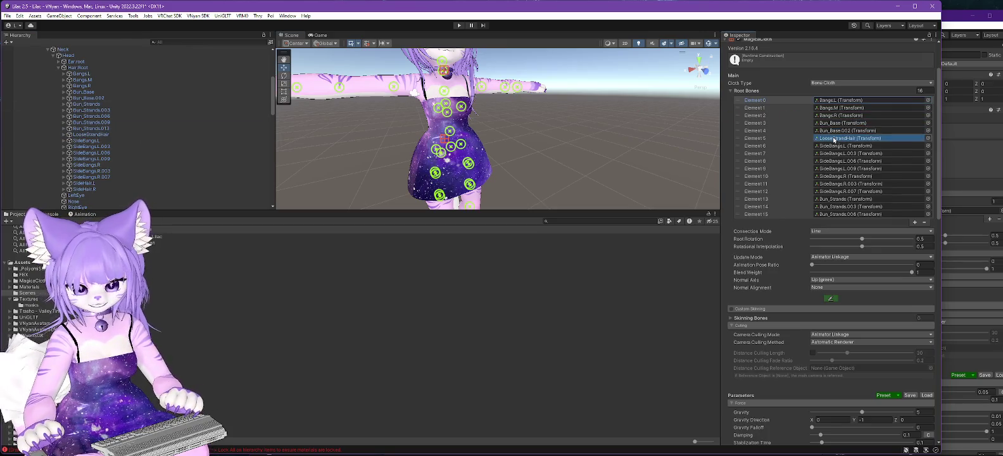
# - Fill the remaining root bone slots with the SideBangs.L/R and Bun_Strands bones
pyautogui.moveTo(89, 140)
pyautogui.mouseDown()
pyautogui.moveTo(836, 147)
pyautogui.moveTo(380, 145)
pyautogui.moveTo(828, 134)
pyautogui.moveTo(855, 154)
pyautogui.mouseUp()
pyautogui.moveTo(235, 150); pyautogui.dragTo(849, 155)
pyautogui.moveTo(110, 155)
pyautogui.mouseDown()
pyautogui.moveTo(386, 148)
pyautogui.moveTo(848, 169)
pyautogui.mouseUp()
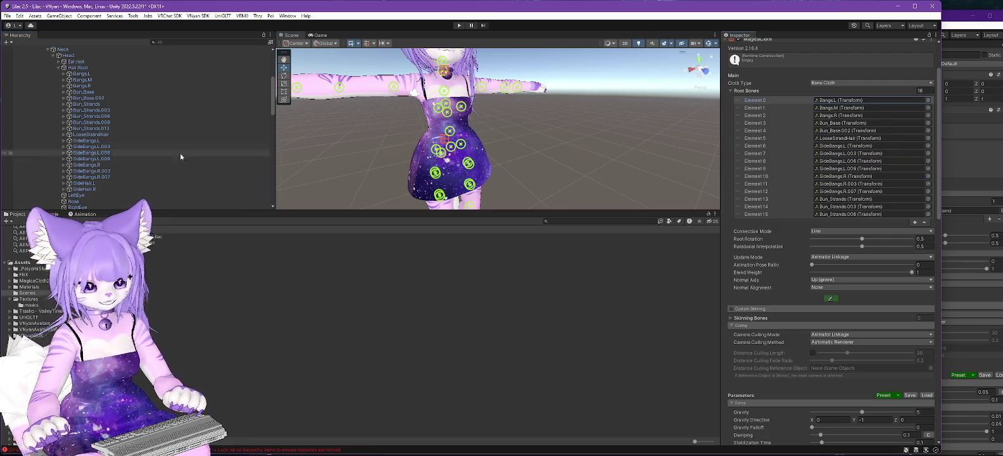
pyautogui.moveTo(80, 166); pyautogui.dragTo(841, 181)
pyautogui.moveTo(91, 171)
pyautogui.mouseDown()
pyautogui.moveTo(330, 158)
pyautogui.moveTo(853, 185)
pyautogui.mouseUp()
pyautogui.moveTo(89, 177)
pyautogui.mouseDown()
pyautogui.moveTo(863, 208)
pyautogui.moveTo(852, 192)
pyautogui.mouseUp()
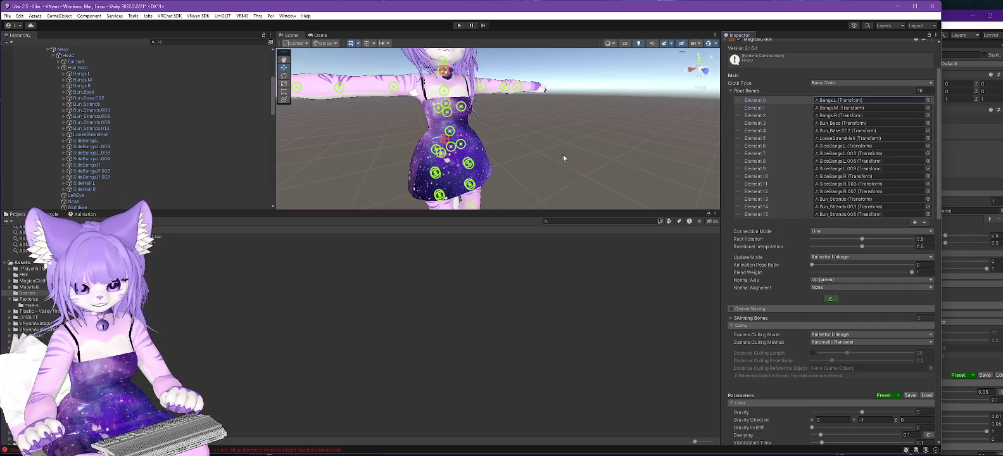
pyautogui.moveTo(121, 104); pyautogui.dragTo(851, 200)
pyautogui.moveTo(91, 110)
pyautogui.mouseDown()
pyautogui.moveTo(772, 172)
pyautogui.moveTo(842, 209)
pyautogui.mouseUp()
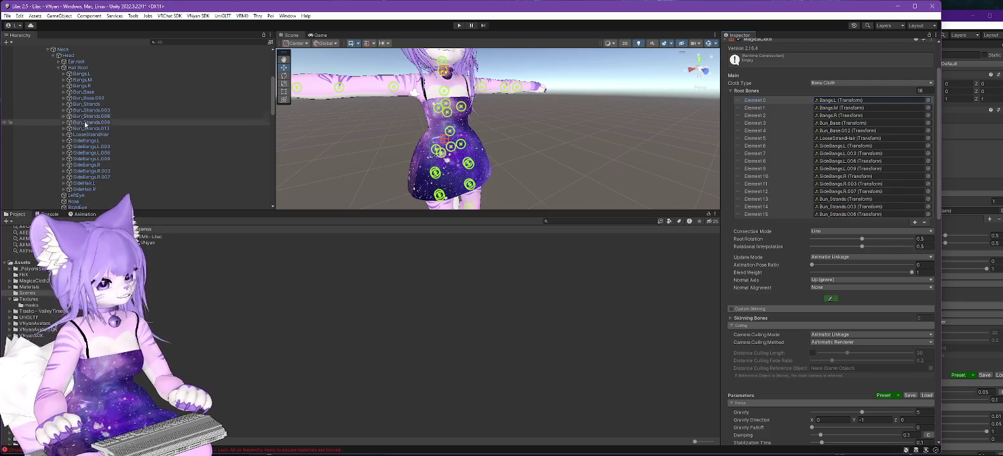
pyautogui.moveTo(91, 117)
pyautogui.mouseDown()
pyautogui.moveTo(589, 136)
pyautogui.moveTo(848, 172)
pyautogui.moveTo(851, 218)
pyautogui.mouseUp()
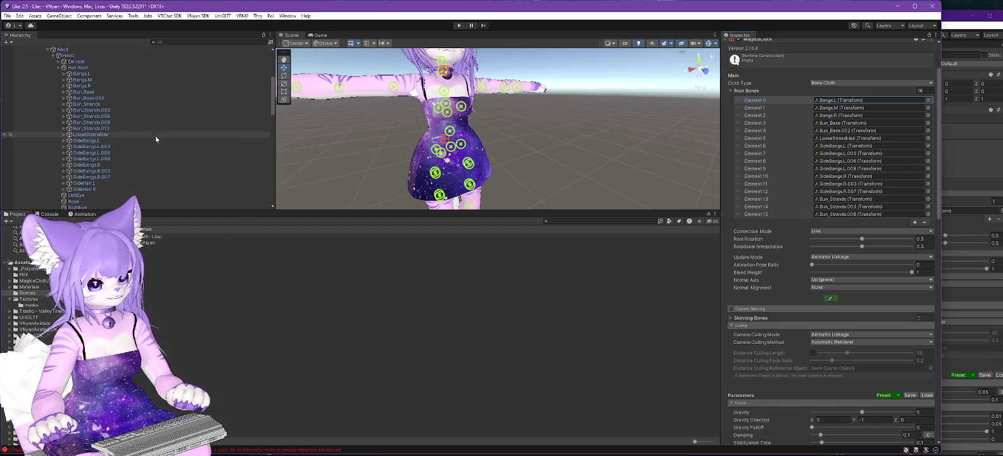
pyautogui.scroll(5, 114, 127)
pyautogui.scroll(-10, 121, 117)
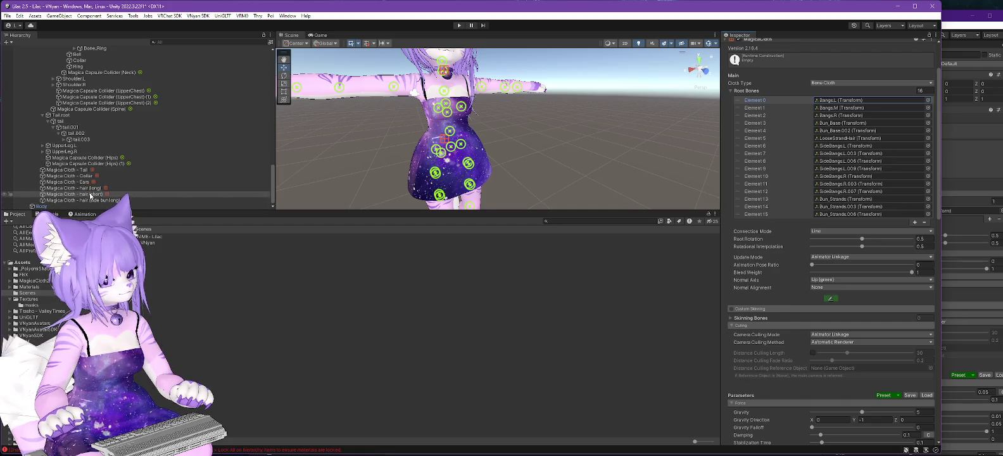
pyautogui.click(127, 188)
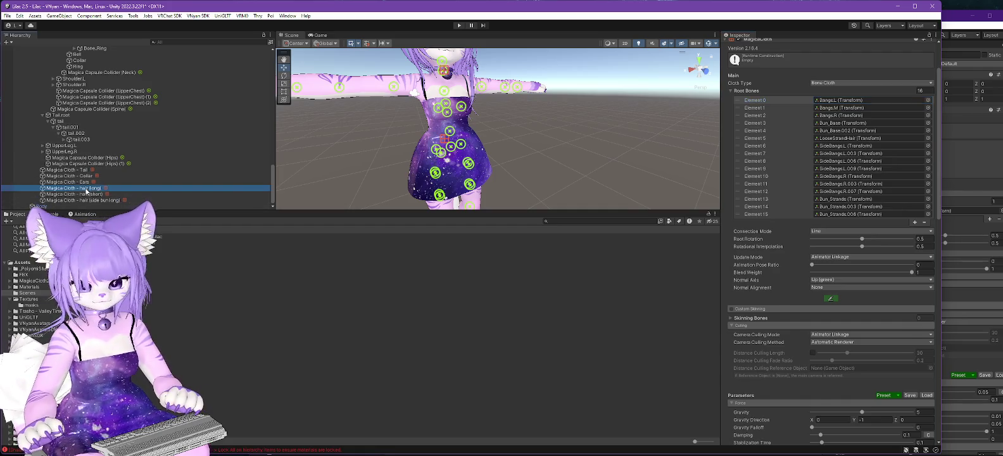
# - Assign Bun_Strands.013 to root bone Element 1 of Magica Cloth - hair (side bun long)
pyautogui.press('Down')
pyautogui.press('Down')
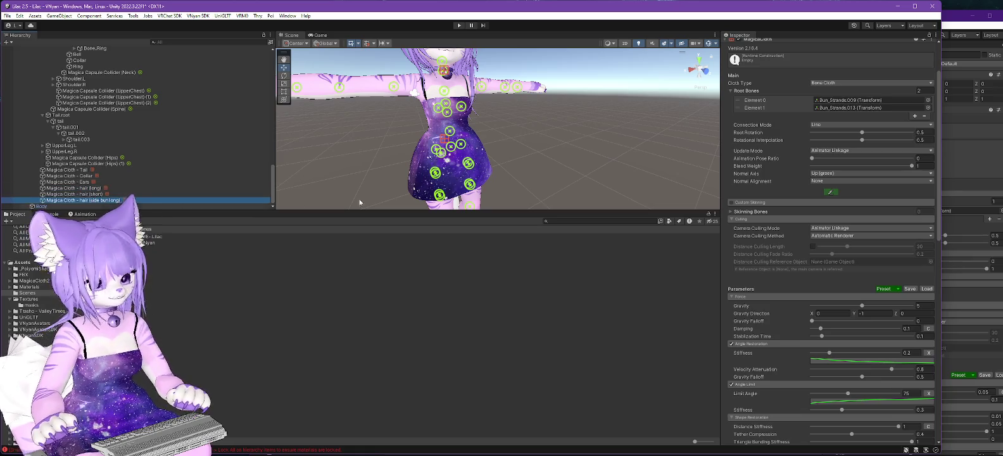
pyautogui.scroll(10, 175, 123)
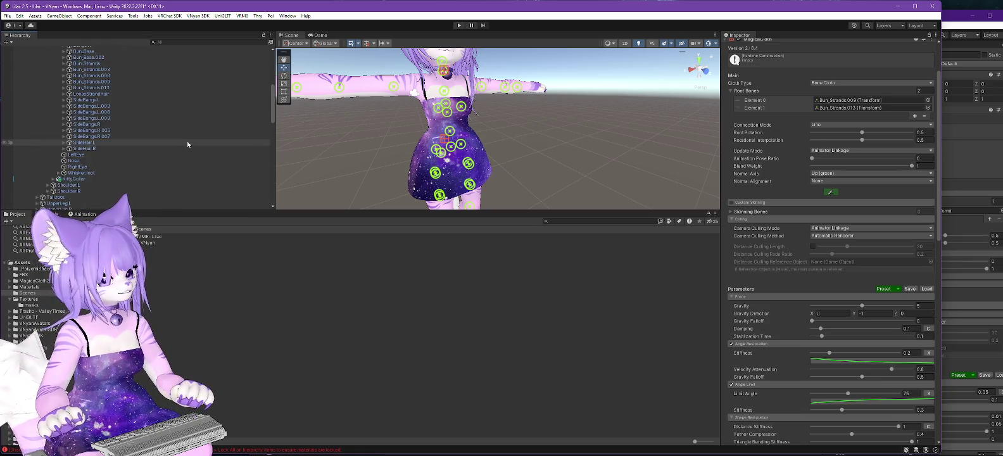
pyautogui.click(861, 108)
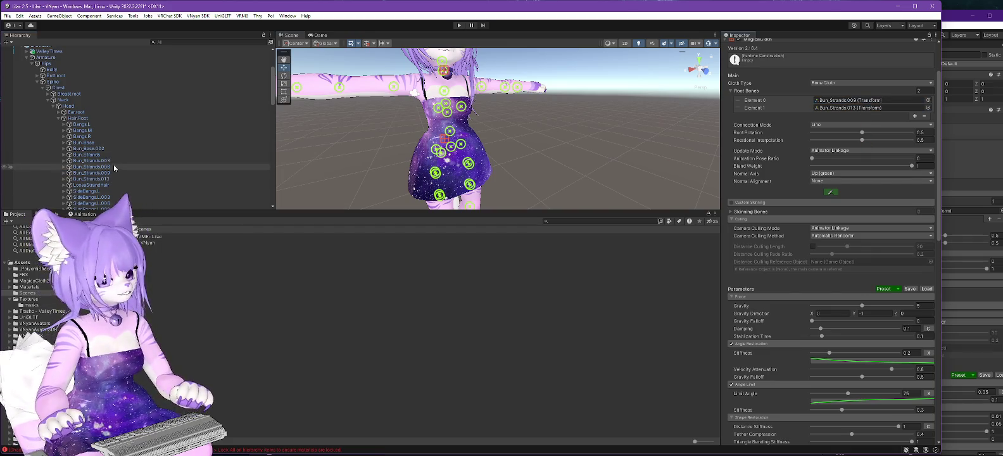
pyautogui.scroll(-3, 137, 176)
pyautogui.scroll(1, 140, 166)
pyautogui.click(142, 144)
pyautogui.scroll(1, 127, 149)
pyautogui.click(862, 107)
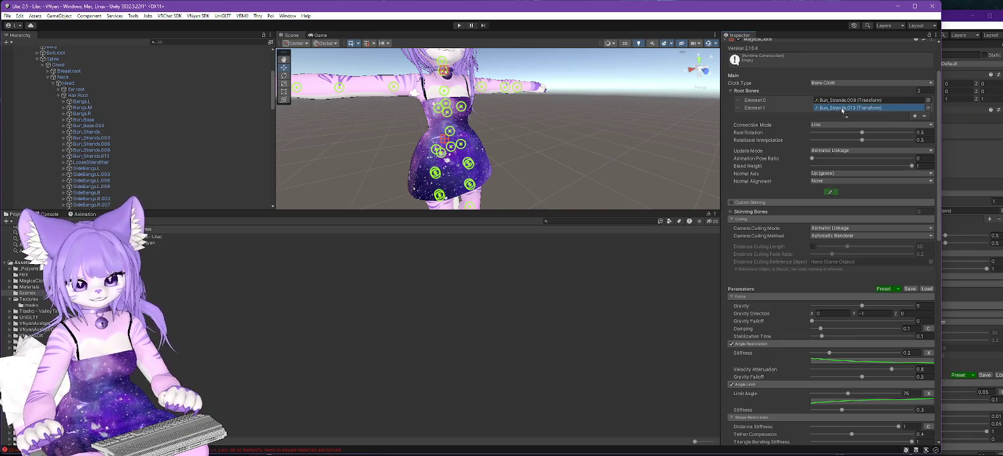
pyautogui.click(559, 139)
pyautogui.scroll(4, 91, 103)
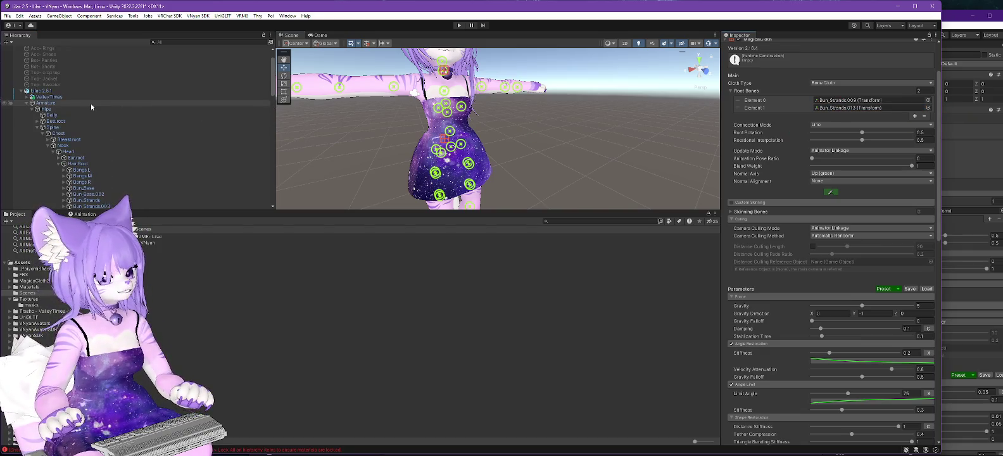
pyautogui.click(47, 92)
# - Lock all materials on the Lilac 2.5.1 avatar root
pyautogui.rightClick(50, 92)
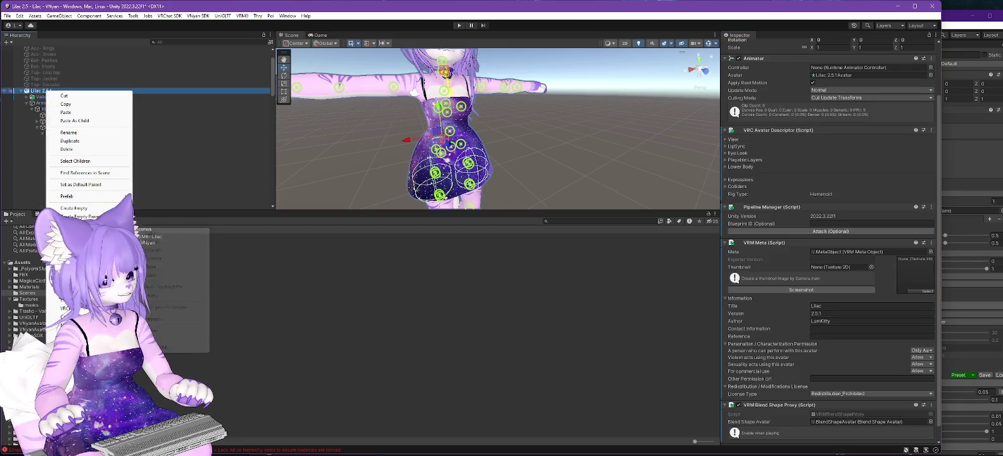
pyautogui.moveTo(185, 228)
pyautogui.click(247, 225)
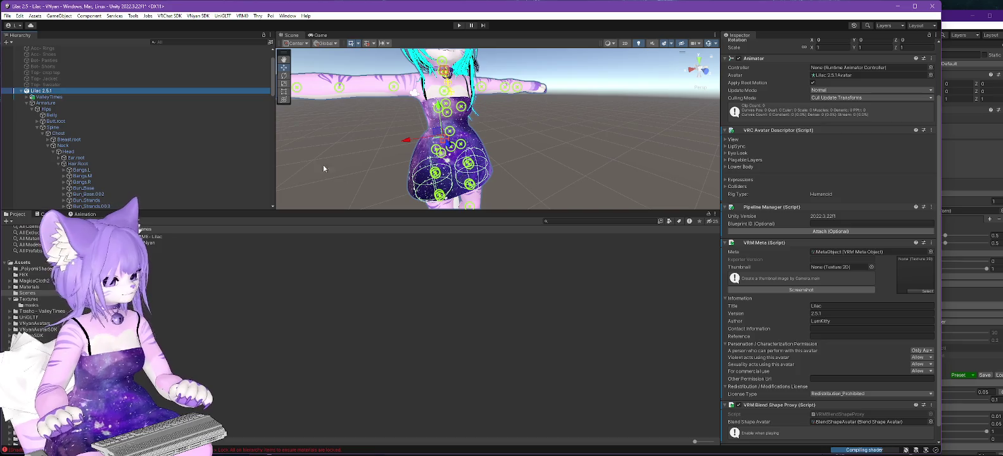
# - Export the avatar for VNyan, overwriting Lilac 2.5.1.vsfavatar, and acknowledge the completion message
pyautogui.click(202, 16)
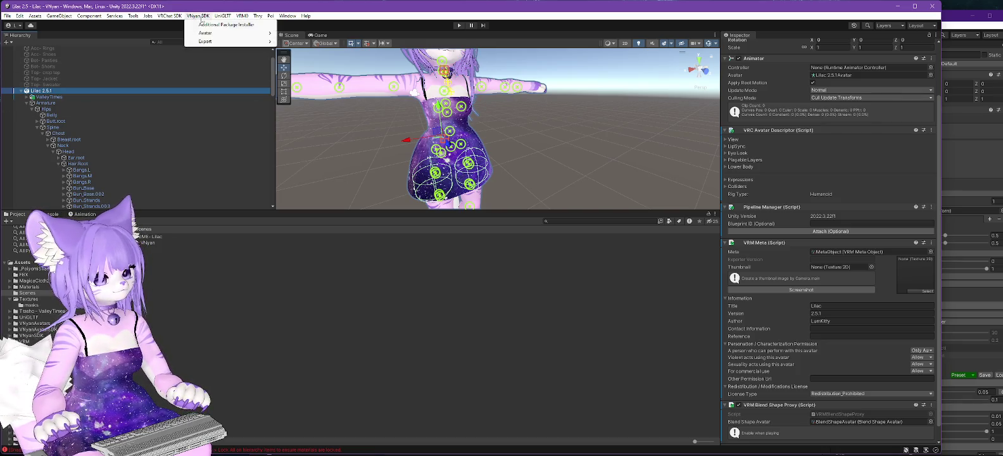
pyautogui.moveTo(228, 29)
pyautogui.click(314, 42)
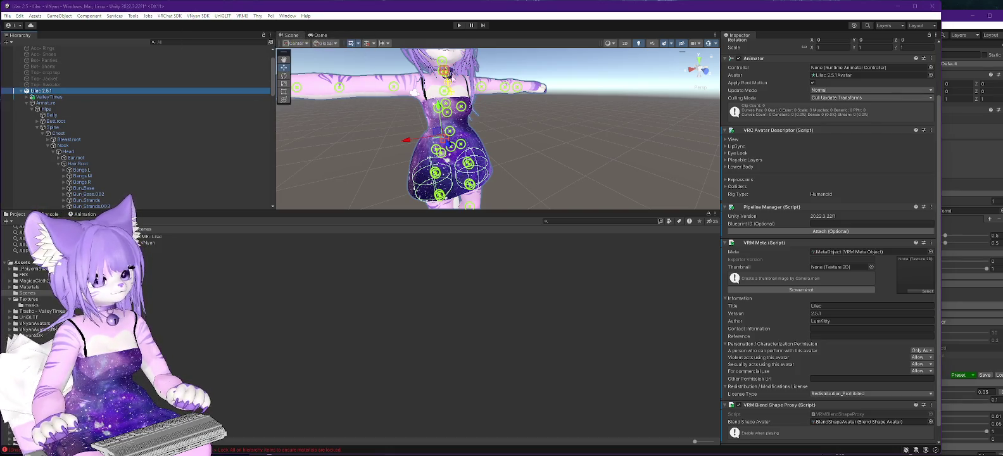
pyautogui.scroll(-3, 94, 180)
pyautogui.click(95, 172)
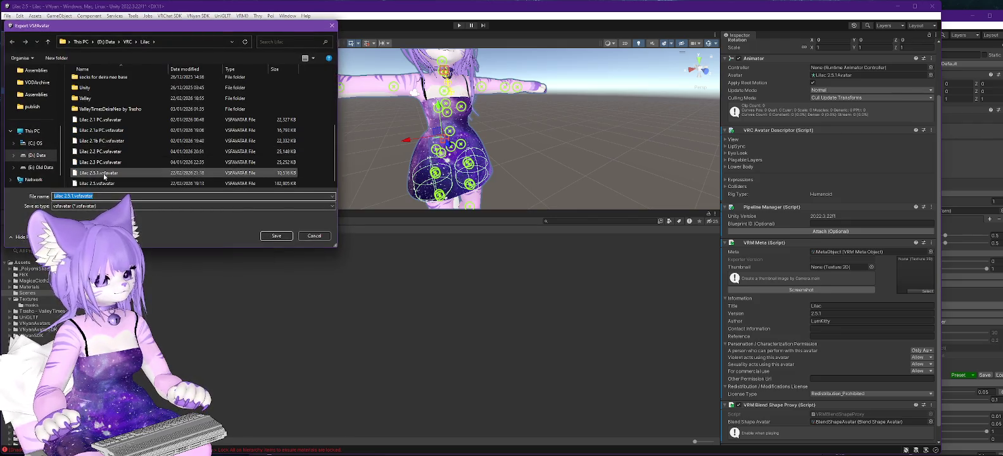
pyautogui.click(277, 236)
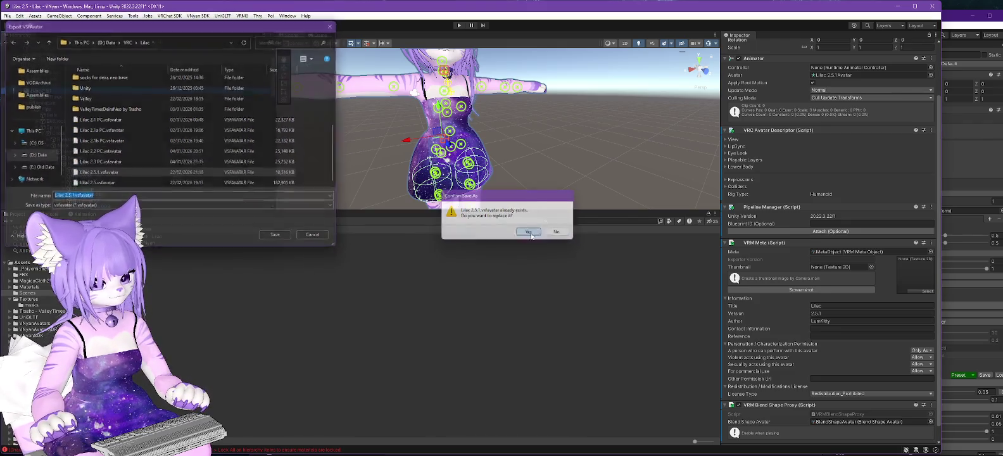
pyautogui.click(529, 232)
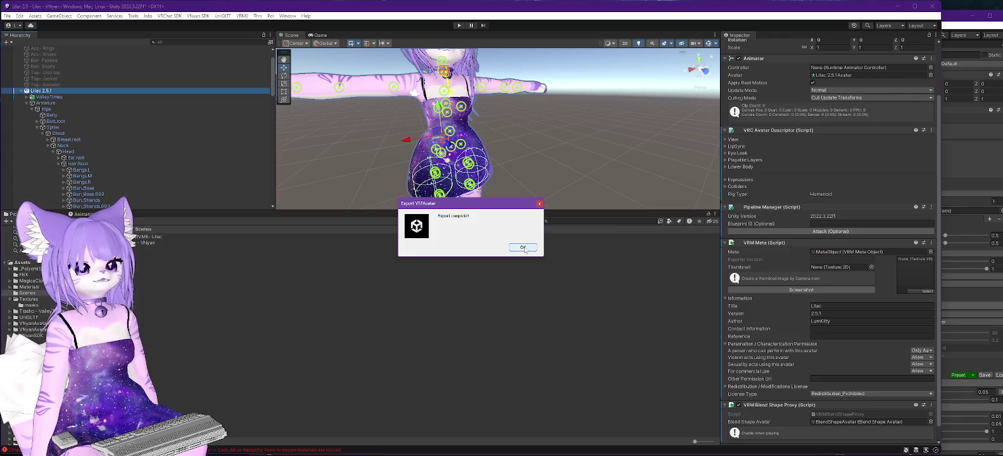
pyautogui.click(523, 248)
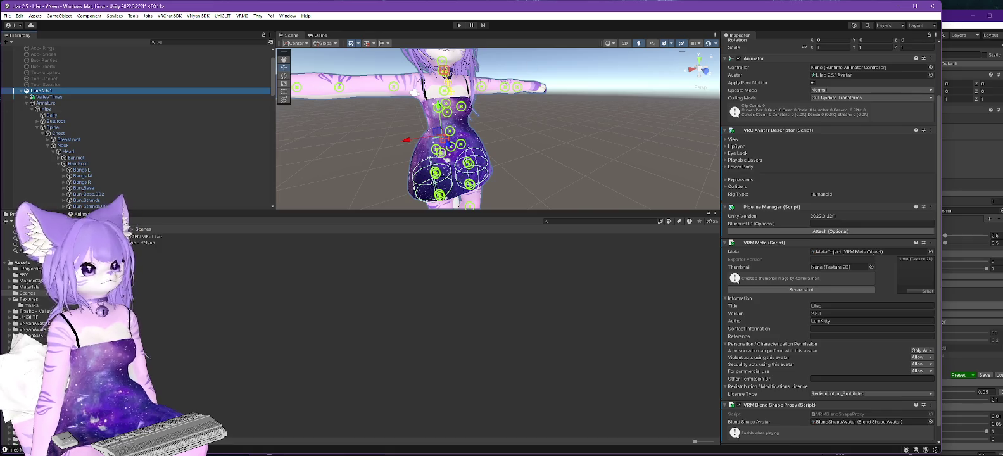
# - Load Lilac 2.5.1.vsfavatar into VNyan, then return to Unity
pyautogui.click(997, 63)
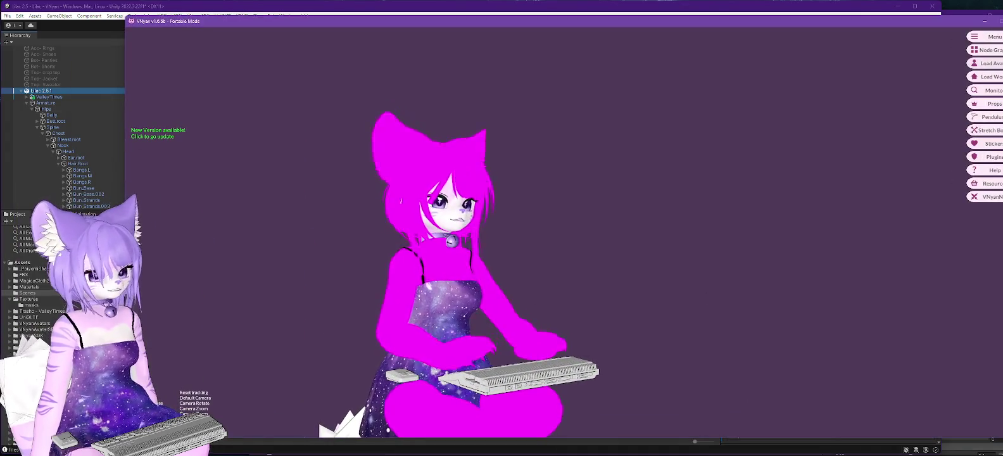
pyautogui.click(999, 64)
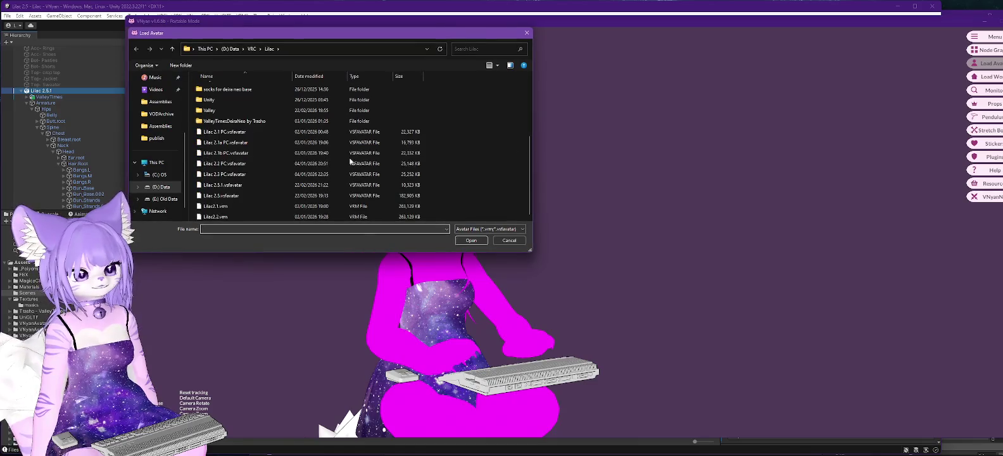
pyautogui.doubleClick(231, 186)
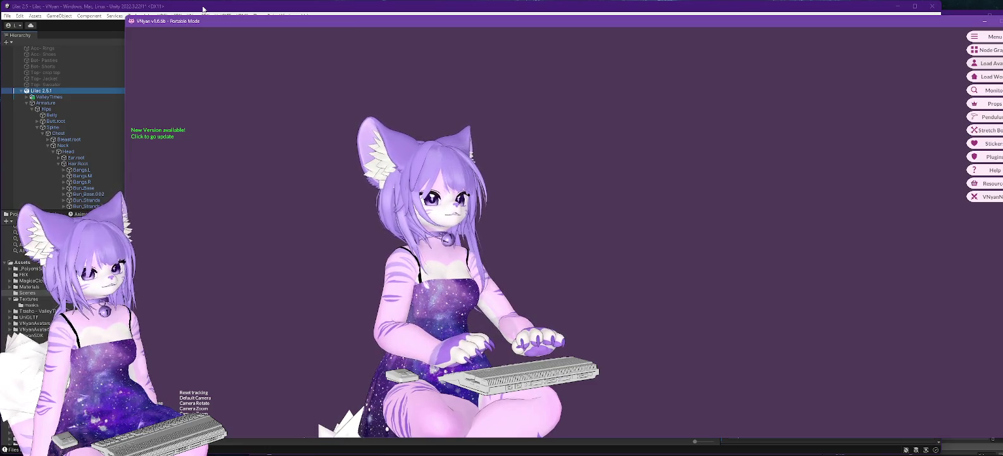
pyautogui.click(203, 9)
# - Select the six Magica Cloth objects and drag them from Physics Armature onto Lilac 2.5.1
pyautogui.scroll(-5, 131, 176)
pyautogui.scroll(7, 130, 187)
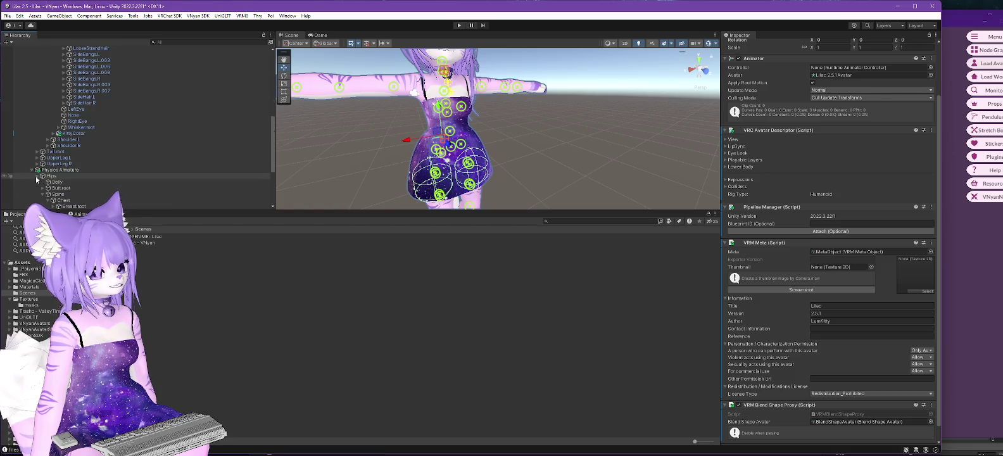
pyautogui.click(36, 176)
pyautogui.scroll(-1, 95, 167)
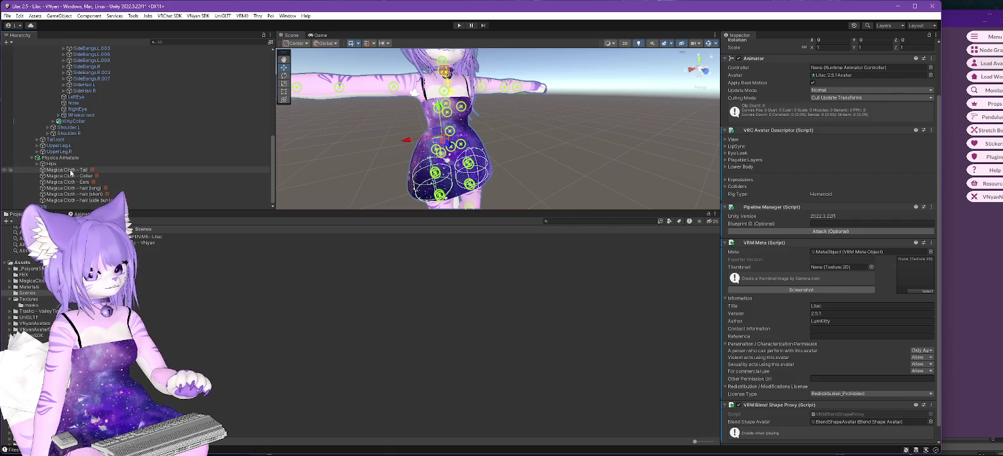
pyautogui.click(101, 200)
pyautogui.keyDown('shift'); pyautogui.click(171, 171); pyautogui.keyUp('shift')
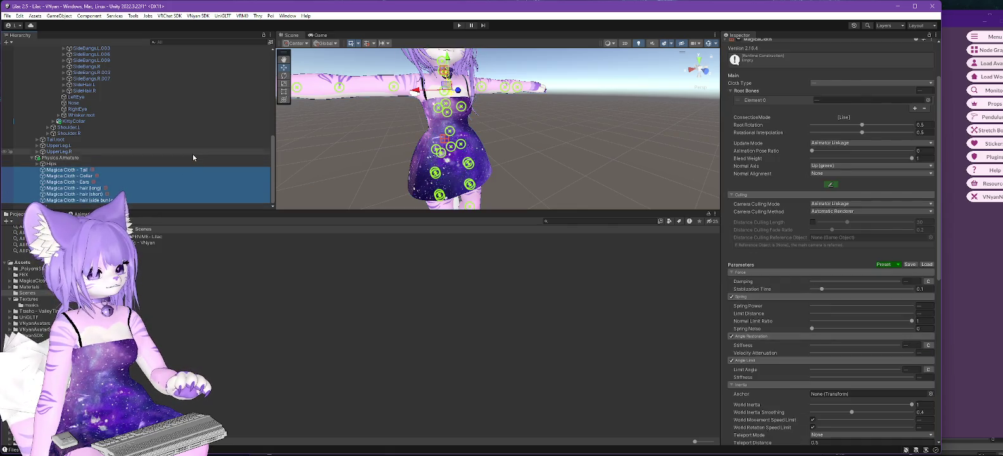
pyautogui.scroll(10, 193, 154)
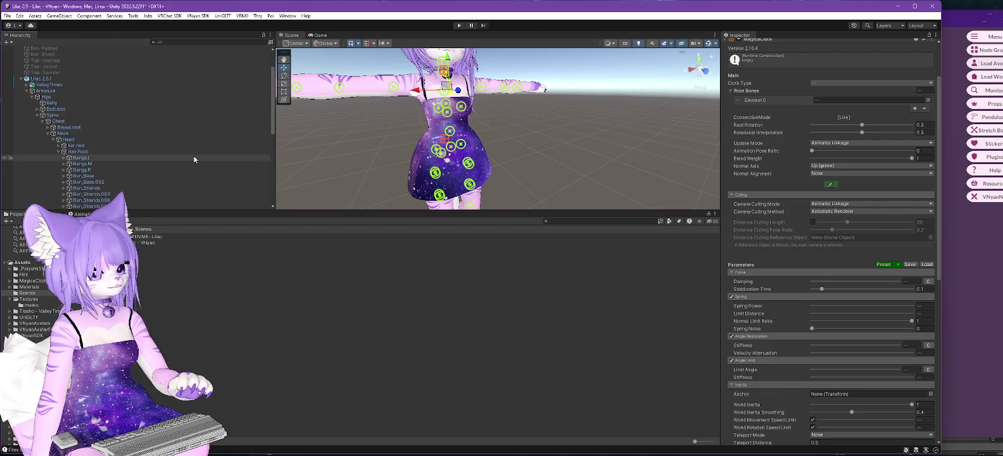
pyautogui.scroll(-5, 193, 155)
pyautogui.moveTo(351, 212); pyautogui.dragTo(351, 294)
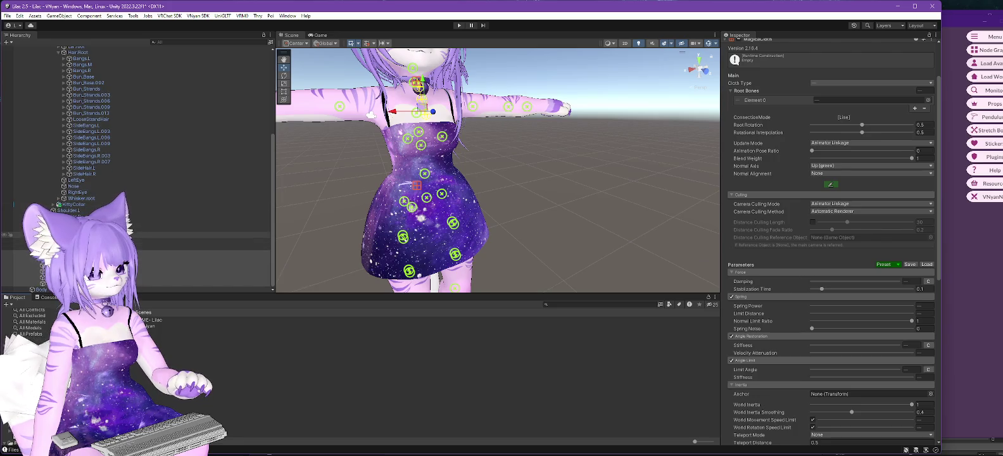
pyautogui.scroll(4, 136, 158)
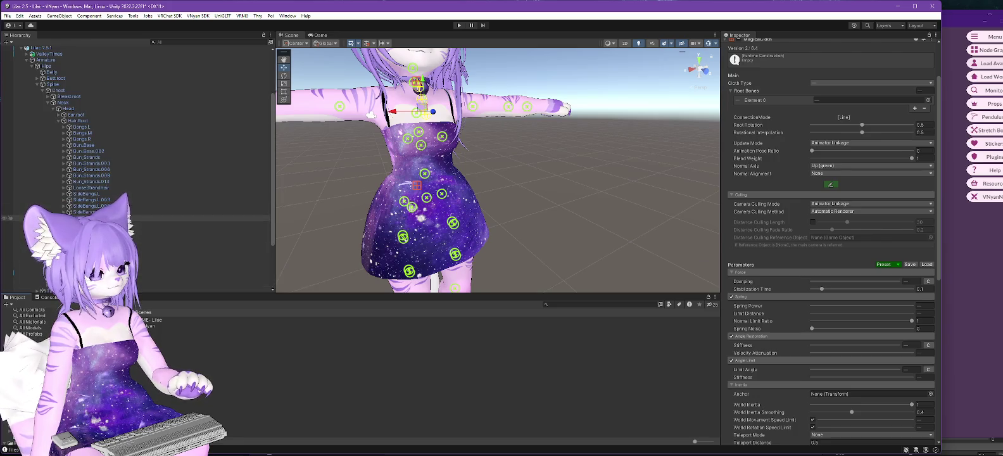
pyautogui.scroll(-4, 137, 158)
pyautogui.moveTo(38, 269)
pyautogui.mouseDown()
pyautogui.moveTo(63, 70)
pyautogui.moveTo(57, 101)
pyautogui.moveTo(95, 147)
pyautogui.mouseUp()
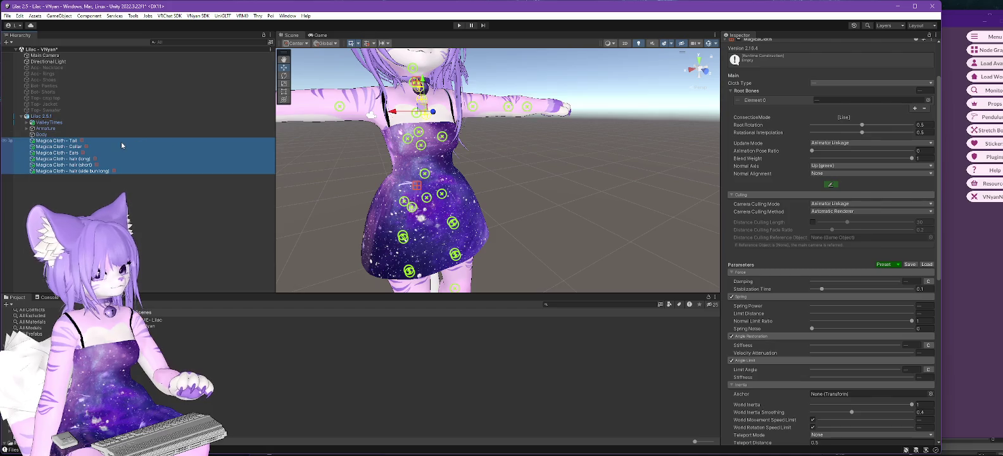
# - Check that Magica Cloth - Tail is still rooted at tail.002, then select Lilac 2.5.1
pyautogui.click(48, 142)
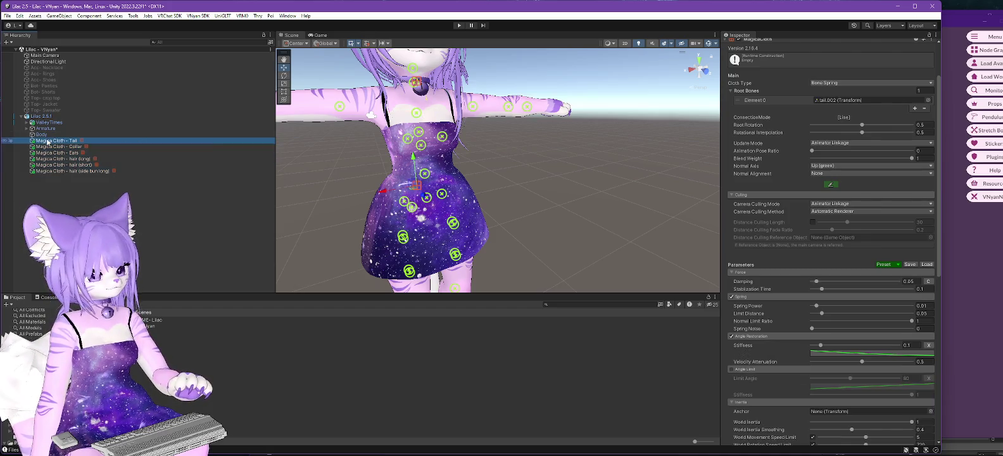
pyautogui.click(819, 102)
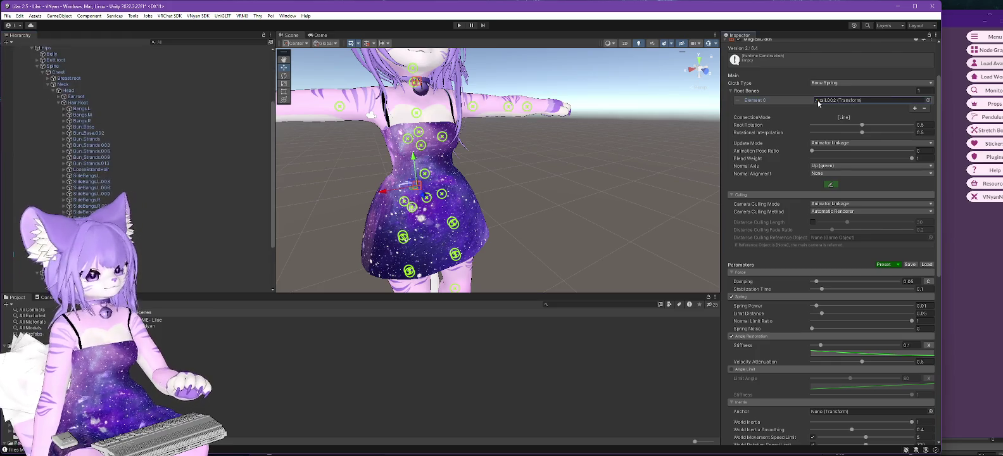
pyautogui.scroll(5, 271, 206)
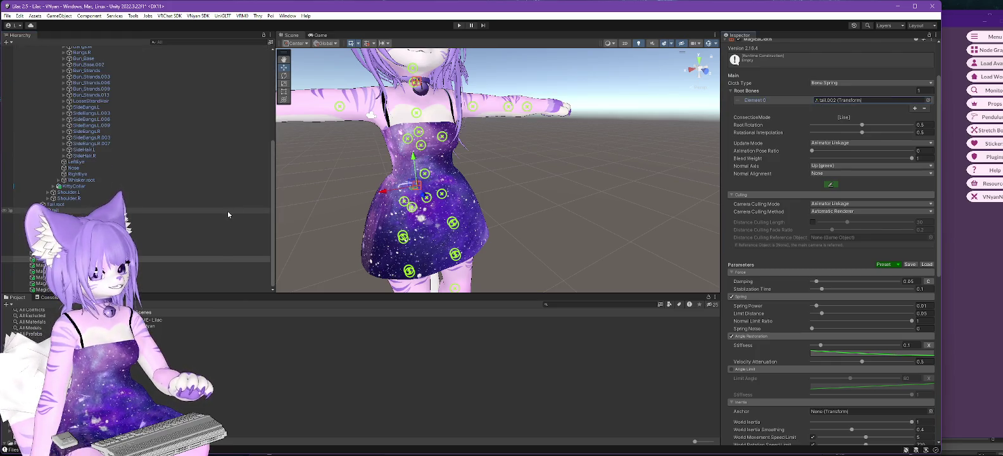
pyautogui.click(43, 117)
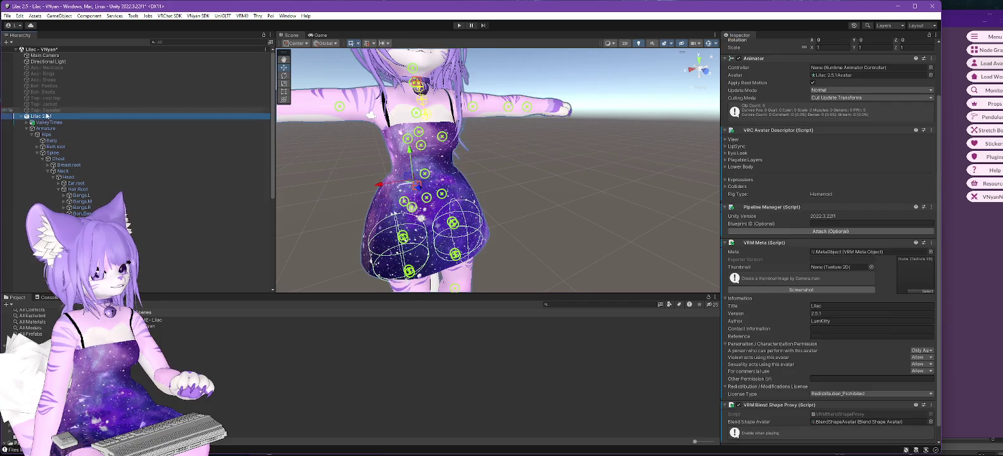
# - Re-export the avatar via VNyan SDK > Avatar > Export VNyan Avatar, replacing Lilac 2.5.1.vsfavatar
pyautogui.click(198, 16)
pyautogui.moveTo(206, 34)
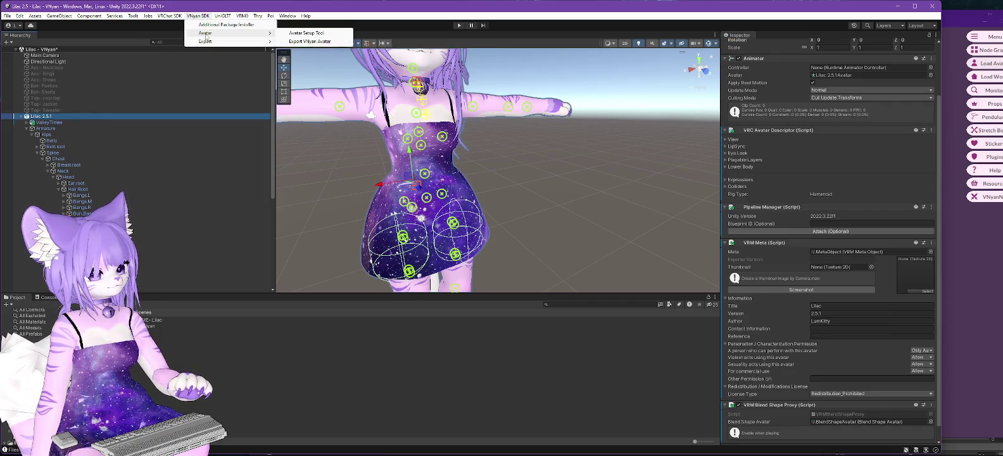
pyautogui.click(339, 41)
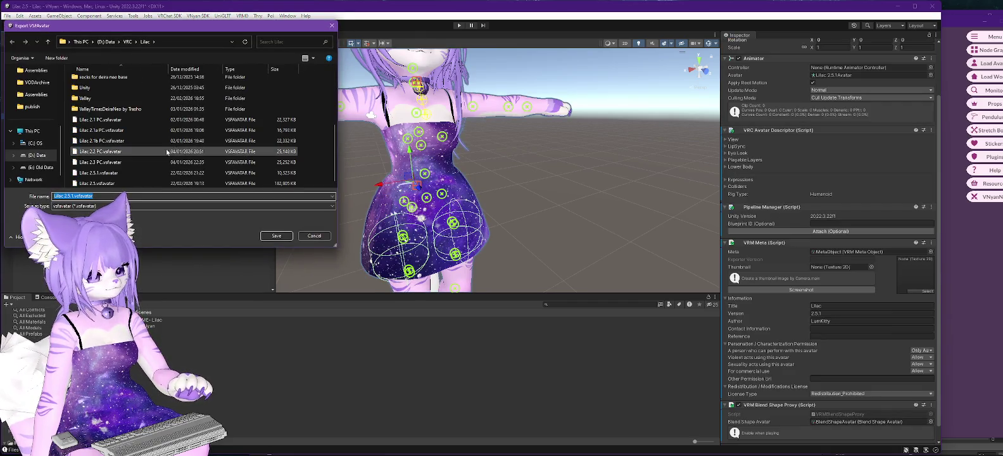
pyautogui.click(276, 235)
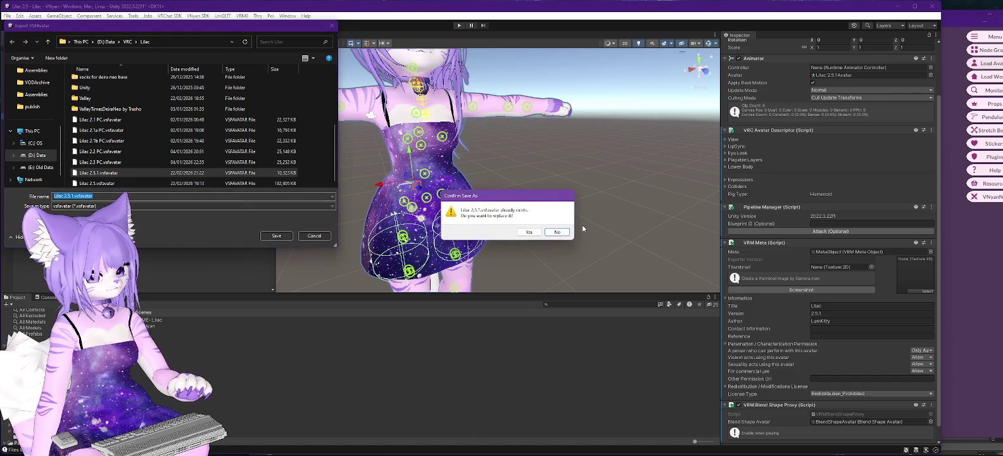
pyautogui.click(528, 232)
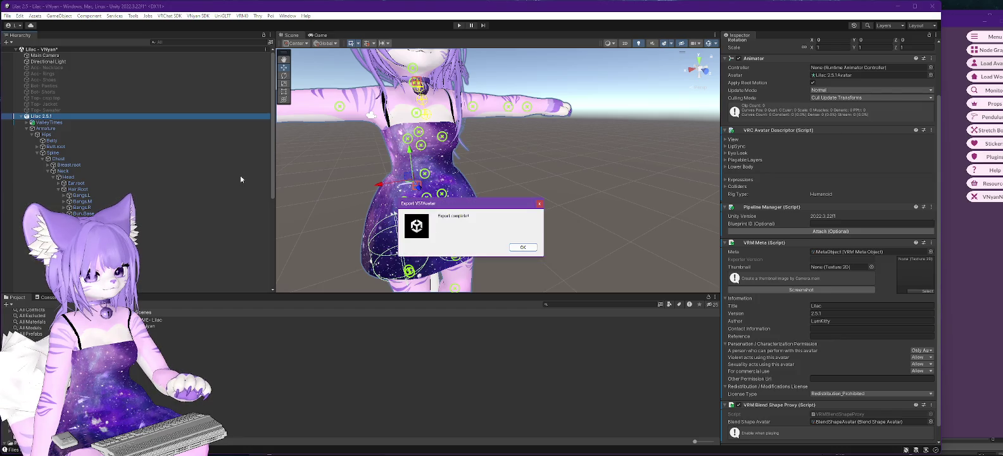
pyautogui.click(531, 247)
pyautogui.click(983, 64)
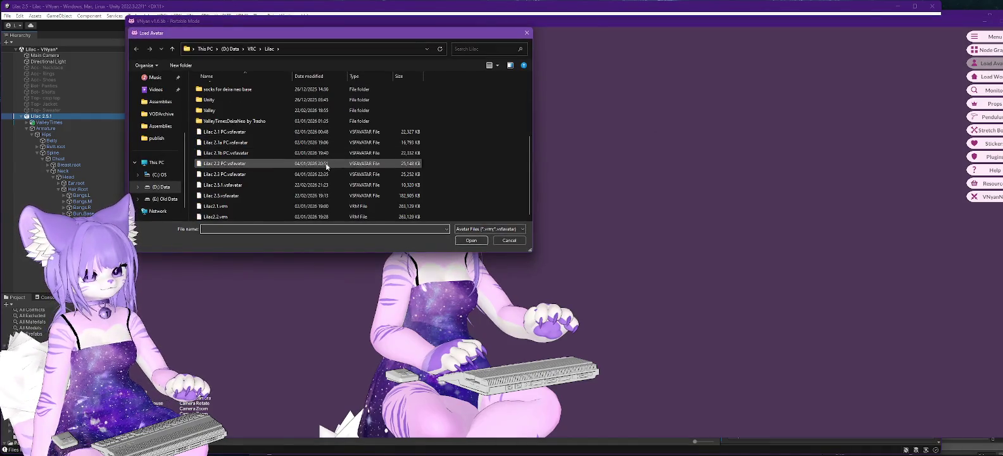
# - Load the re-exported Lilac 2.5.1 avatar file in VNyan and switch back to Unity
pyautogui.doubleClick(236, 187)
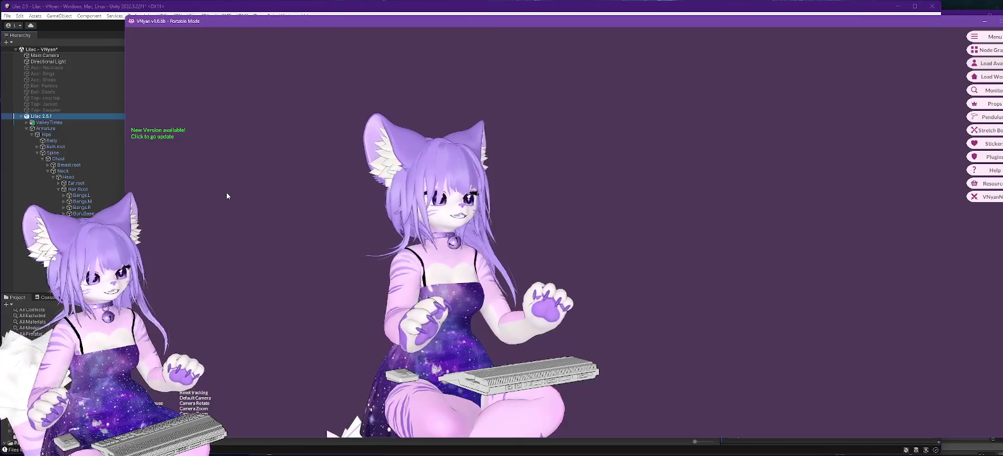
pyautogui.hotkey('alt', 'Tab')
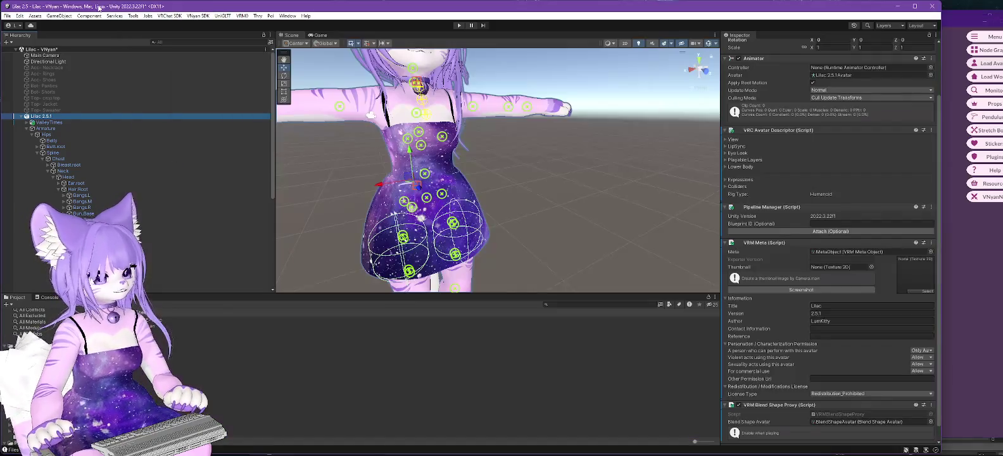
# - Inspect the ear Magica Cloth object and check its Ear_L.001 and Ear_R.001 root bones
pyautogui.scroll(-3, 172, 171)
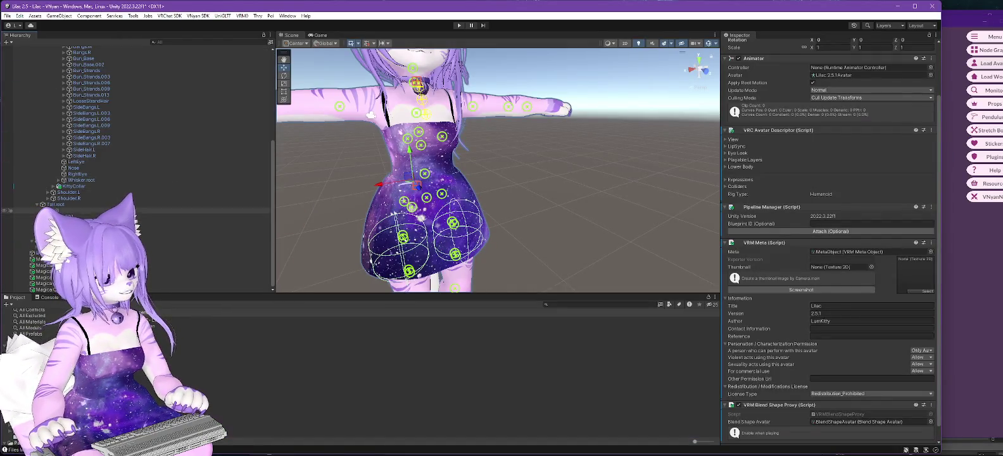
pyautogui.click(40, 271)
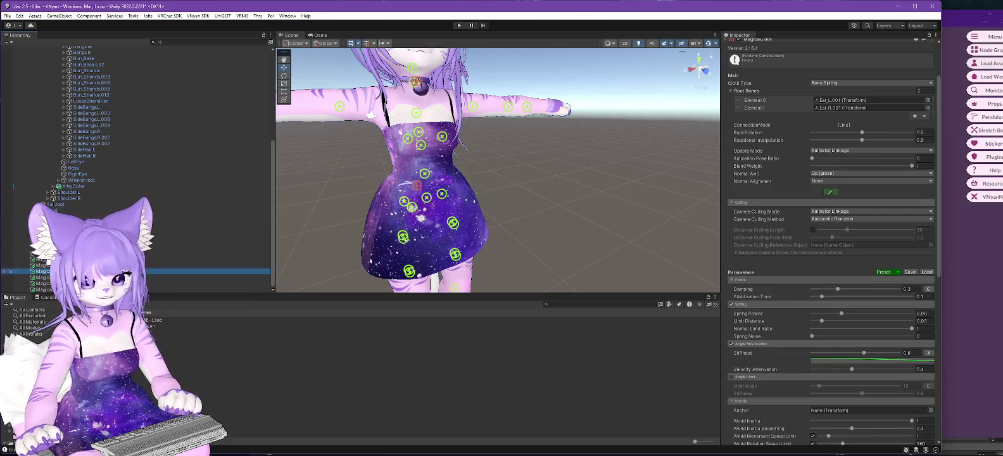
pyautogui.scroll(7, 134, 140)
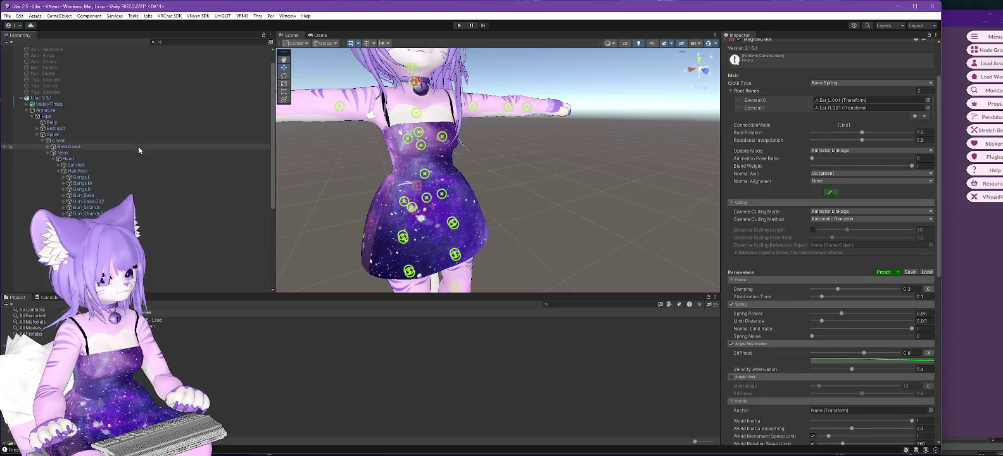
pyautogui.click(58, 165)
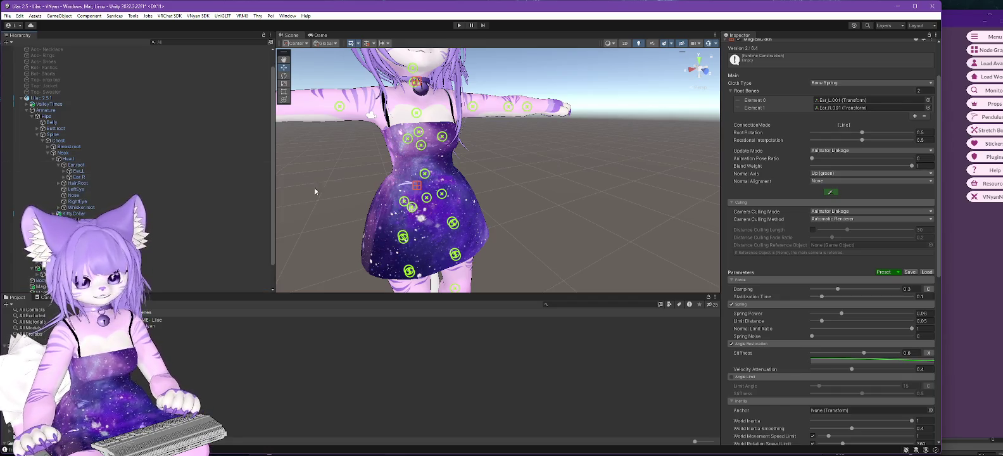
pyautogui.click(65, 172)
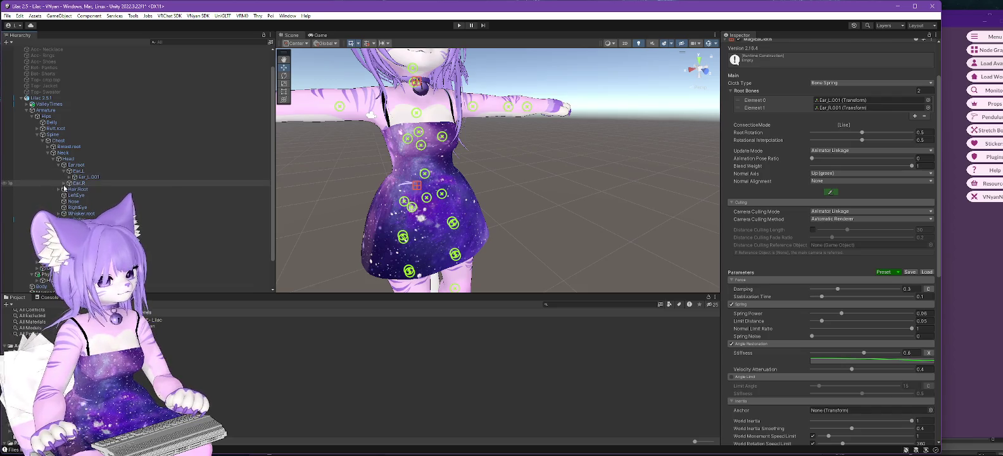
pyautogui.click(63, 183)
pyautogui.click(836, 101)
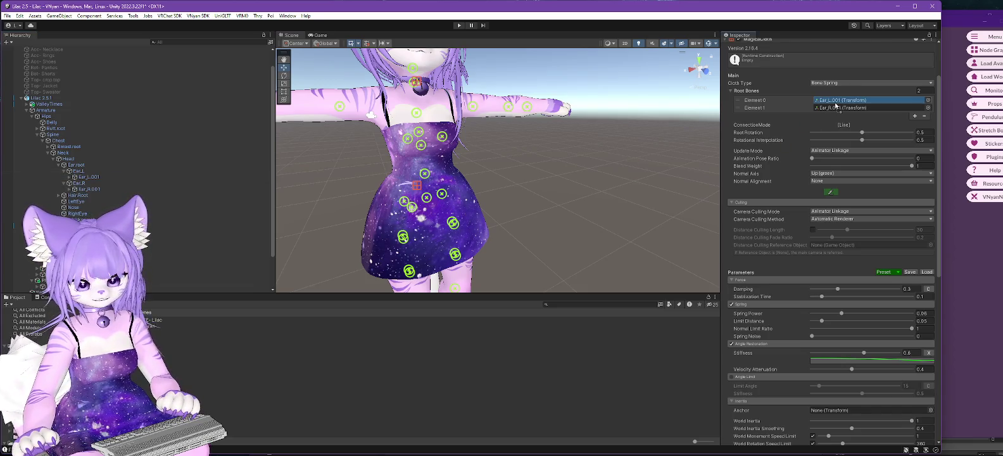
pyautogui.click(836, 108)
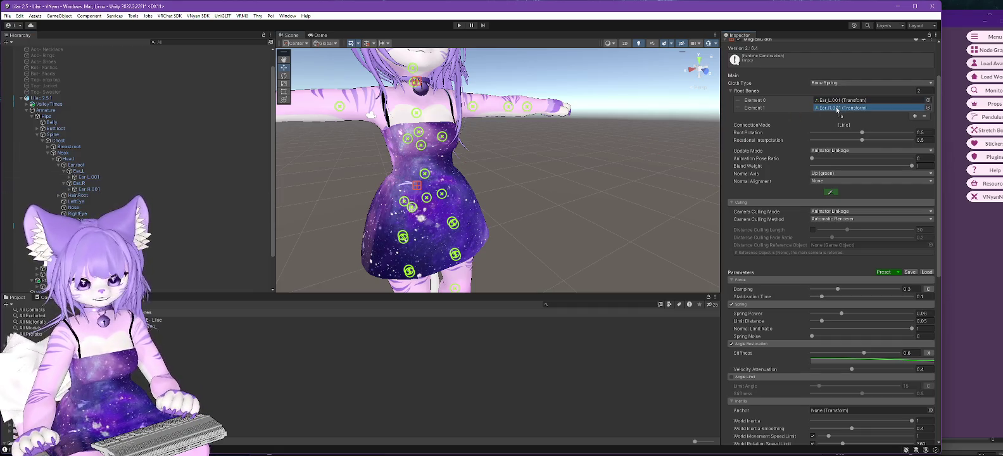
pyautogui.scroll(-2, 246, 162)
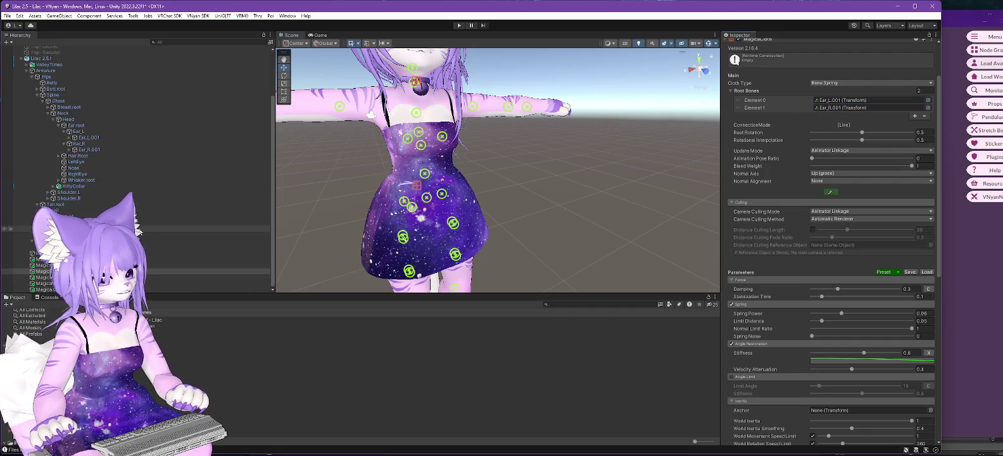
# - Inspect KittyCollar's Bone_Collar and set Bone_Ring as the collar cloth's root bone
pyautogui.click(88, 265)
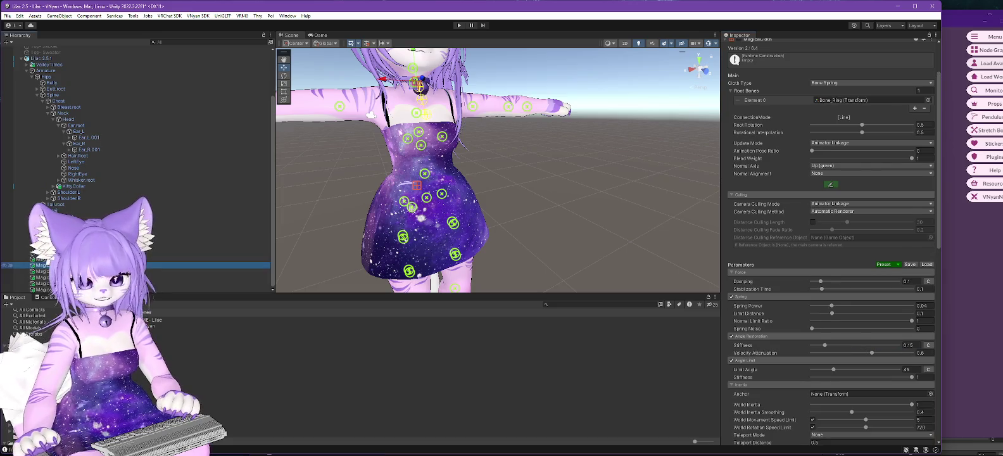
pyautogui.click(53, 186)
pyautogui.click(59, 192)
pyautogui.click(62, 199)
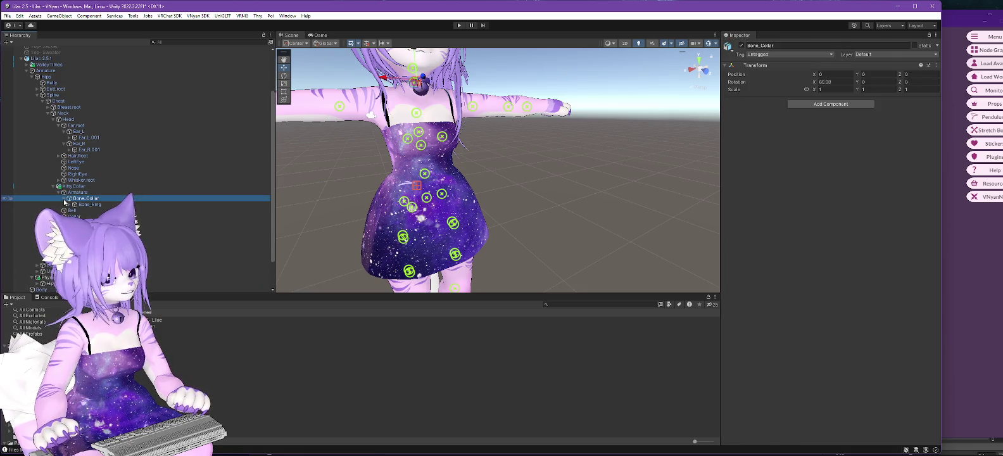
pyautogui.scroll(-2, 126, 190)
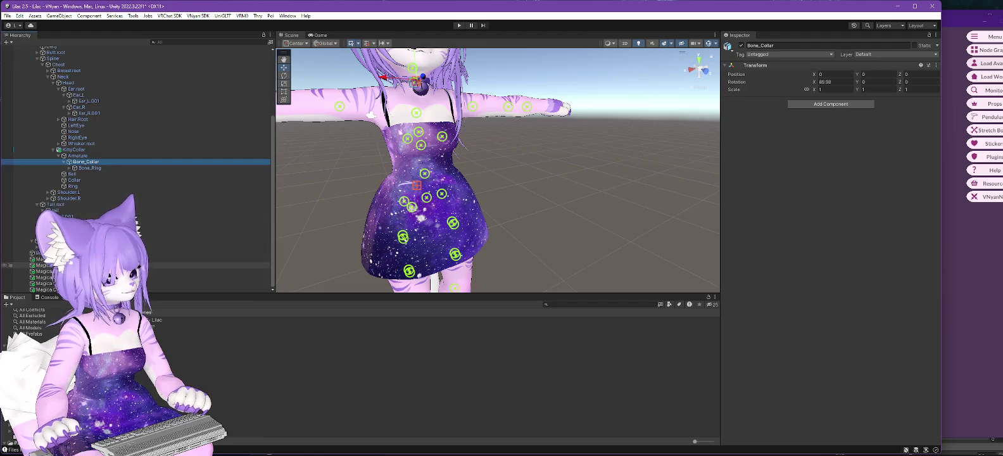
pyautogui.click(41, 264)
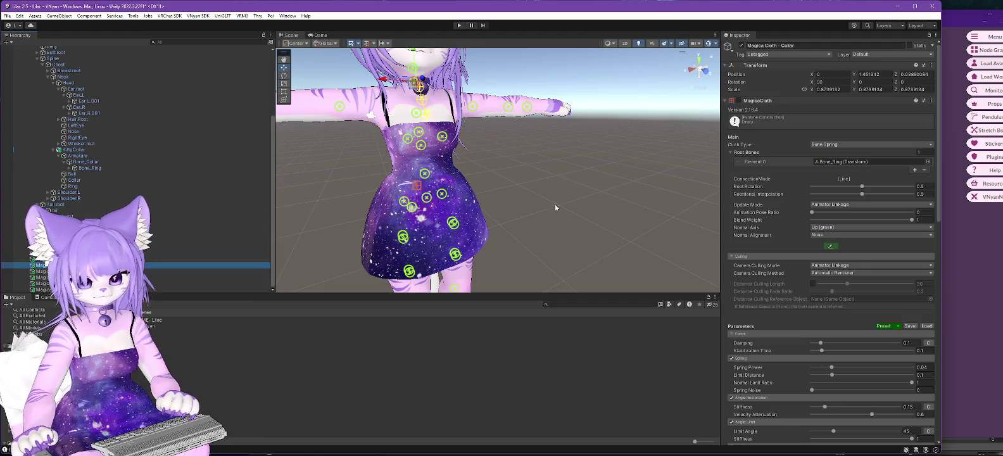
pyautogui.moveTo(86, 170); pyautogui.dragTo(853, 166)
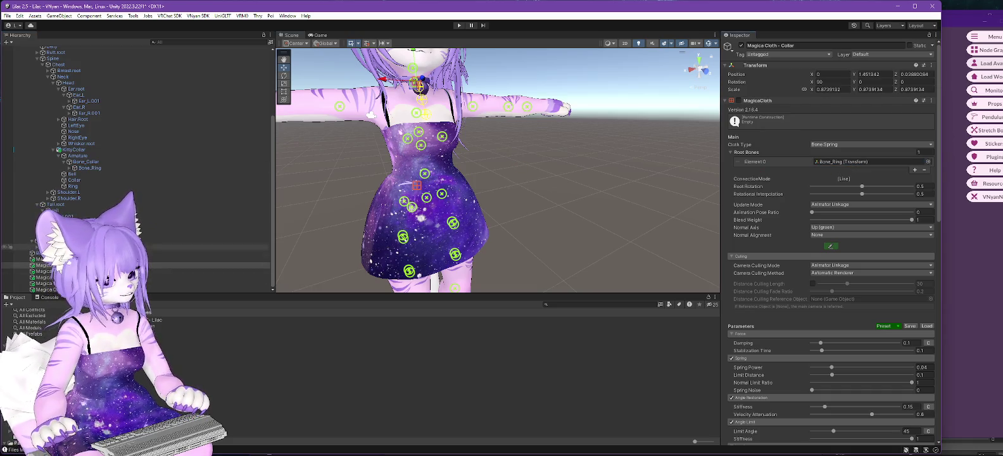
# - Review the tail Magica Cloth object's settings
pyautogui.click(55, 260)
pyautogui.scroll(2, 56, 150)
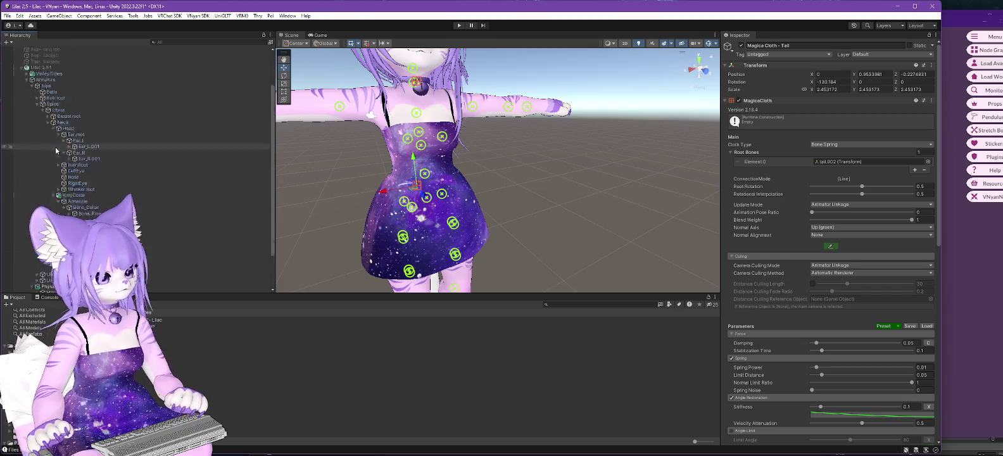
pyautogui.scroll(3, 56, 150)
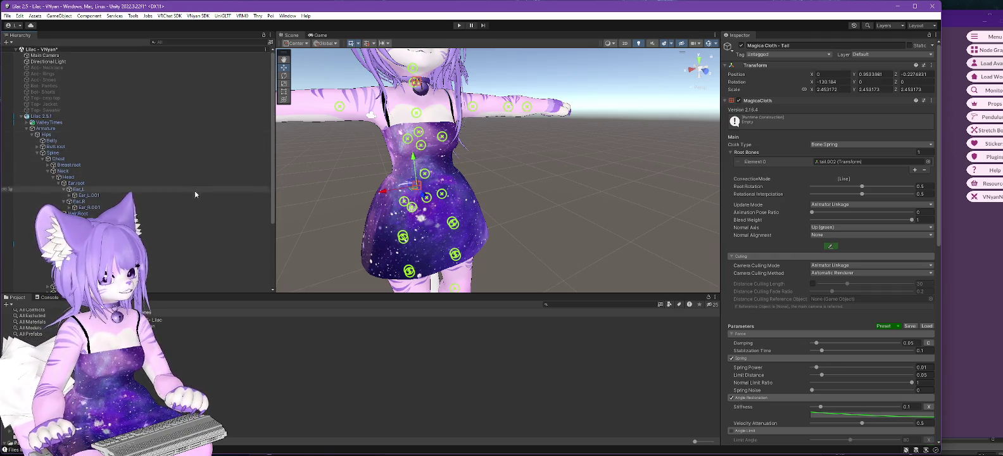
pyautogui.scroll(-5, 194, 190)
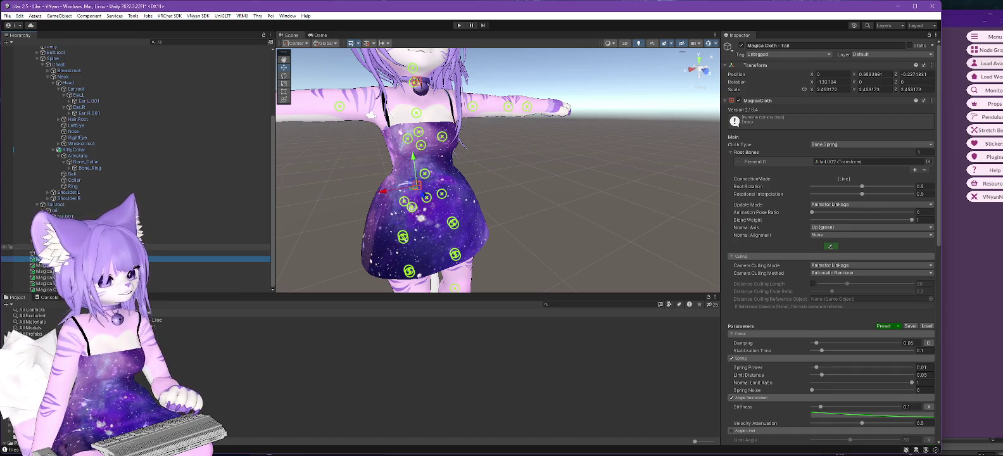
pyautogui.scroll(5, 37, 116)
# - Select the Lilac 2.5.1 root, open the Animation window, and switch to the Lilac 2.0 editor
pyautogui.click(37, 114)
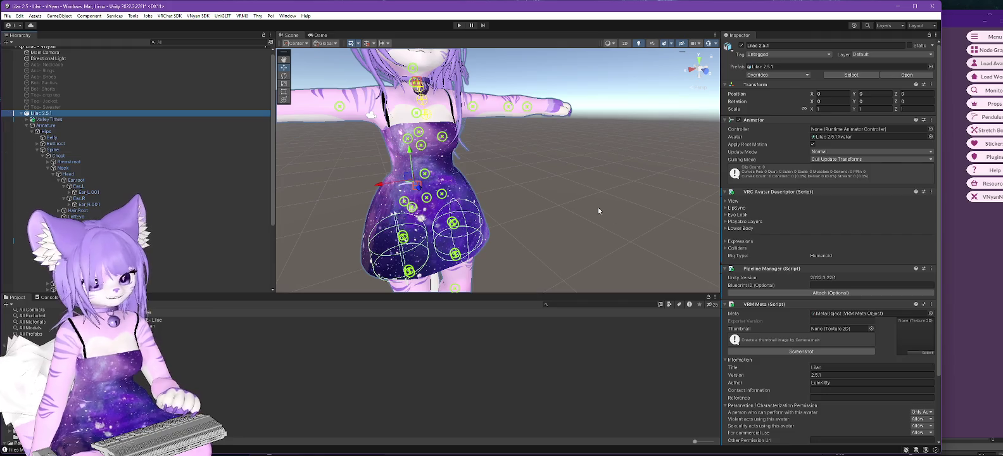
pyautogui.scroll(-5, 782, 272)
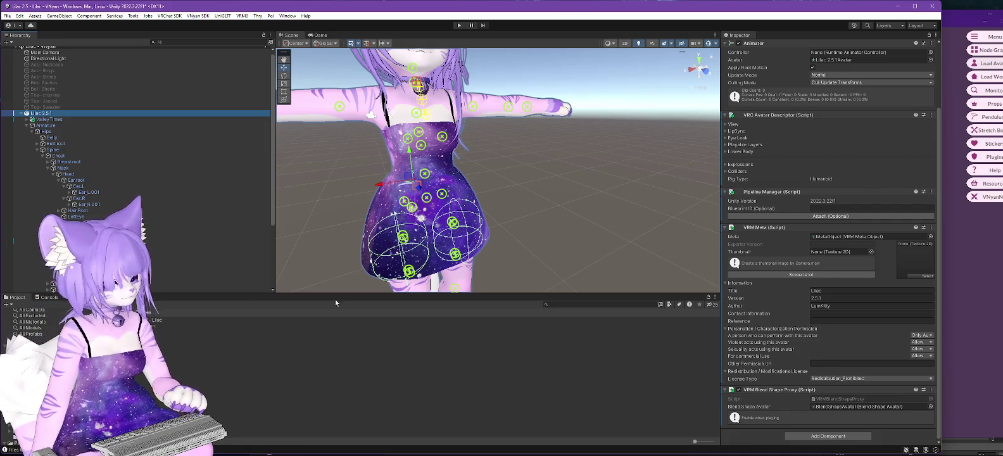
pyautogui.scroll(-5, 152, 249)
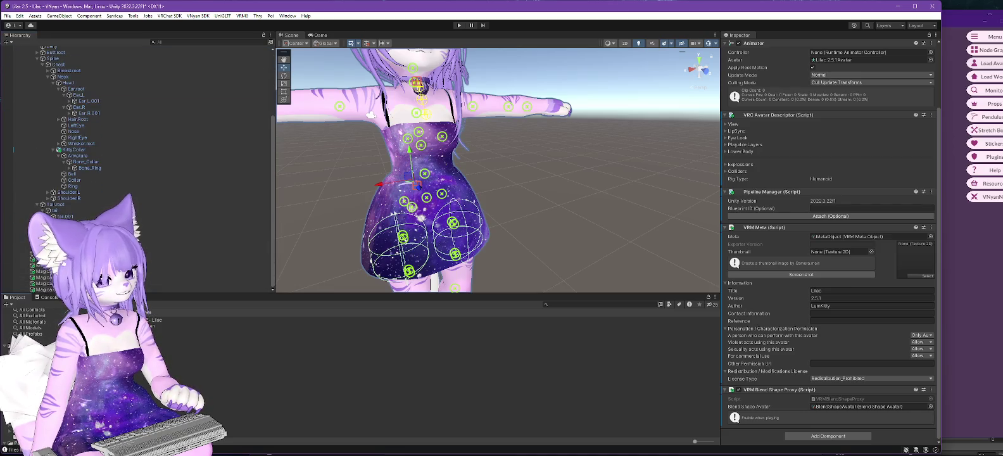
pyautogui.hotkey('ctrl', '6')
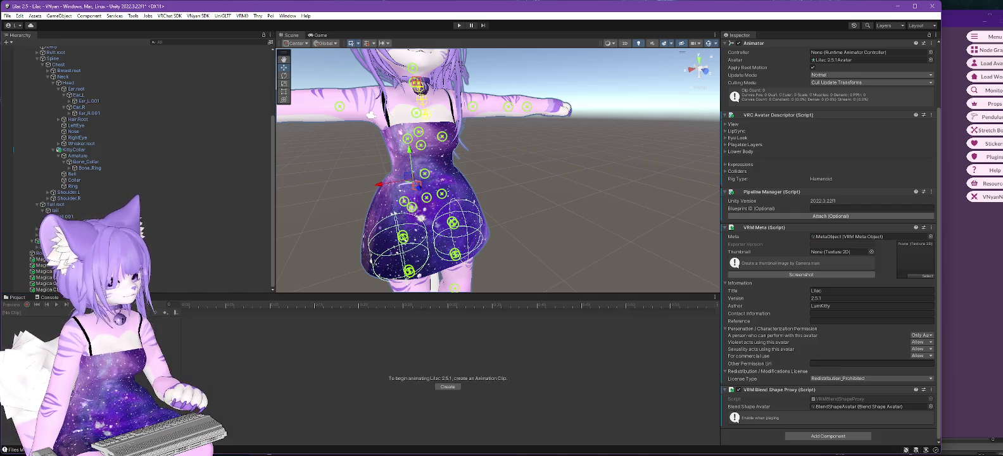
pyautogui.scroll(5, 111, 210)
pyautogui.click(43, 114)
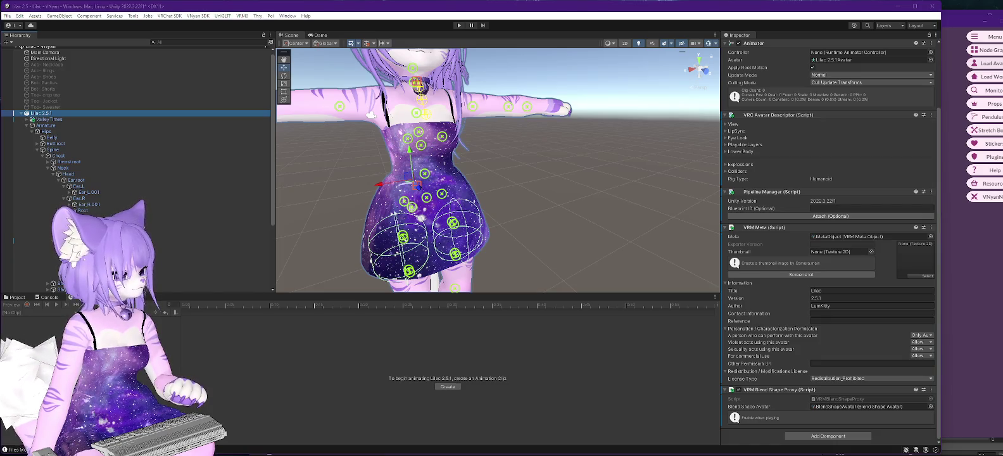
pyautogui.hotkey('alt', 'Tab')
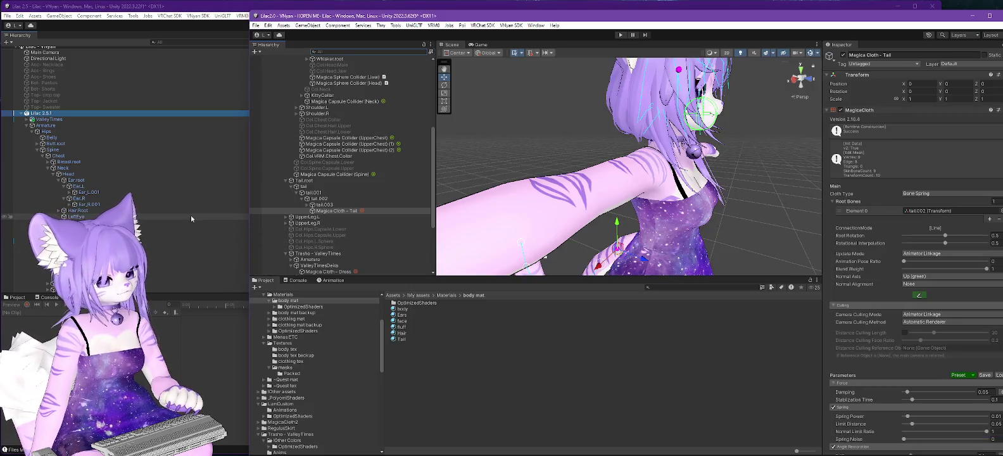
# - Browse the old project's assets and open the LumCustom Animations folder
pyautogui.click(332, 280)
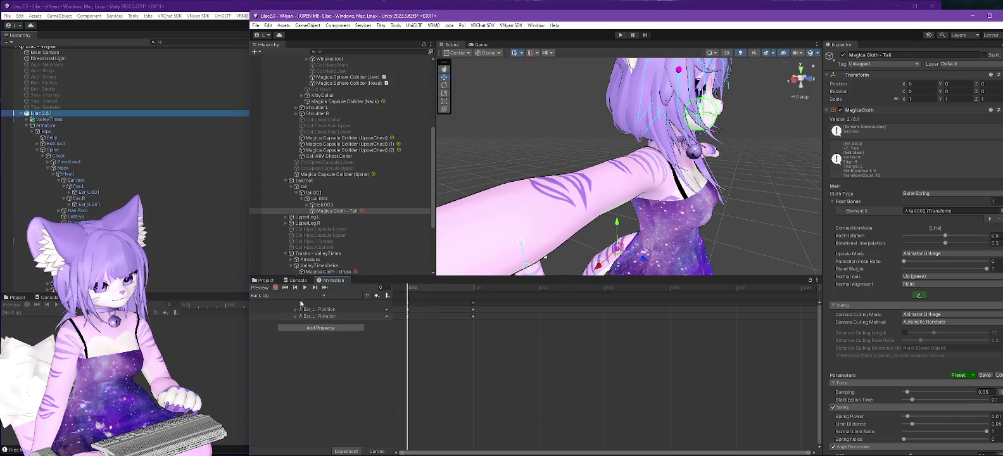
pyautogui.click(260, 281)
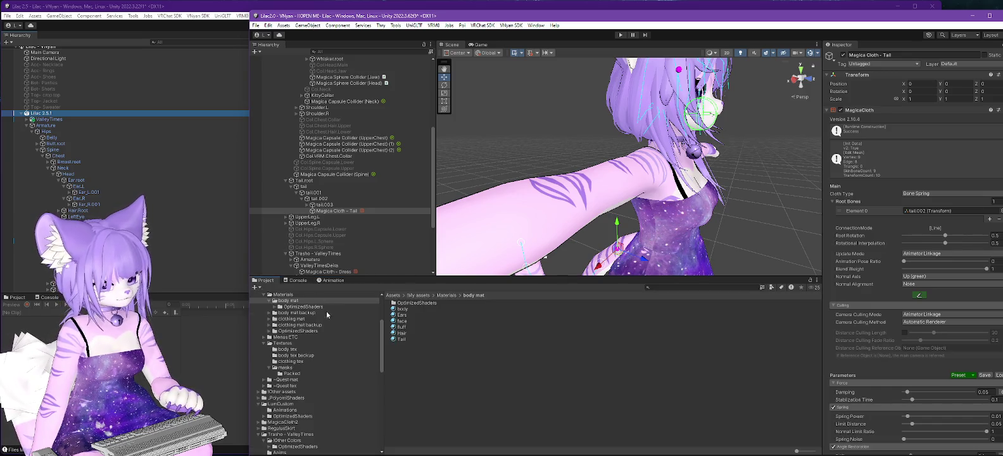
pyautogui.scroll(-5, 336, 356)
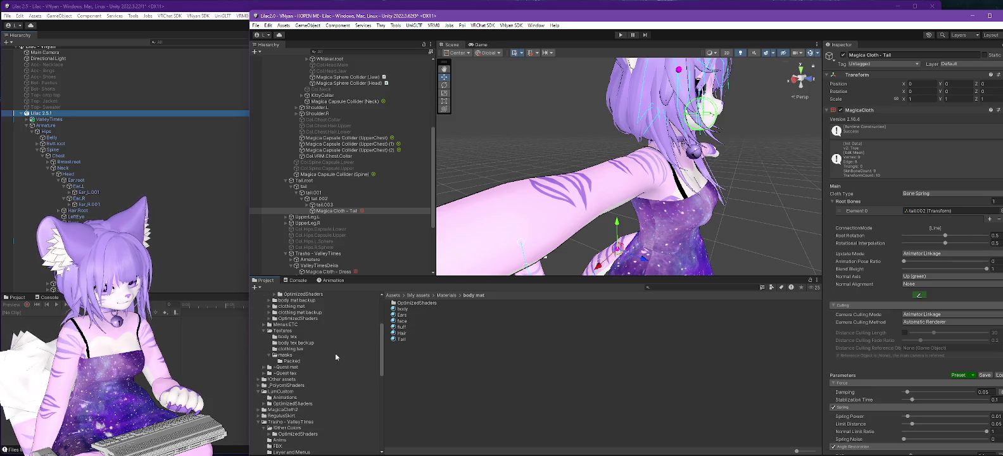
pyautogui.click(288, 398)
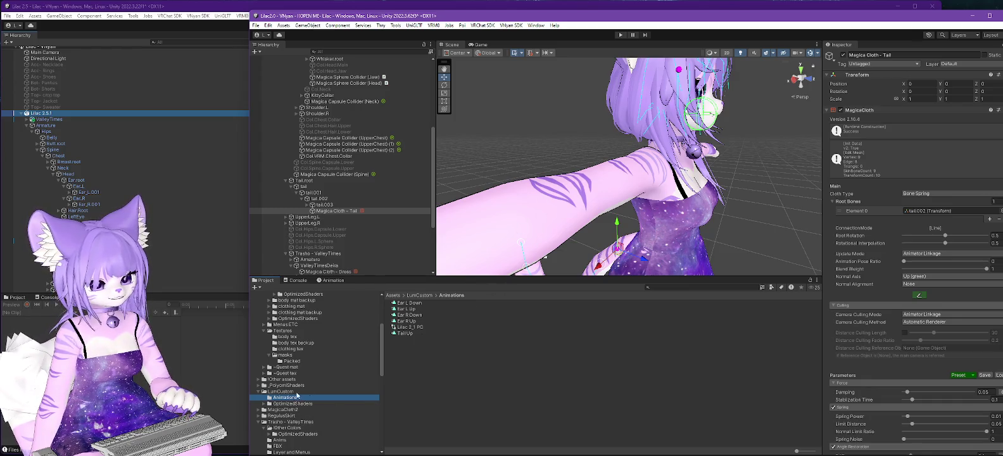
# - Select Ear L/R Down, Ear L/R Up and Tail Up, and bring up their context menu
pyautogui.click(409, 327)
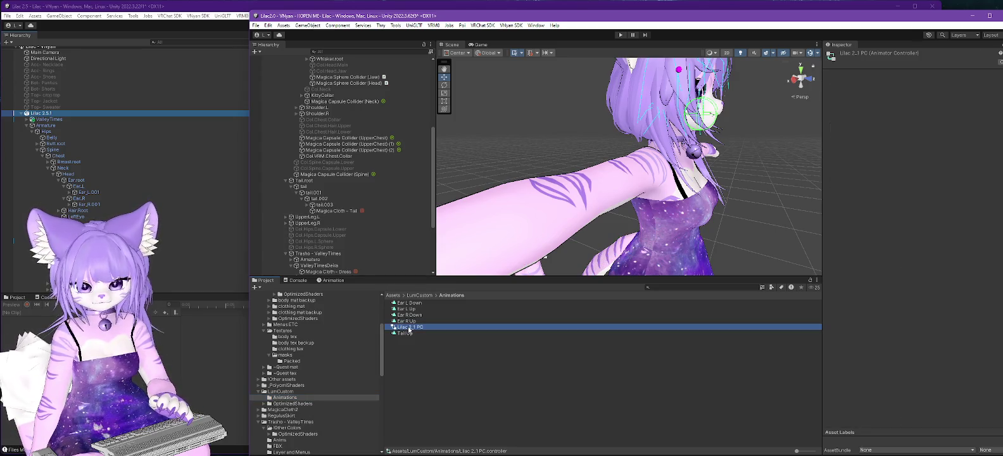
pyautogui.click(416, 303)
pyautogui.keyDown('shift'); pyautogui.click(408, 314); pyautogui.keyUp('shift')
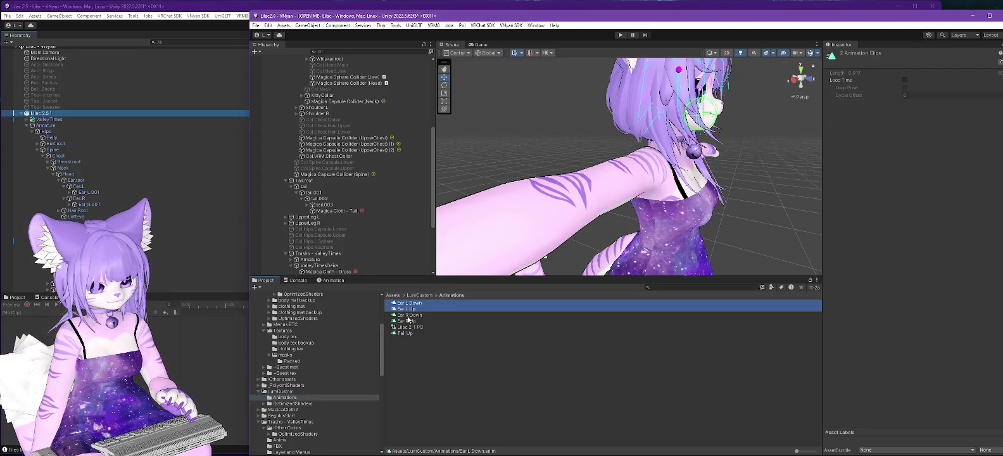
pyautogui.keyDown('shift'); pyautogui.click(407, 321); pyautogui.keyUp('shift')
pyautogui.keyDown('ctrl'); pyautogui.click(407, 334); pyautogui.keyUp('ctrl')
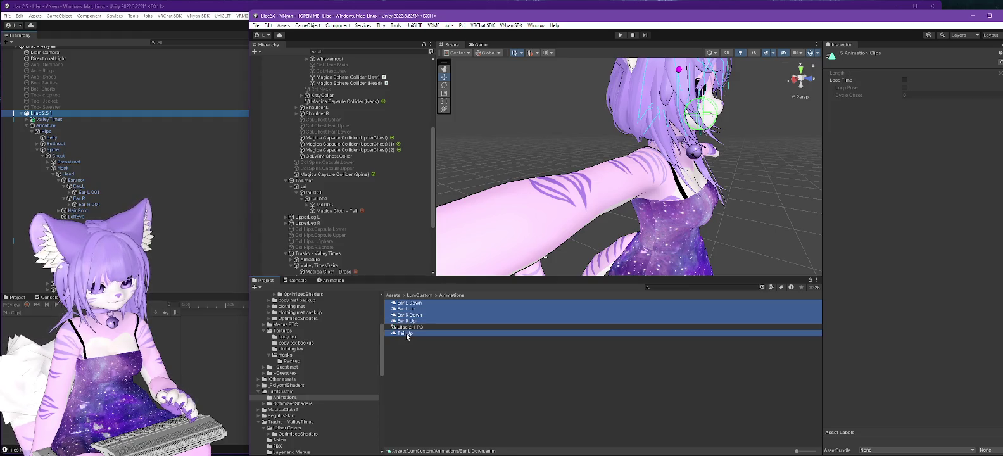
pyautogui.rightClick(406, 337)
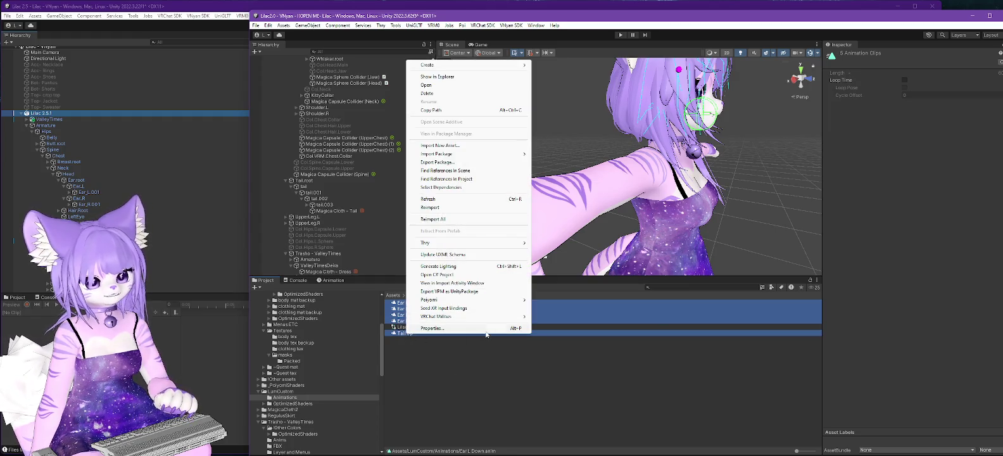
# - Start exporting the selected clips as a package and collapse the other folders in the list
pyautogui.click(451, 163)
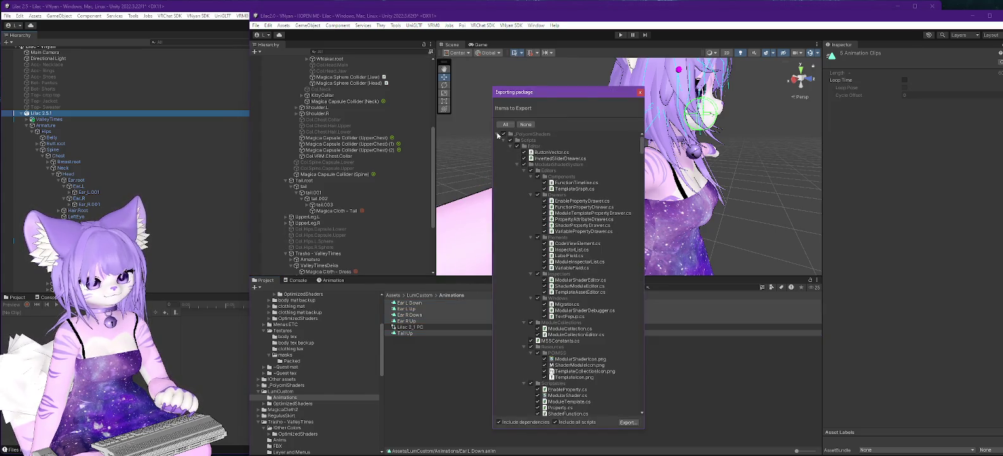
pyautogui.click(498, 135)
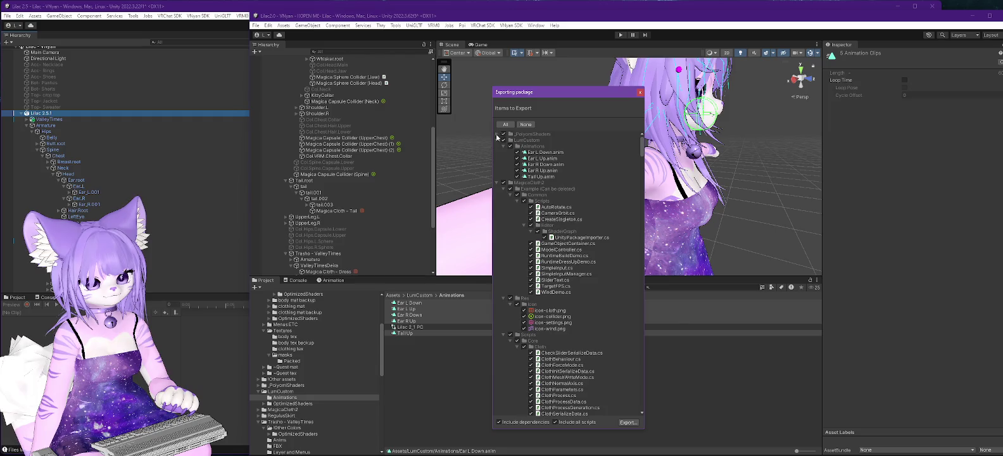
pyautogui.click(498, 183)
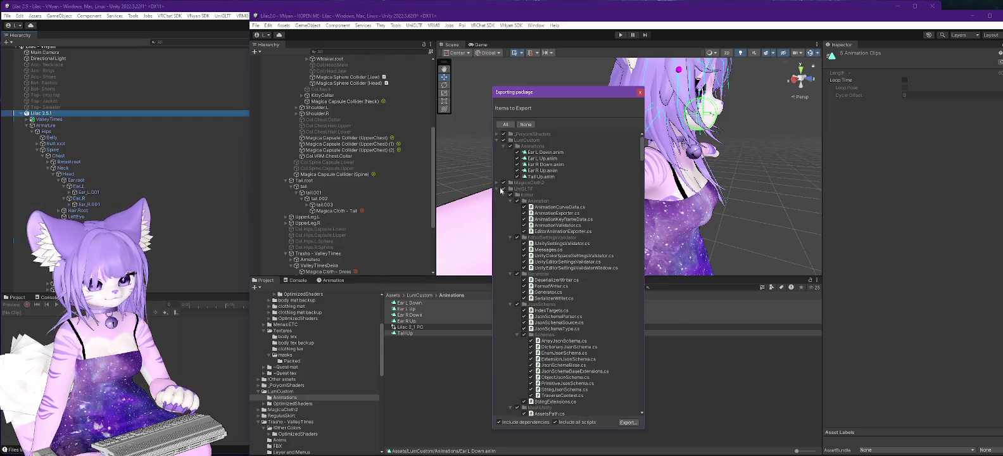
pyautogui.click(498, 189)
pyautogui.click(498, 194)
pyautogui.click(498, 201)
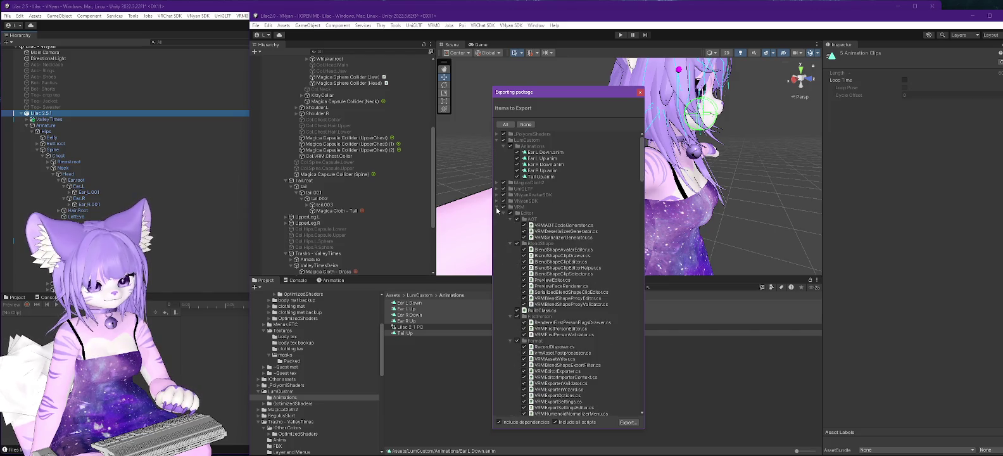
pyautogui.click(498, 207)
pyautogui.click(498, 212)
pyautogui.click(497, 219)
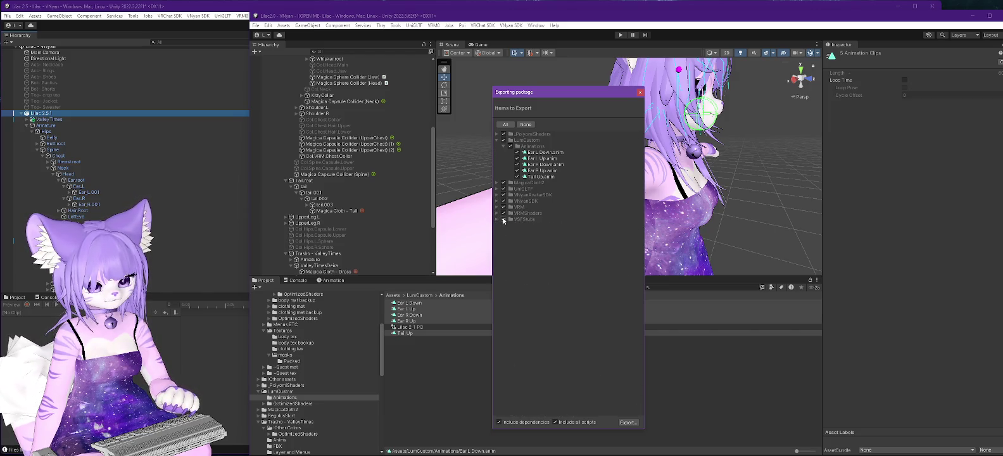
# - Untick VRMShaders, VRM, VNyanSDK, UniGLTF, MagicaCloth2 and _PoiyomiShaders, then export
pyautogui.click(503, 213)
pyautogui.click(503, 207)
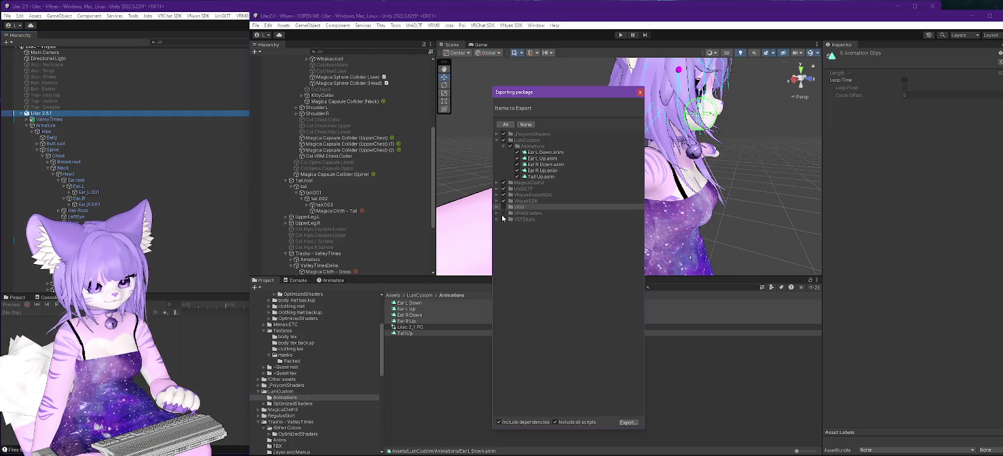
pyautogui.click(504, 200)
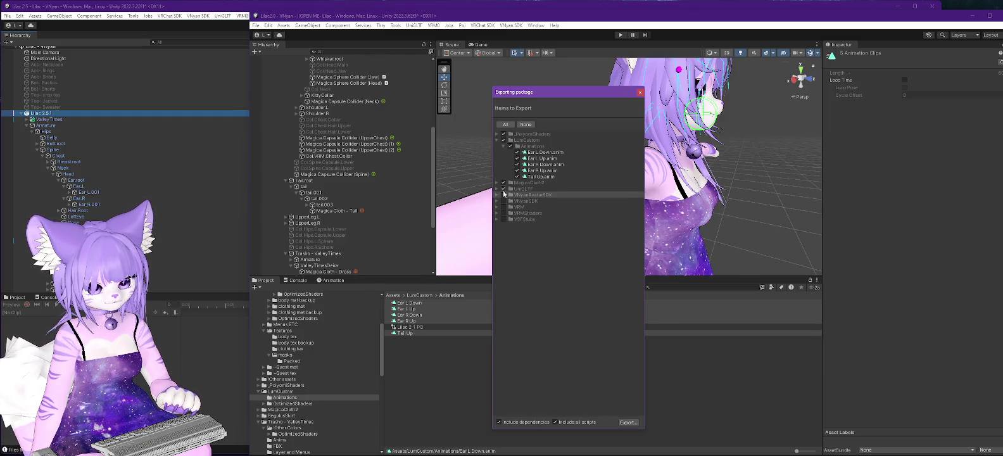
pyautogui.click(503, 188)
pyautogui.click(504, 182)
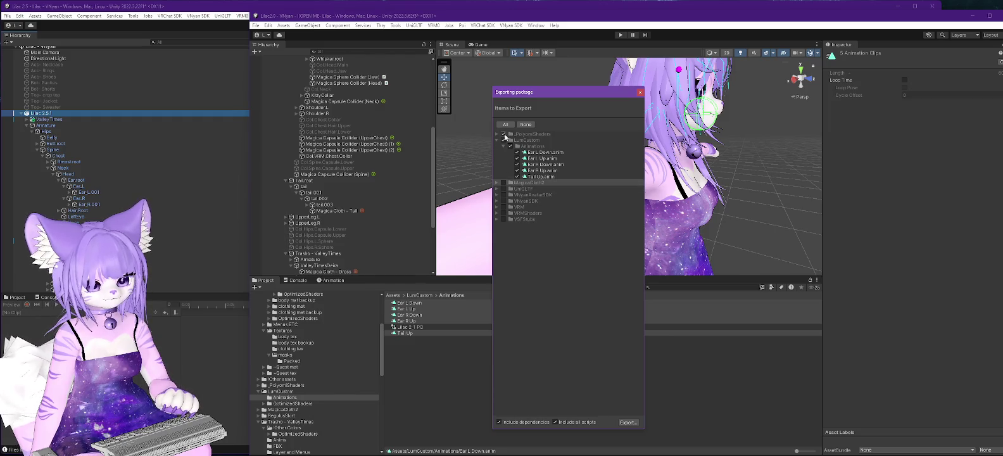
pyautogui.click(503, 134)
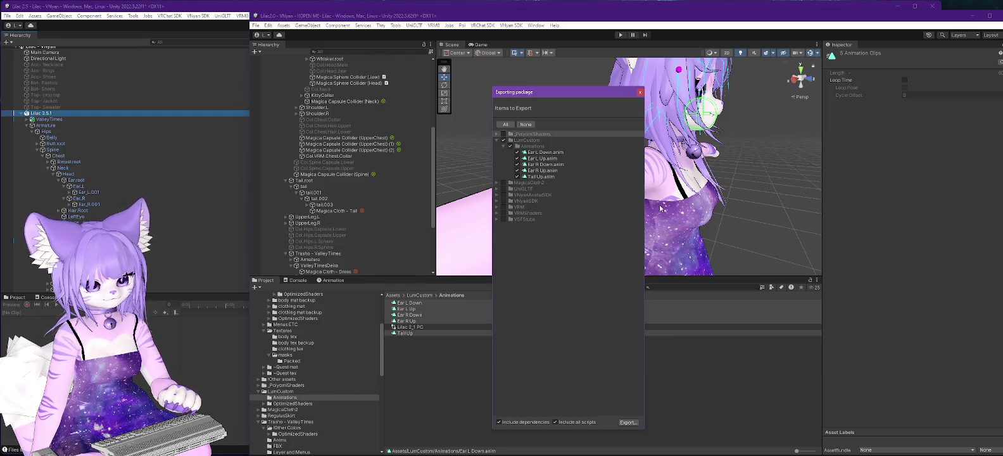
pyautogui.click(628, 422)
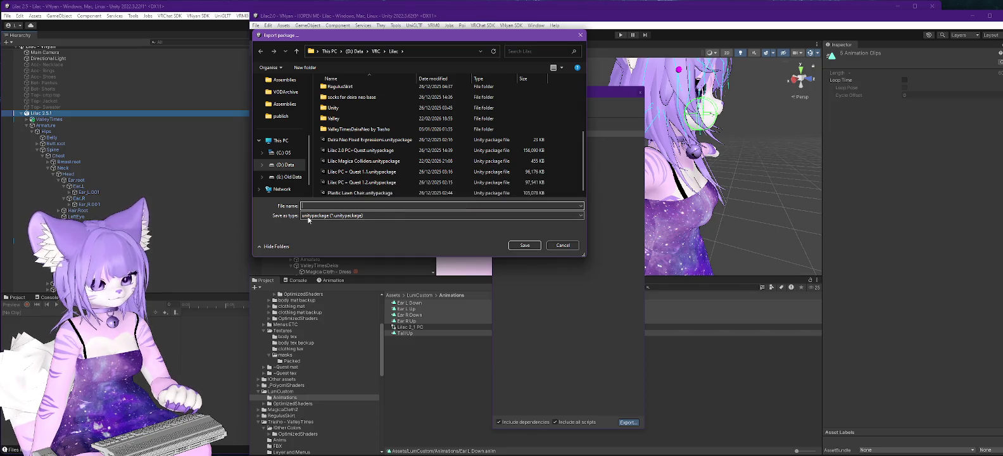
# - Save the package as 'Lilac Ear Animations' and return to the Lilac 2.5 project window
pyautogui.write('Lilan Ea')
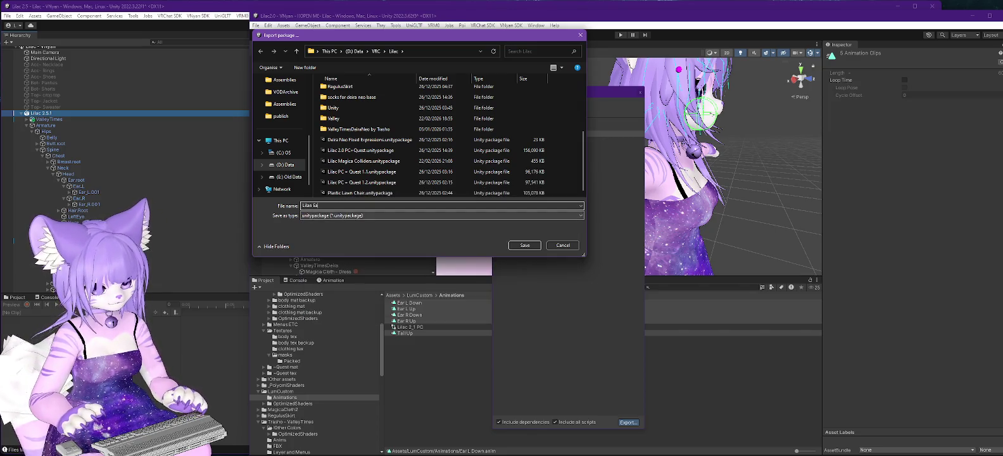
pyautogui.press('BackSpace')
pyautogui.press('BackSpace')
pyautogui.press('BackSpace')
pyautogui.write('c Ear')
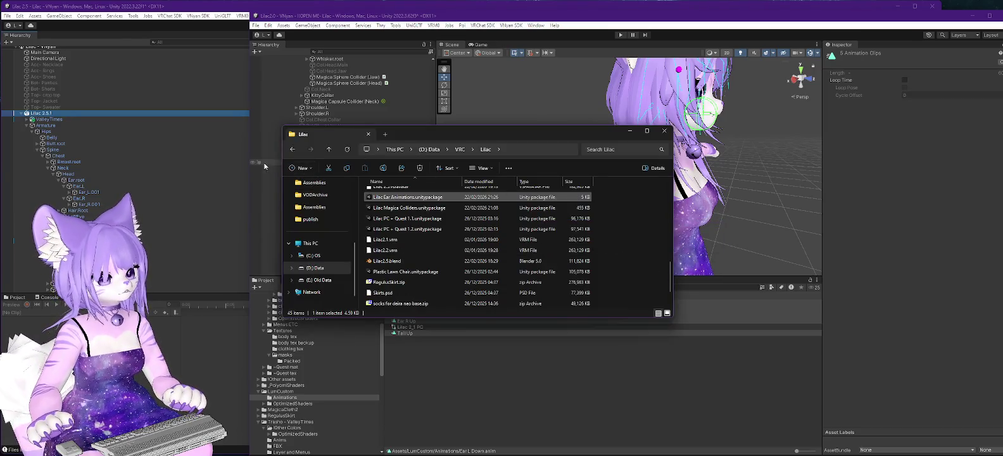
pyautogui.scroll(-5, 190, 181)
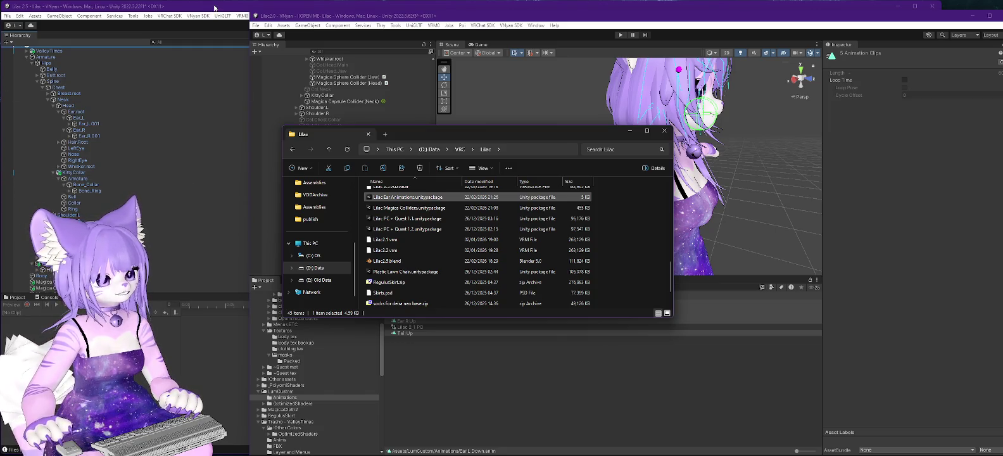
pyautogui.click(212, 11)
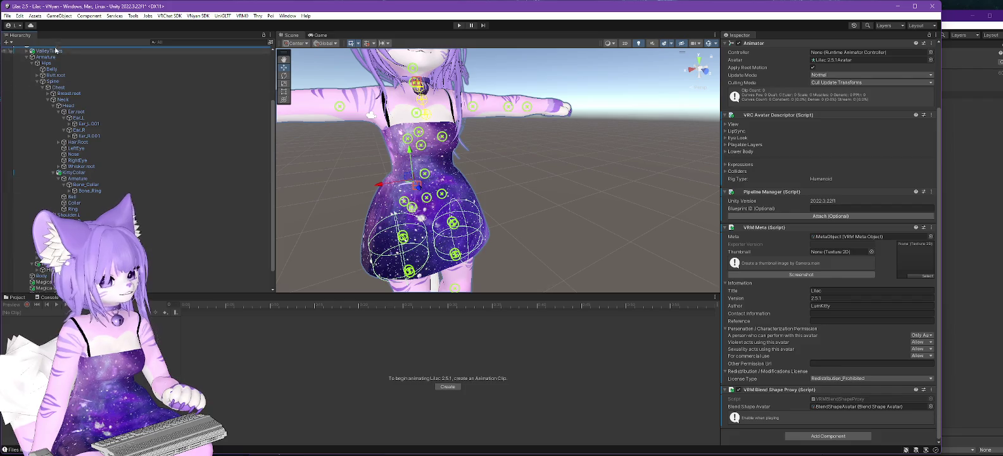
# - Import Lilac Ear Animations.unitypackage as a custom package and show the project's assets
pyautogui.click(35, 15)
pyautogui.moveTo(98, 114)
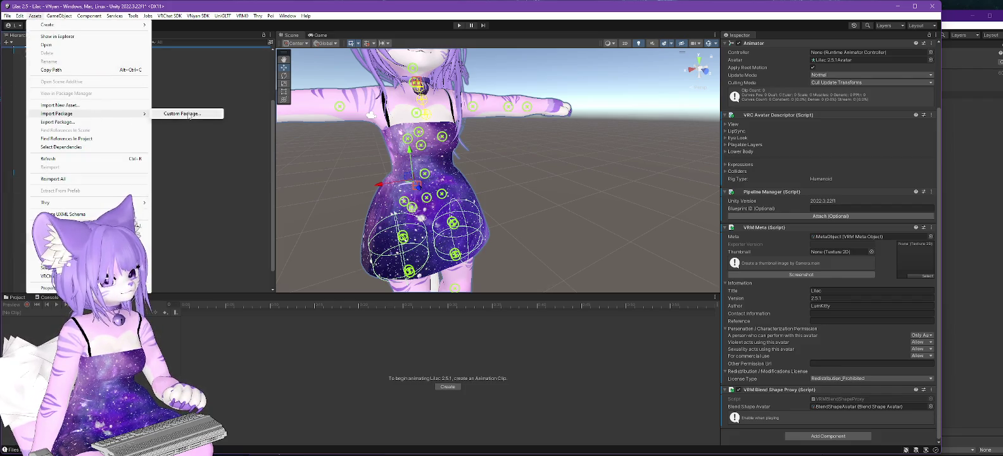
pyautogui.click(187, 112)
pyautogui.scroll(-1, 131, 154)
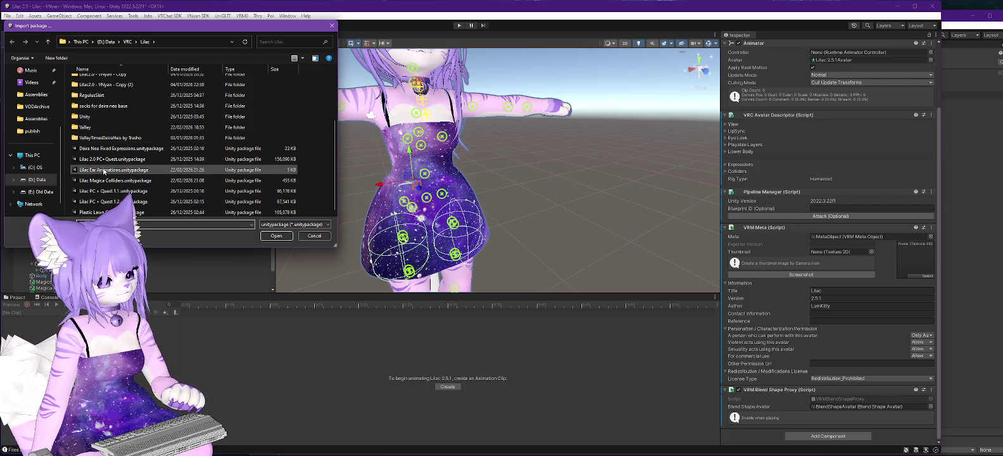
pyautogui.doubleClick(103, 169)
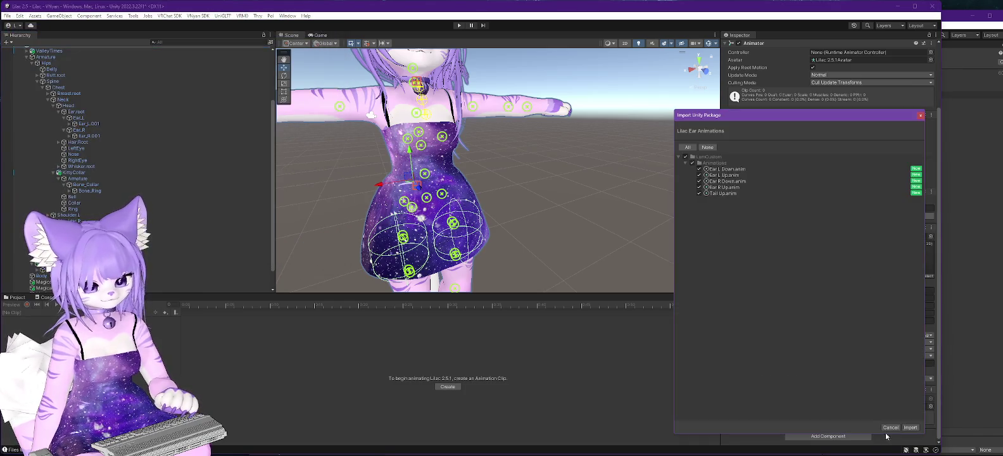
pyautogui.click(910, 427)
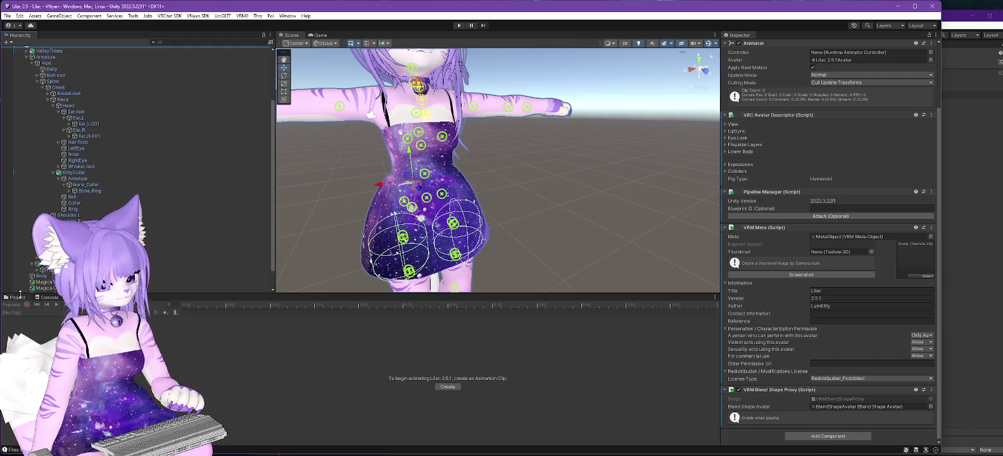
pyautogui.click(18, 298)
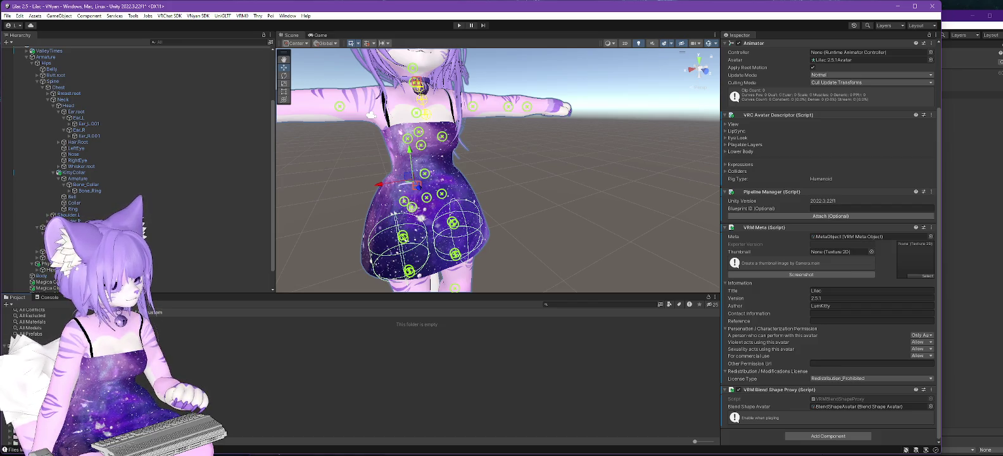
# - Delete the unwanted asset from the project
pyautogui.rightClick(35, 342)
pyautogui.click(58, 131)
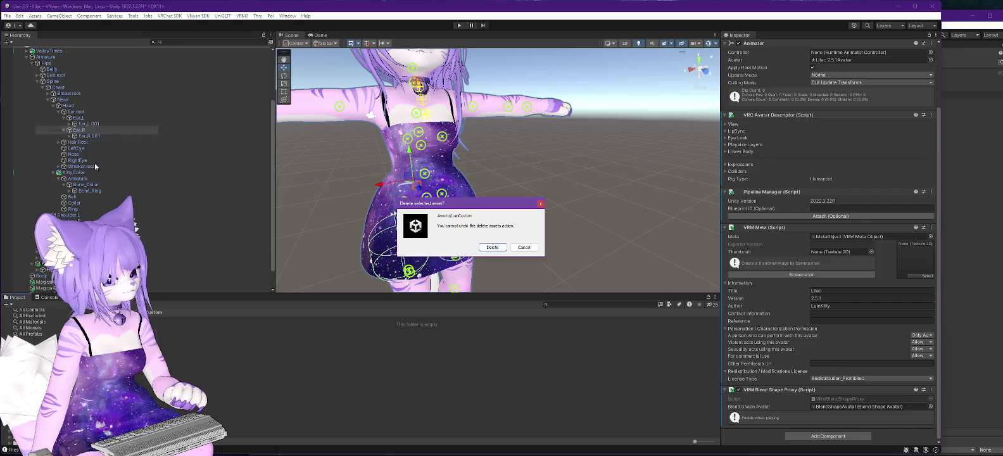
pyautogui.click(488, 247)
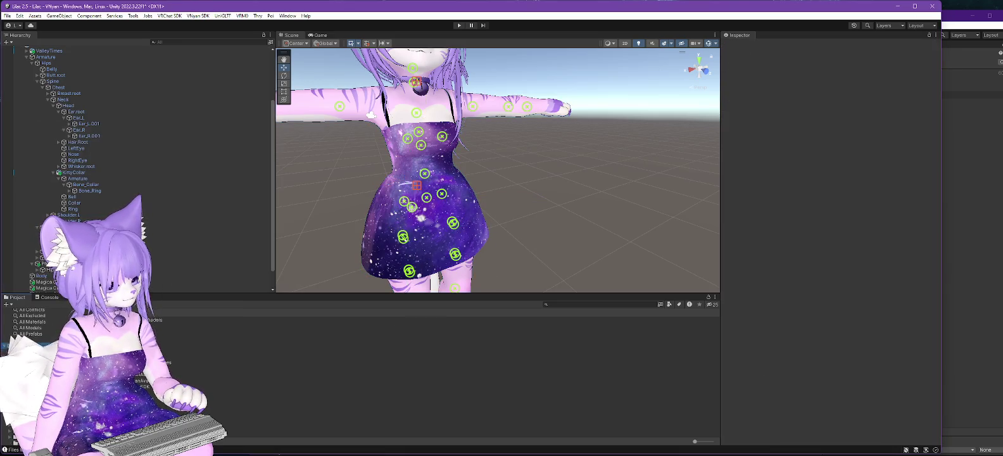
# - Open Ear L Down in the Animation window, expand its track, and frame the avatar
pyautogui.click(152, 319)
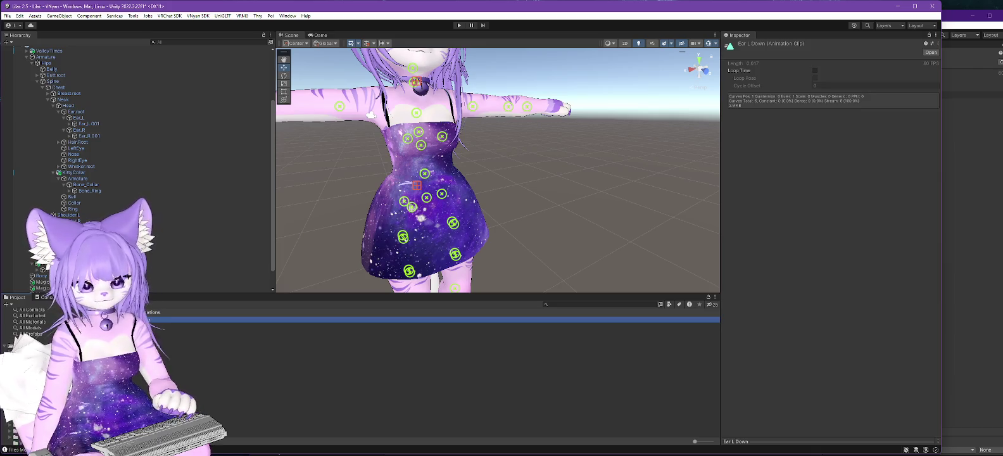
pyautogui.doubleClick(152, 320)
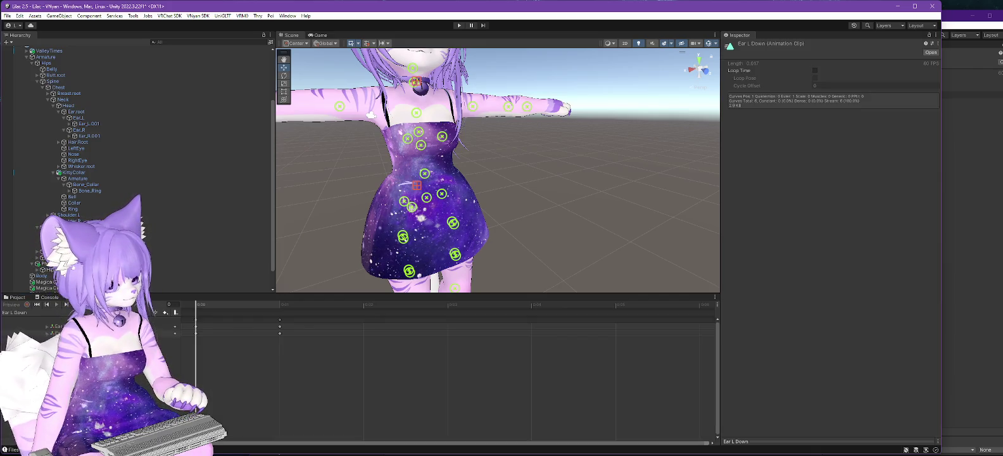
pyautogui.click(47, 327)
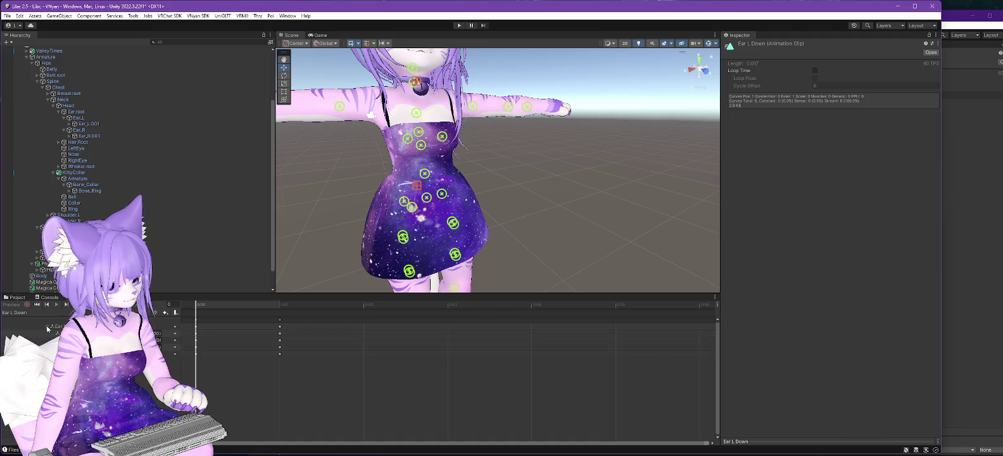
pyautogui.press('f')
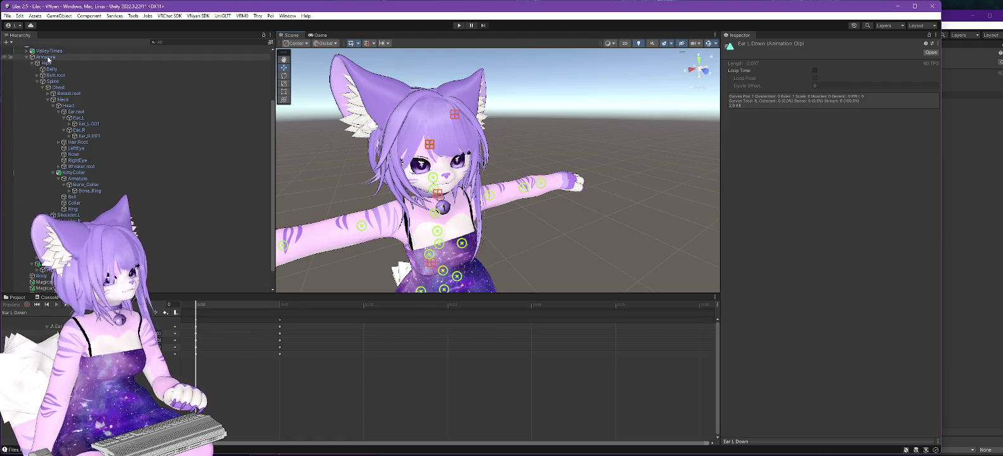
pyautogui.scroll(3, 59, 83)
pyautogui.click(42, 112)
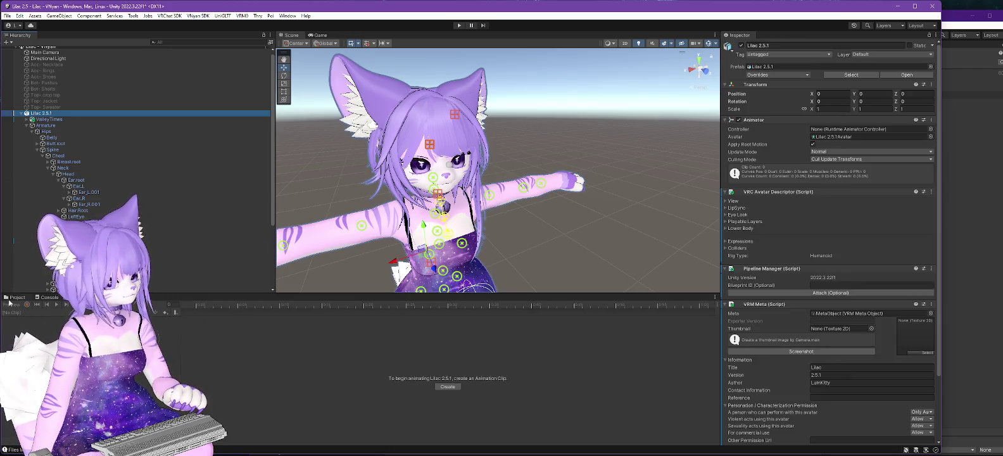
pyautogui.click(15, 298)
pyautogui.scroll(-4, 162, 209)
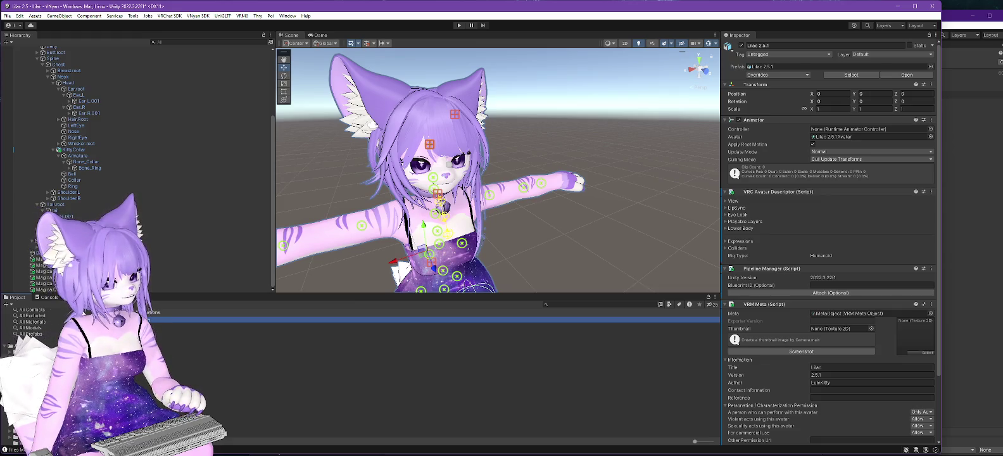
pyautogui.hotkey('ctrl', '6')
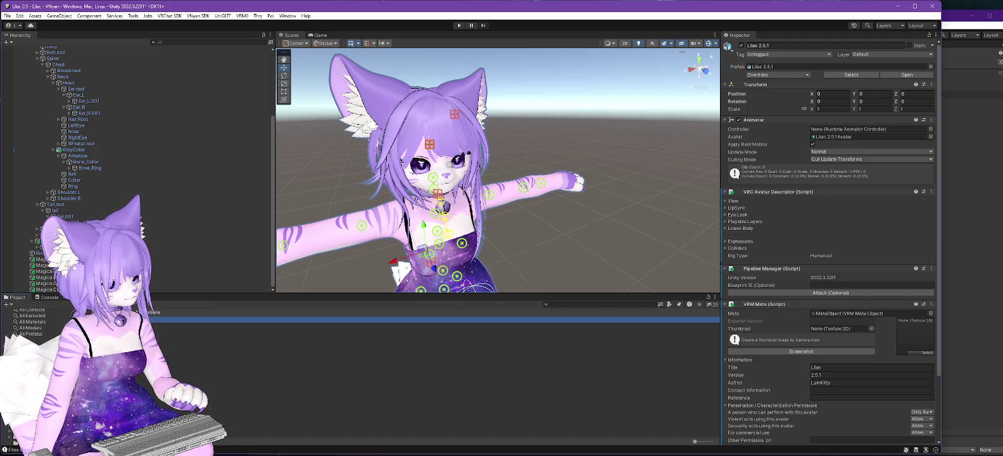
pyautogui.click(57, 326)
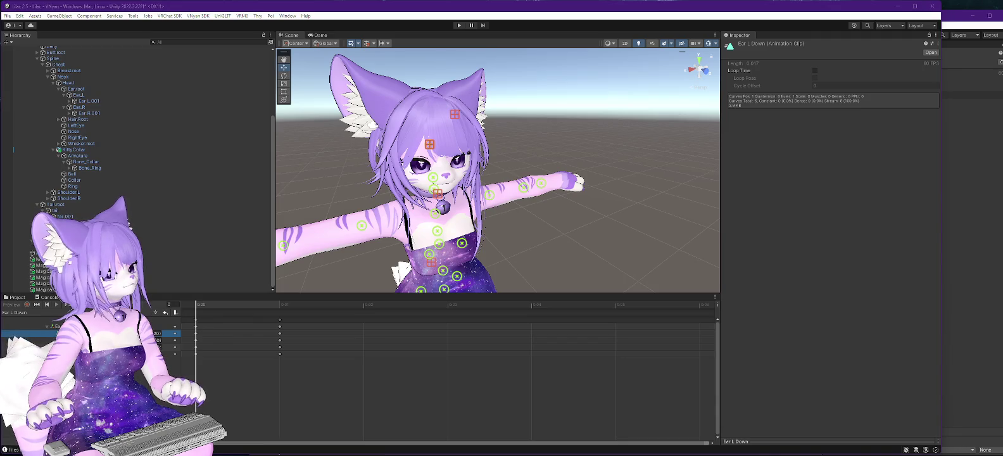
pyautogui.hotkey('alt', 'Tab')
# - Search 'unity animation apply to different object' and open the r/Unity3D thread on reusing animations
pyautogui.hotkey('ctrl', 'l')
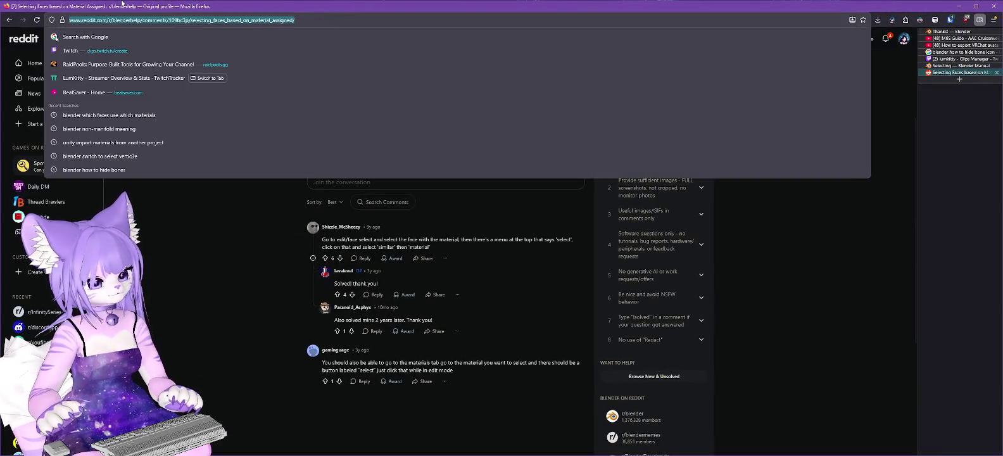
pyautogui.write('unity anim')
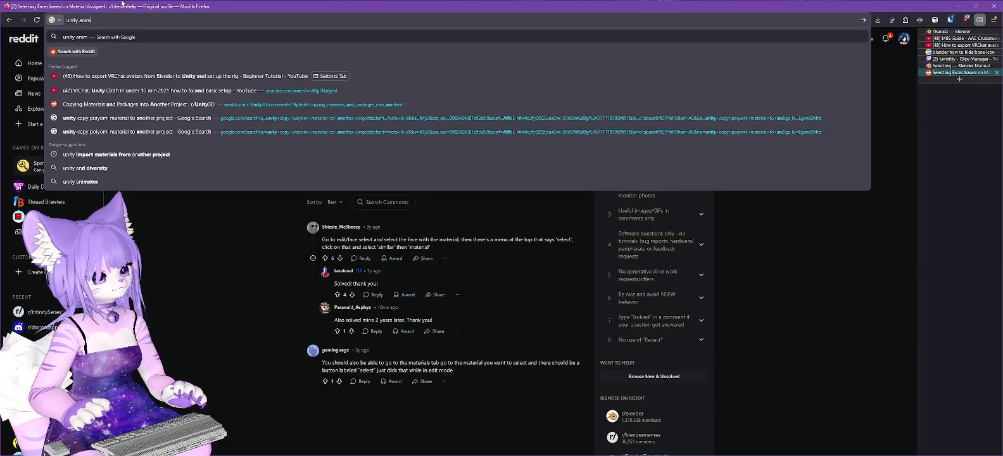
pyautogui.write('ation apply to')
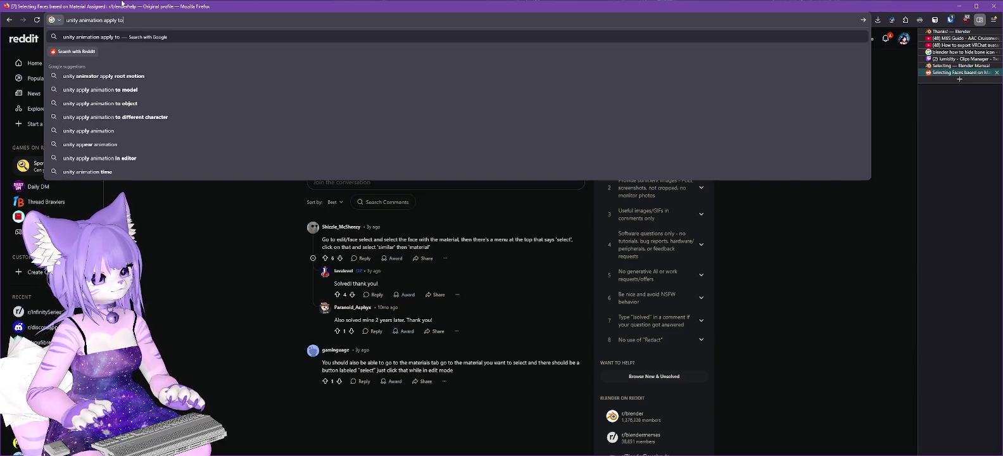
pyautogui.write(' different object')
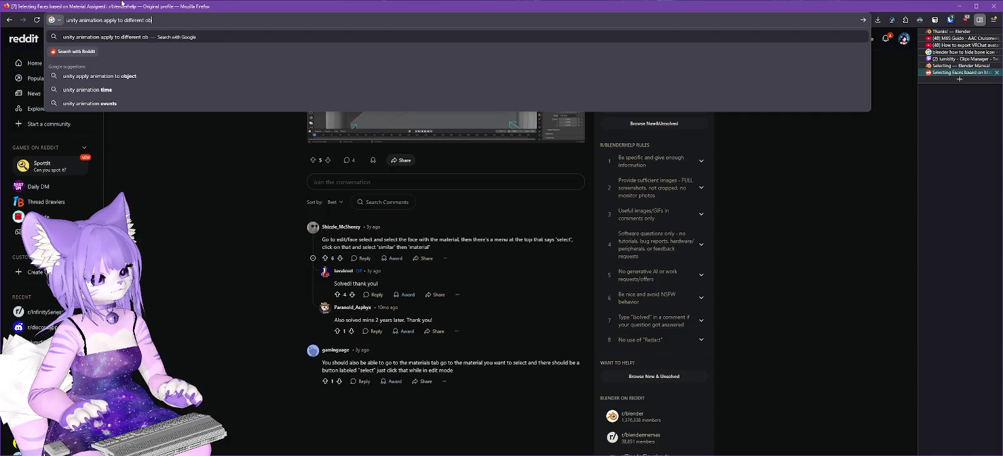
pyautogui.press('Return')
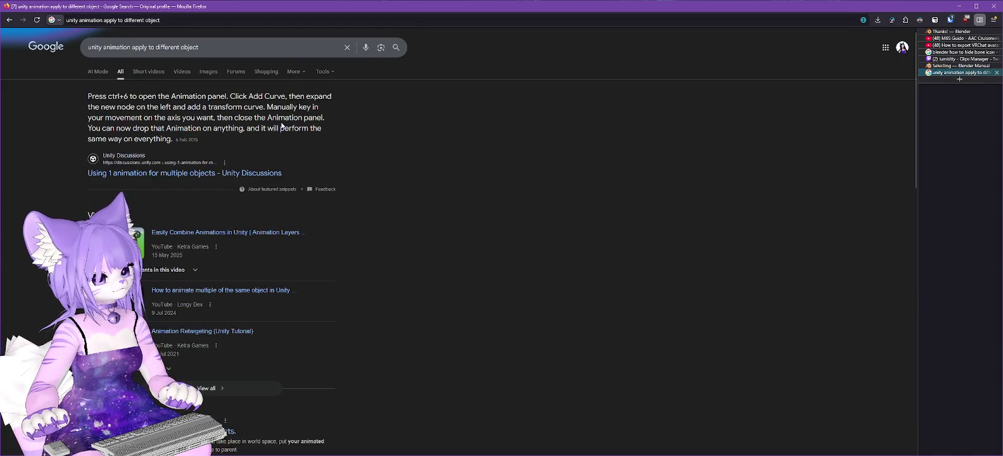
pyautogui.scroll(-4, 253, 216)
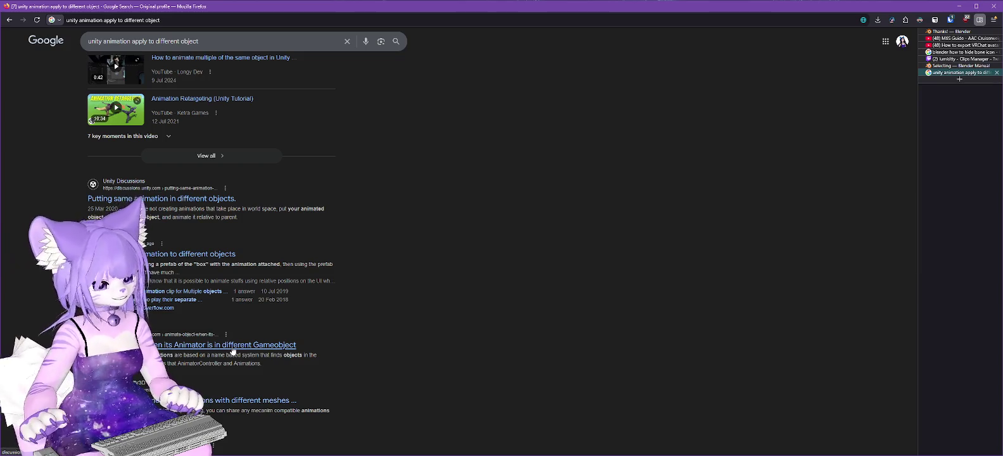
pyautogui.click(252, 401)
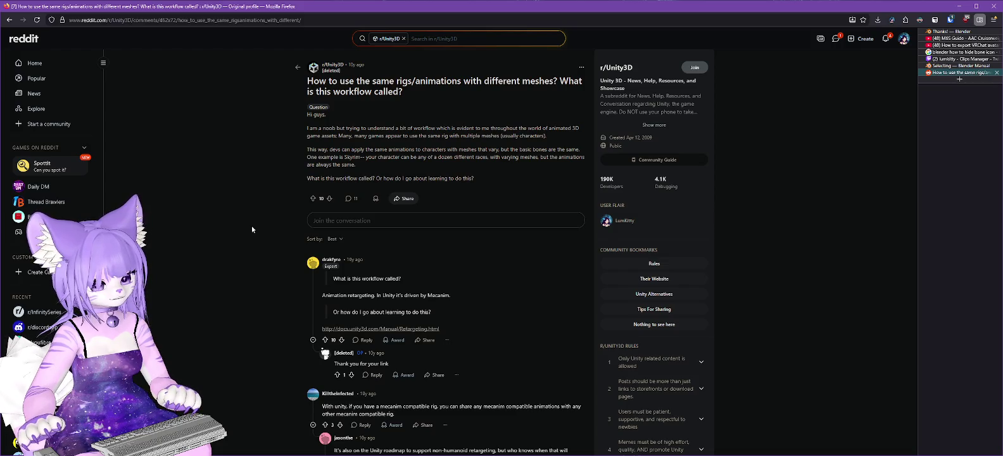
# - Follow the thread's link to the Unity Manual Retargeting.html page
pyautogui.scroll(-2, 252, 226)
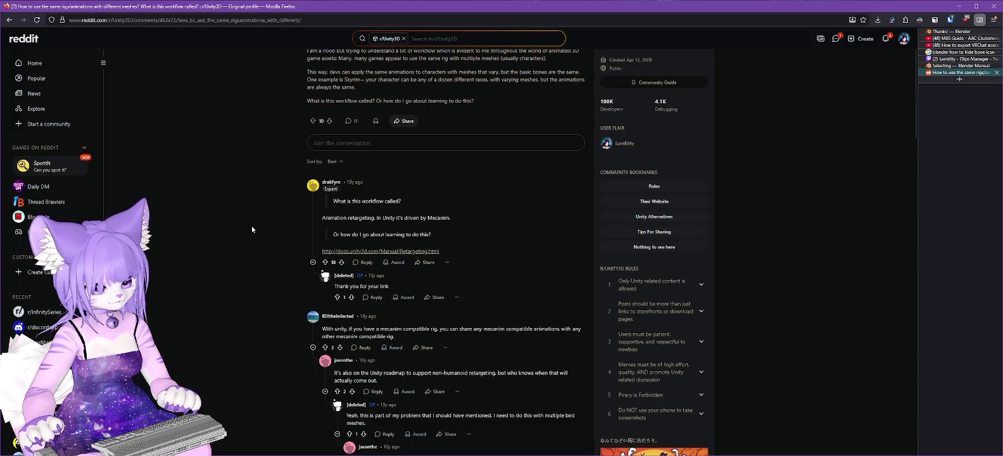
pyautogui.click(415, 251)
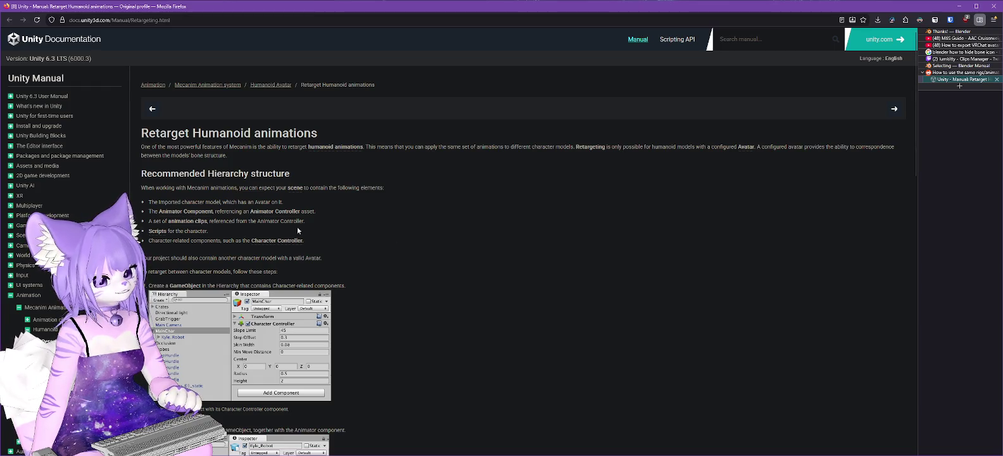
# - Read through the Retarget Humanoid animations steps, then minimize Firefox
pyautogui.scroll(-1, 342, 231)
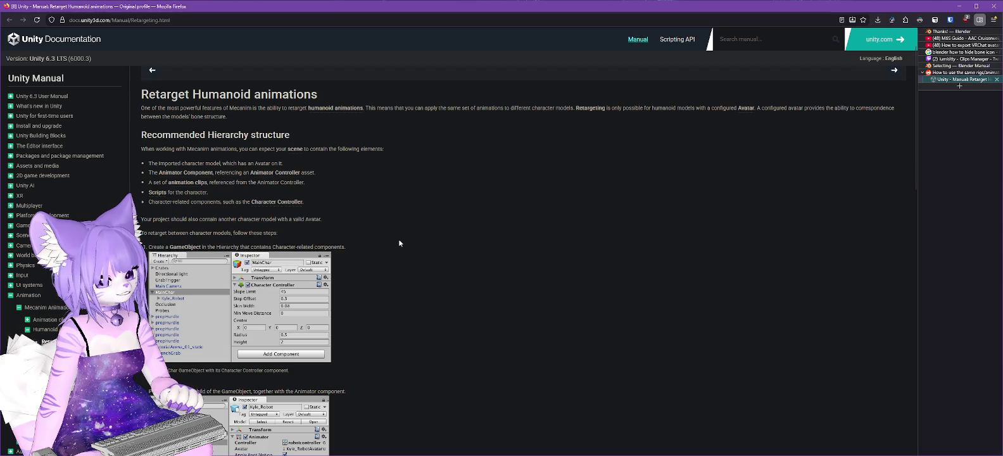
pyautogui.scroll(-3, 384, 246)
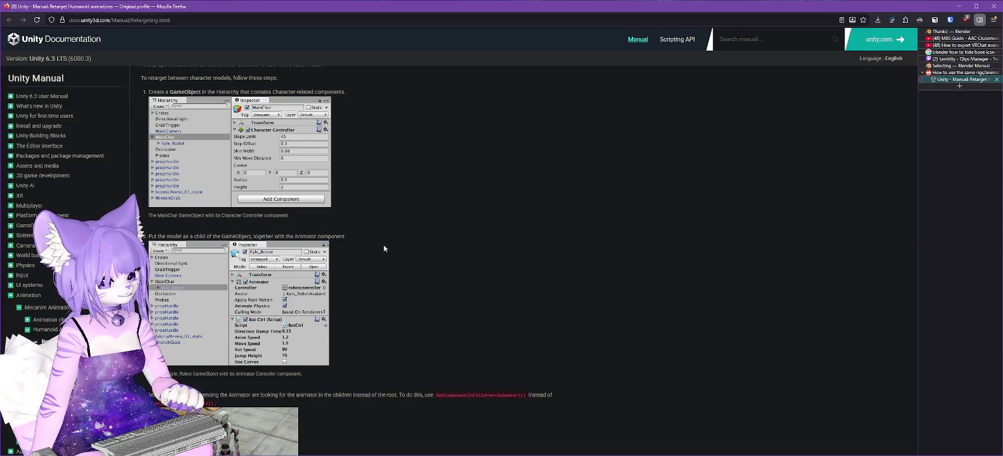
pyautogui.scroll(-3, 384, 249)
pyautogui.scroll(-2, 384, 249)
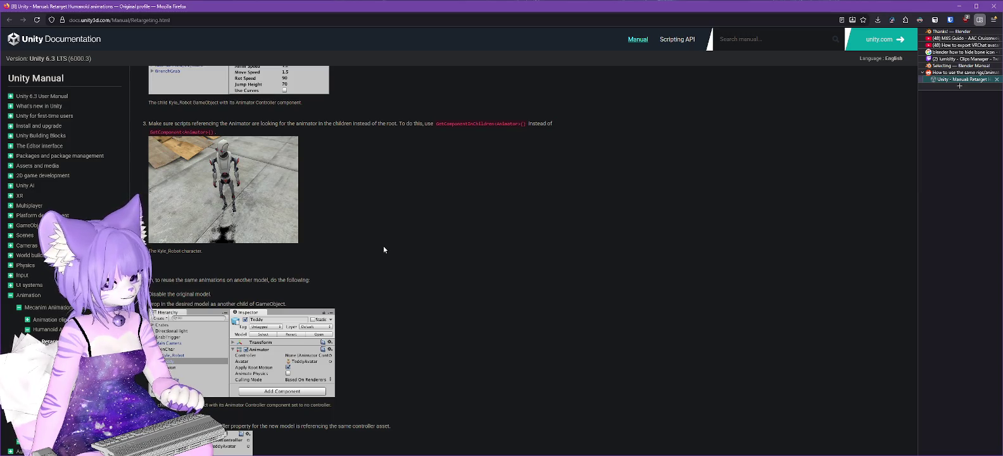
pyautogui.scroll(-2, 383, 249)
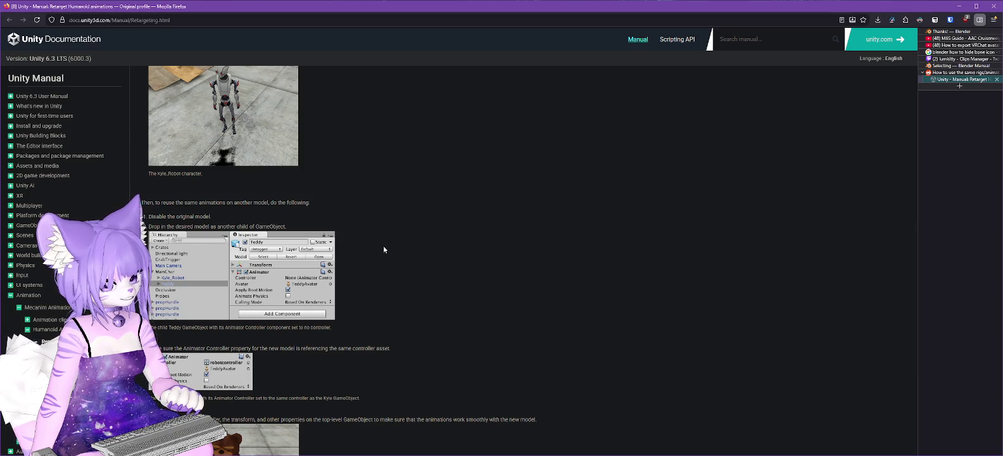
pyautogui.scroll(-2, 384, 250)
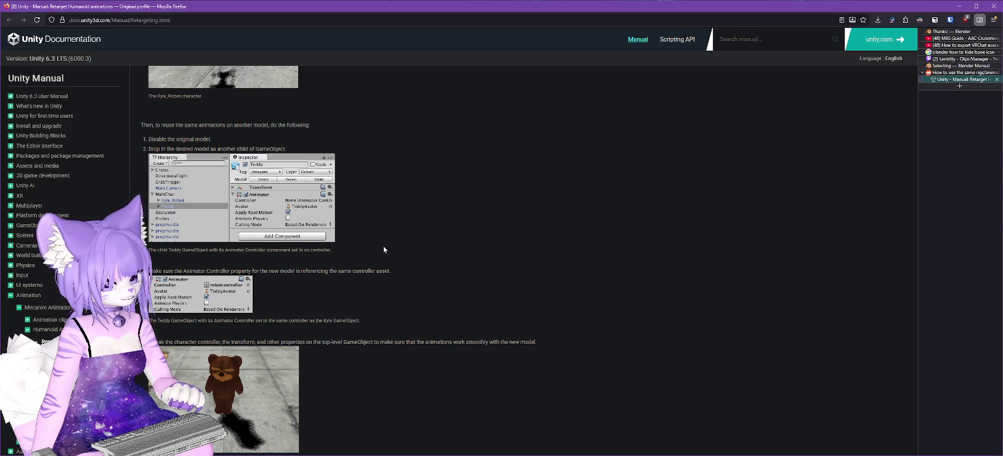
pyautogui.scroll(-2, 384, 250)
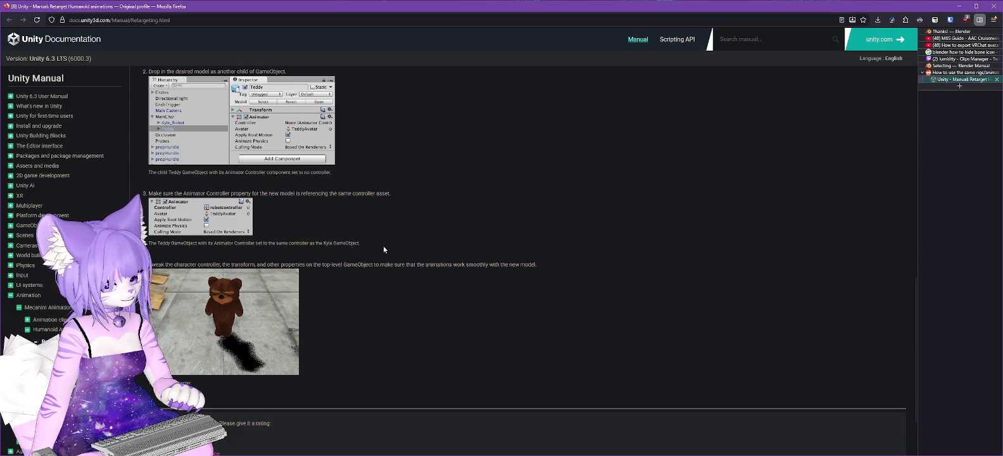
pyautogui.click(961, 7)
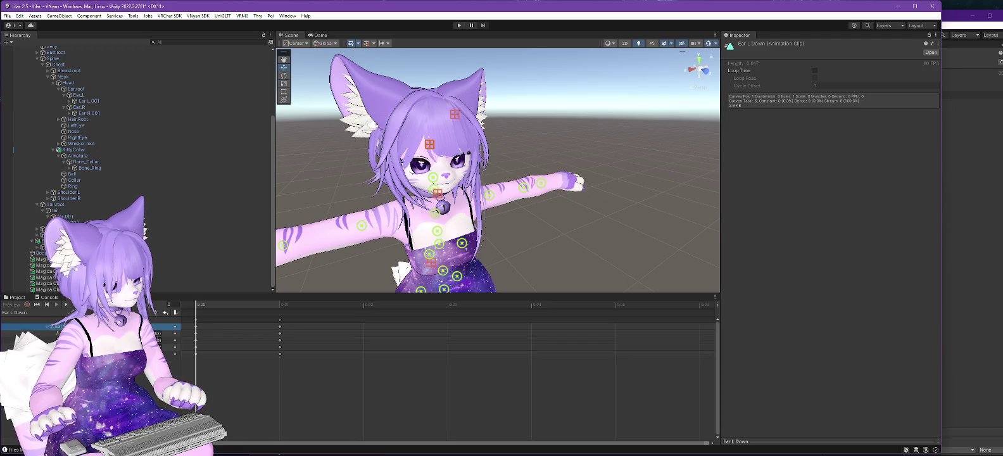
# - Reselect Lilac 2.5.1, reopen Ear L Down in the Animation window, then return to the Firefox manual
pyautogui.click(95, 333)
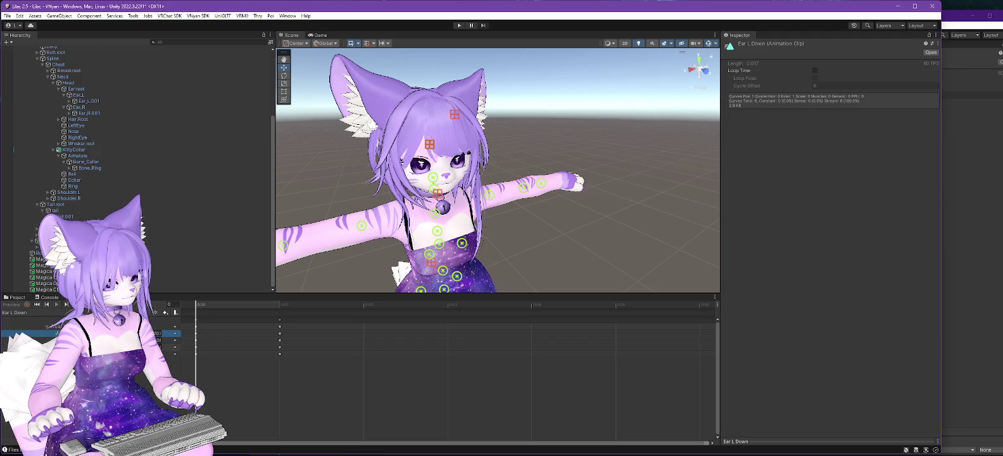
pyautogui.click(95, 326)
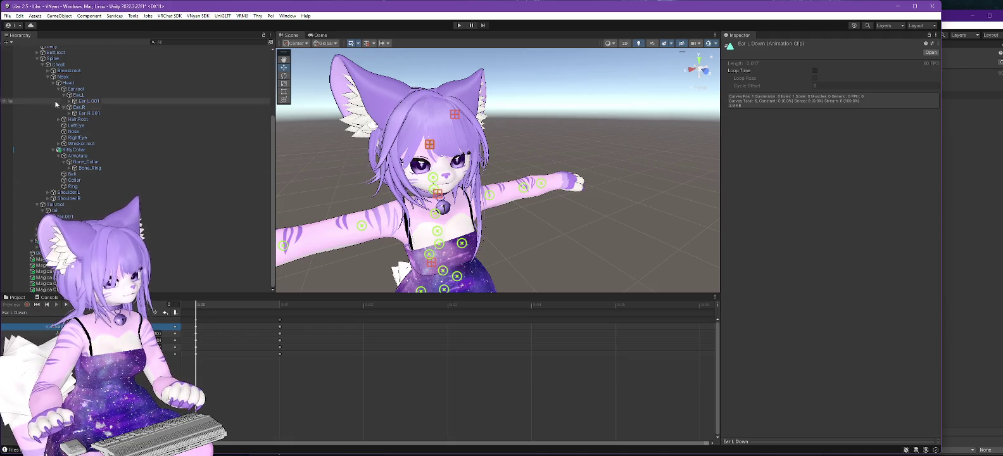
pyautogui.scroll(5, 60, 103)
pyautogui.click(38, 117)
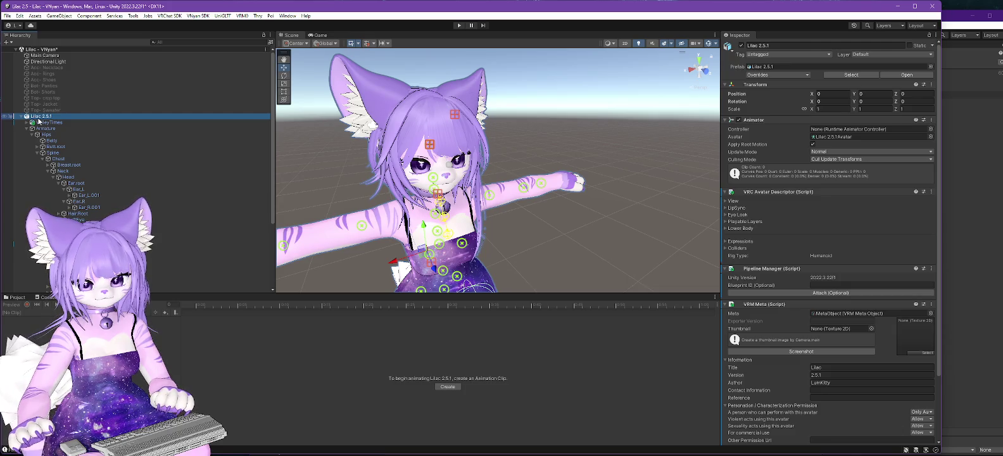
pyautogui.click(17, 297)
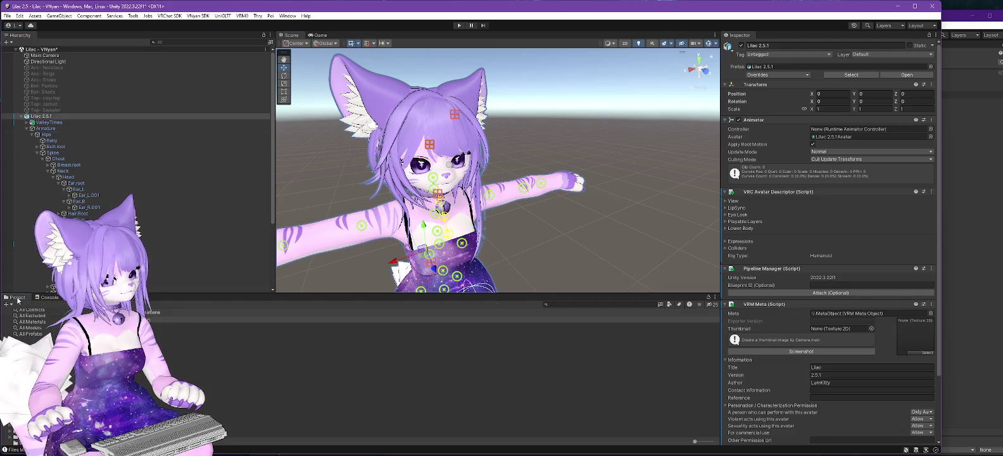
pyautogui.click(95, 319)
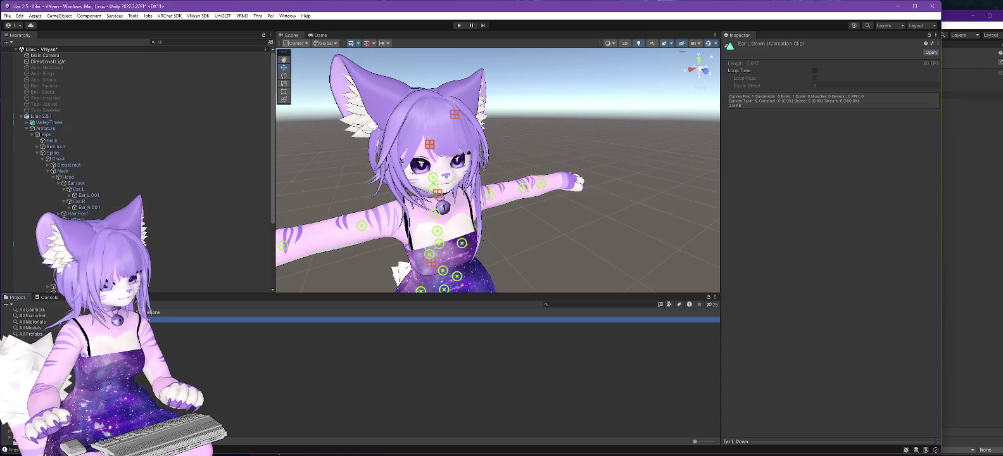
pyautogui.doubleClick(95, 319)
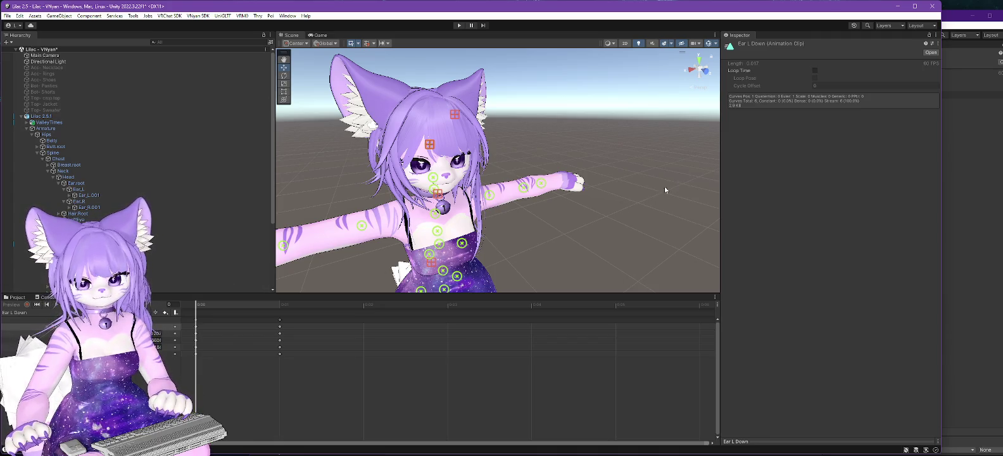
pyautogui.click(58, 326)
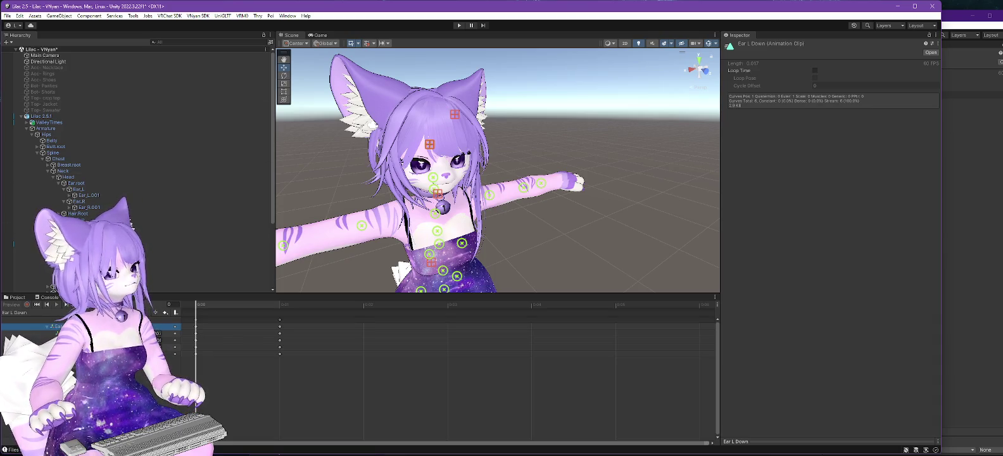
pyautogui.hotkey('alt', 'Tab')
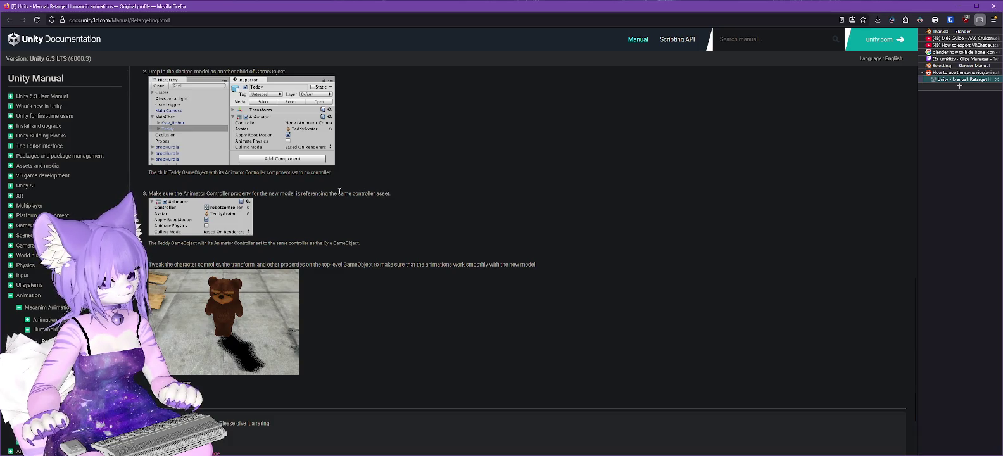
# - Minimize the Unity Manual in Firefox to reveal the Unity editor
pyautogui.click(959, 7)
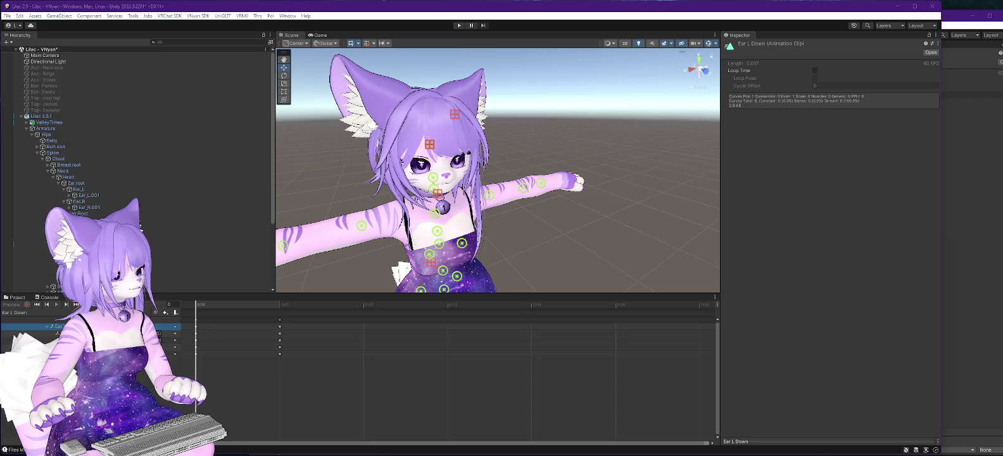
# - In Lilac 2.0, start an Export Package of the selected clips, collapsing unrelated folders in the list
pyautogui.hotkey('alt', 'Tab')
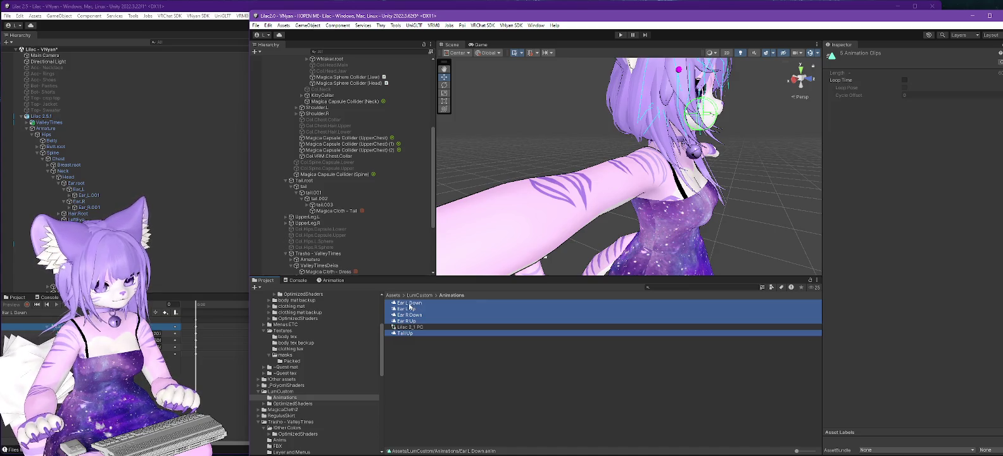
pyautogui.rightClick(410, 307)
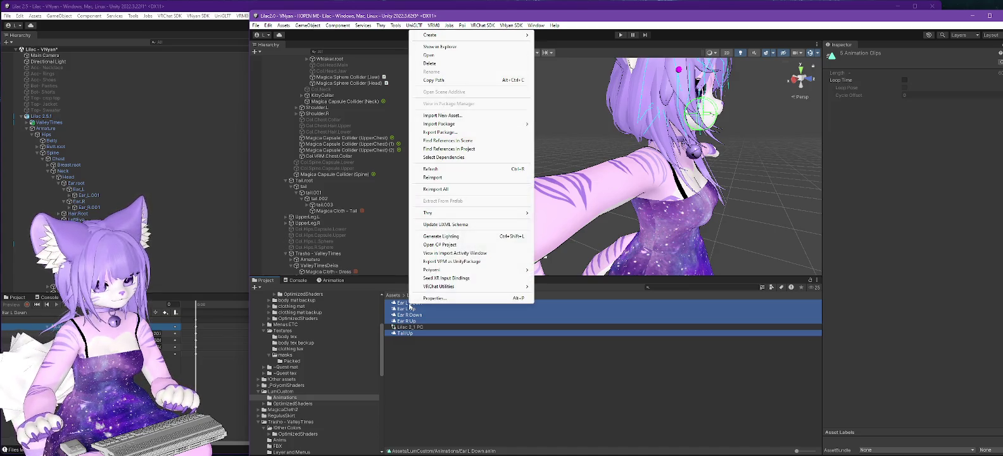
pyautogui.click(443, 132)
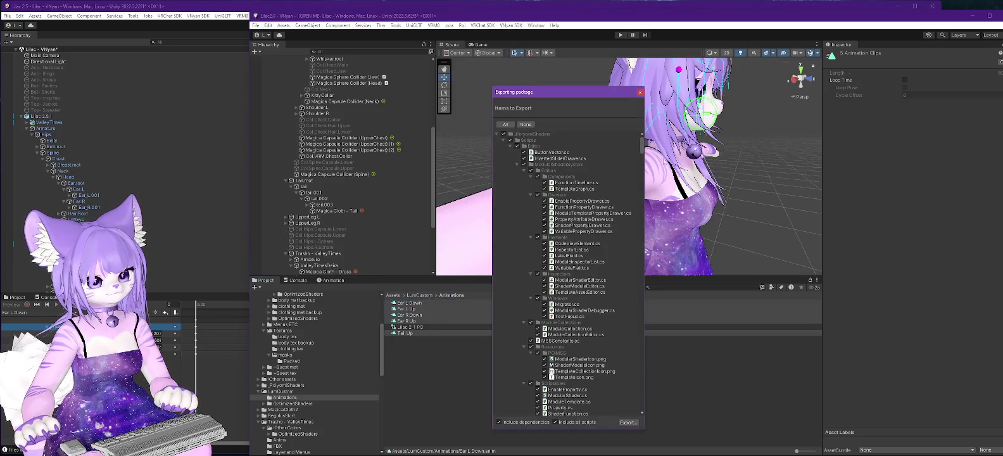
pyautogui.click(496, 134)
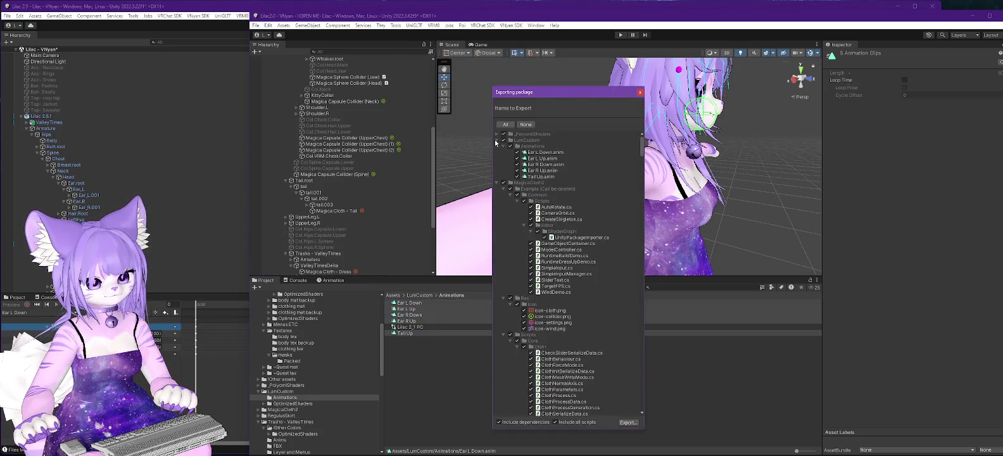
pyautogui.click(497, 183)
pyautogui.click(496, 183)
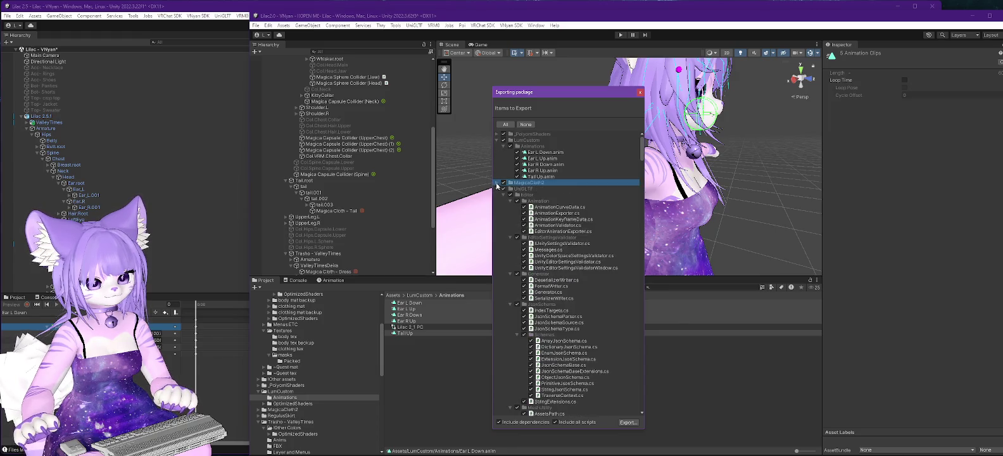
pyautogui.click(497, 189)
pyautogui.click(496, 194)
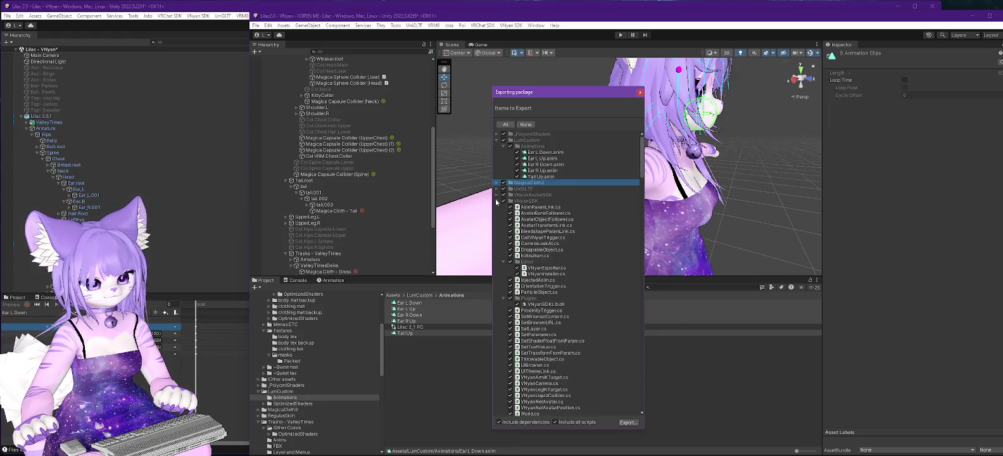
pyautogui.click(496, 201)
pyautogui.click(495, 207)
pyautogui.click(497, 208)
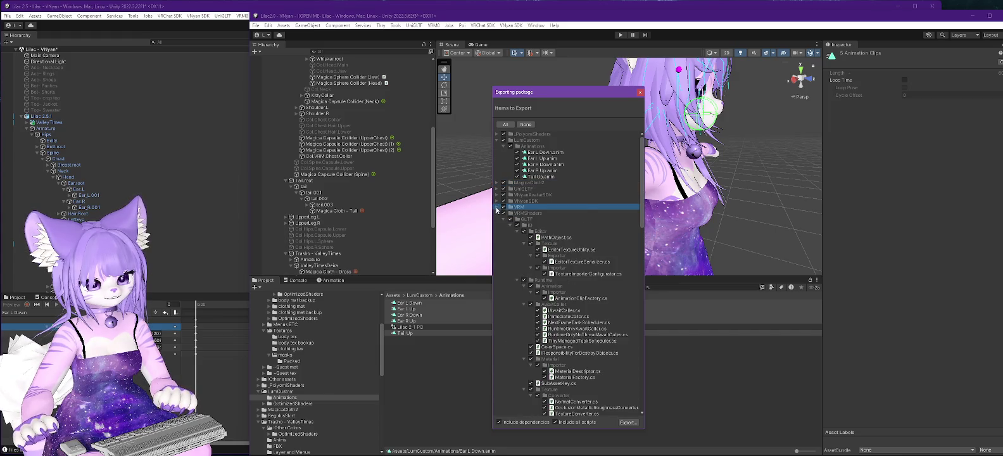
pyautogui.click(497, 214)
pyautogui.click(497, 220)
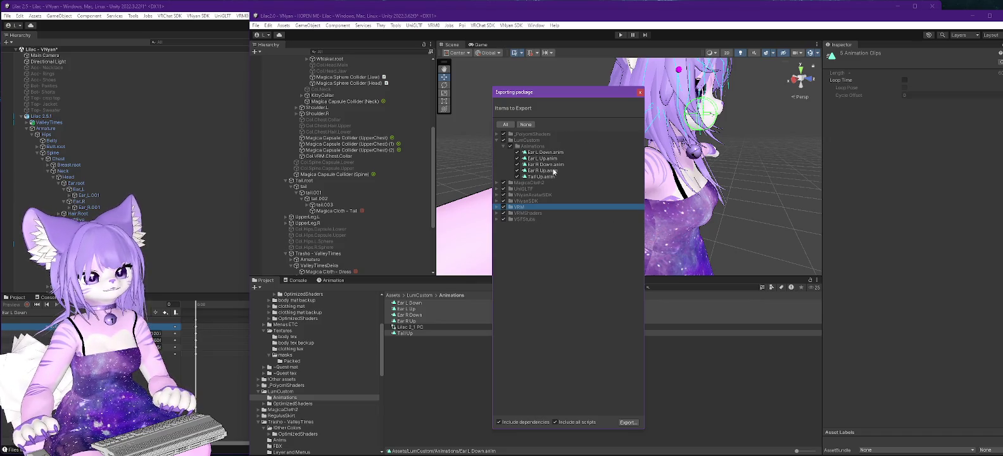
# - In Lilac 2.5, show the Animations folder in Explorer and open Ear L Down.anim in Notepad++
pyautogui.click(201, 9)
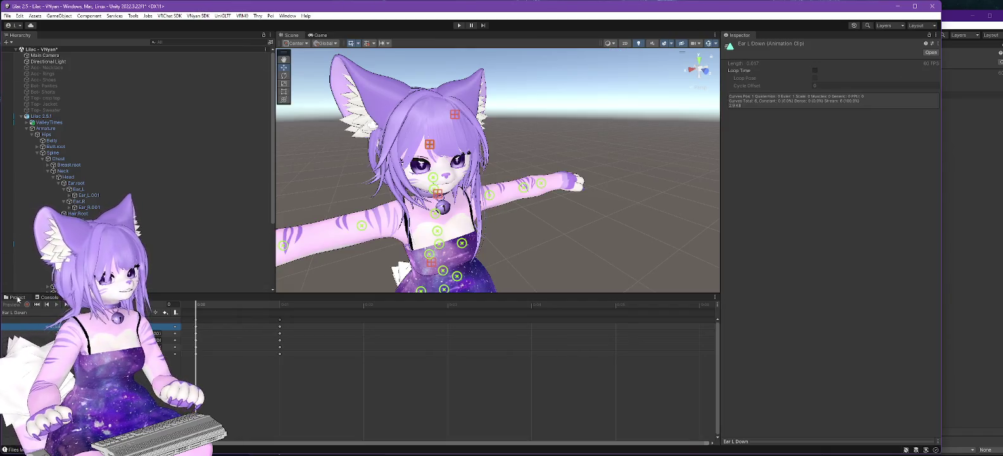
pyautogui.click(17, 297)
pyautogui.rightClick(140, 319)
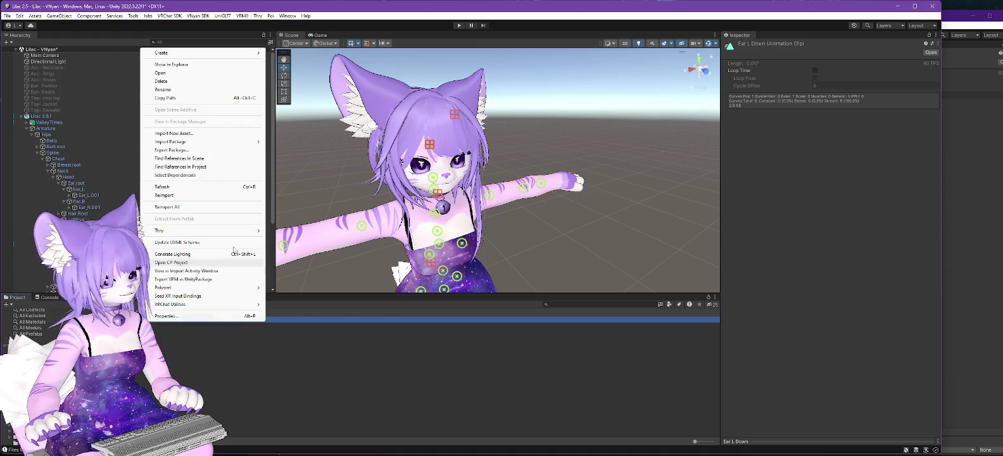
pyautogui.click(171, 64)
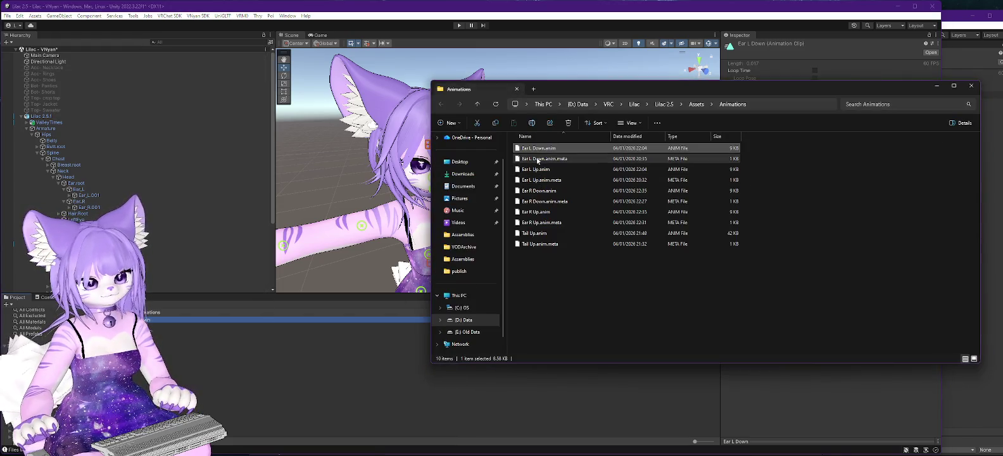
pyautogui.rightClick(539, 153)
pyautogui.click(568, 166)
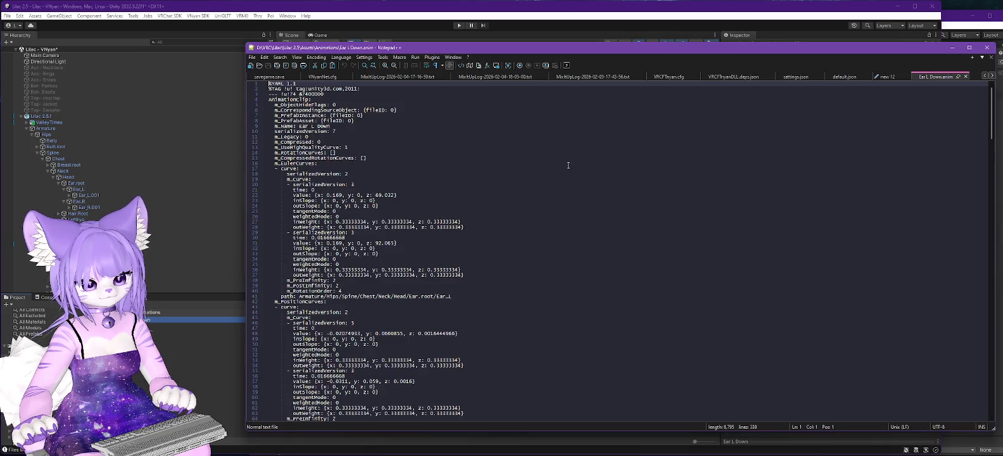
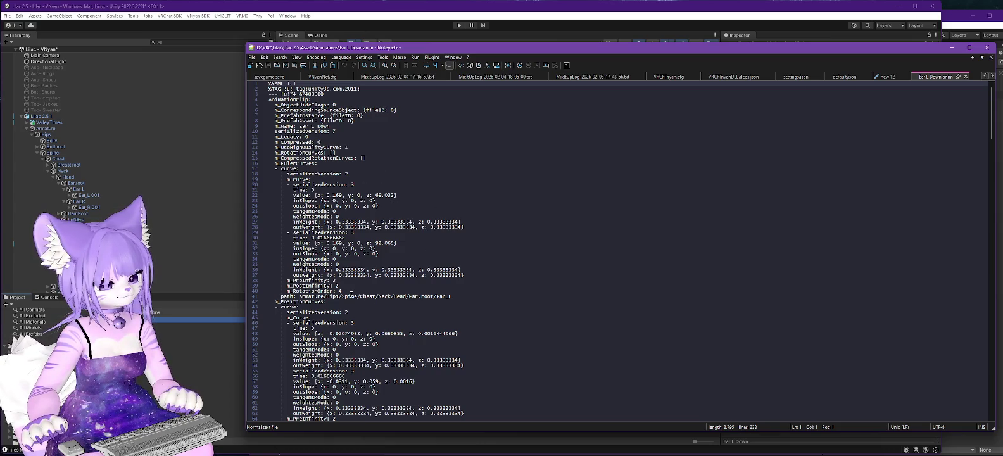
# - Scroll through Ear L Down.anim in Notepad++ and close its tab
pyautogui.scroll(-4, 351, 294)
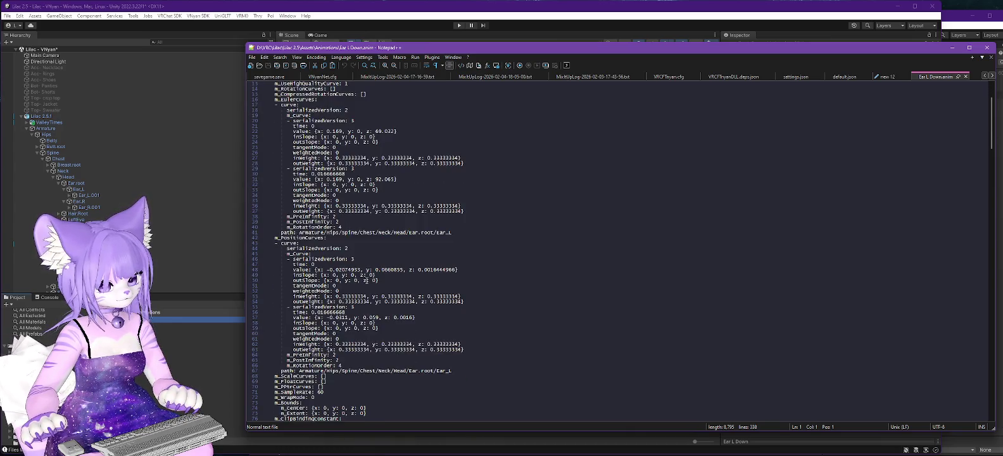
pyautogui.scroll(-12, 366, 280)
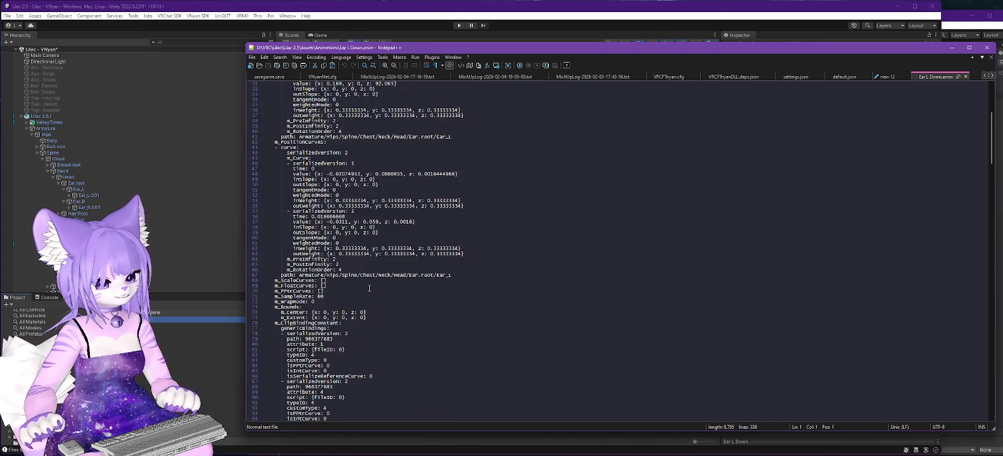
pyautogui.scroll(-20, 362, 291)
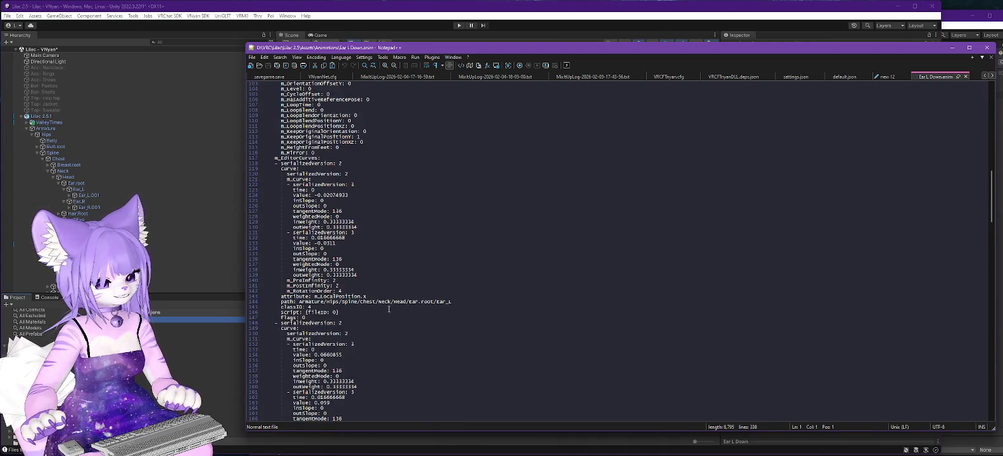
pyautogui.scroll(-20, 457, 278)
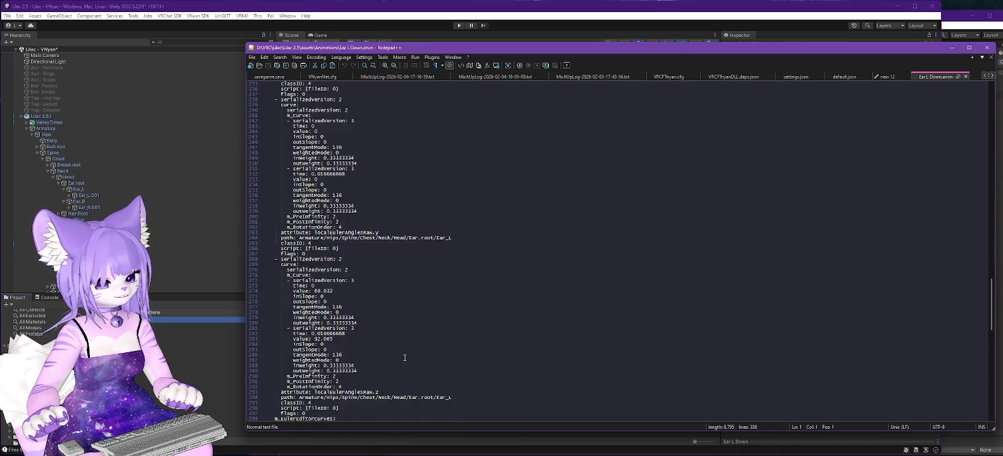
pyautogui.scroll(-8, 393, 377)
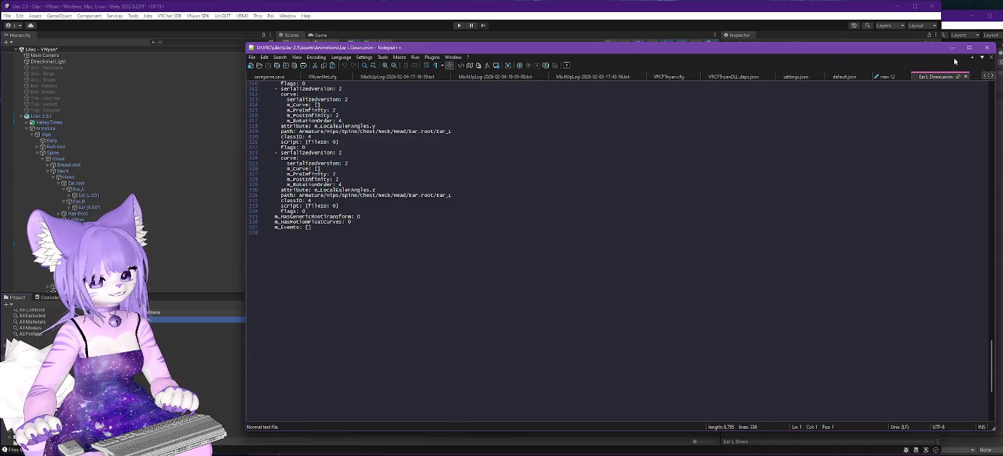
pyautogui.click(966, 76)
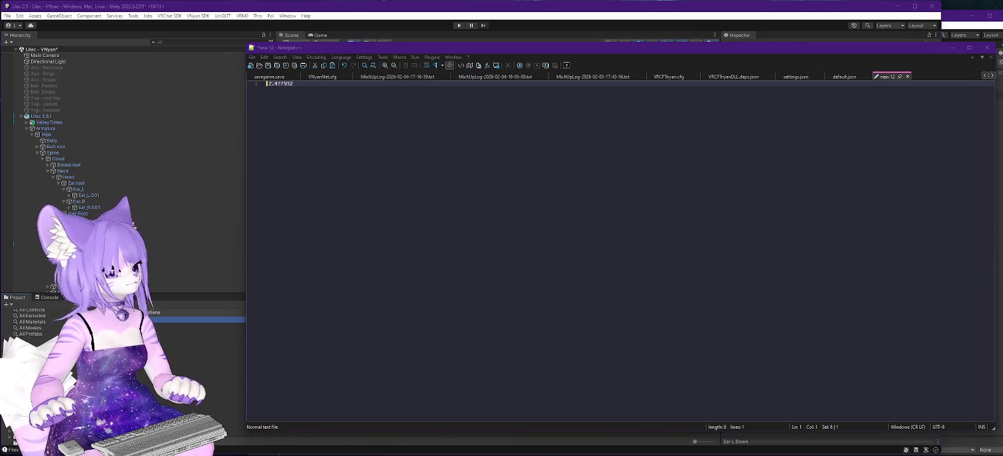
# - Open Ear L Down.anim.meta in Notepad++, close it, and minimize Notepad++
pyautogui.hotkey('alt', 'Tab')
pyautogui.click(530, 161)
pyautogui.rightClick(531, 160)
pyautogui.click(561, 172)
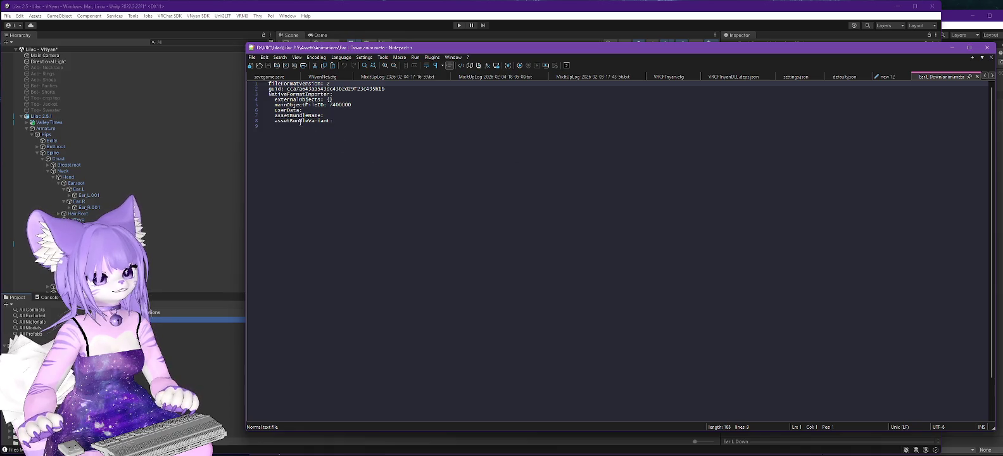
pyautogui.click(977, 76)
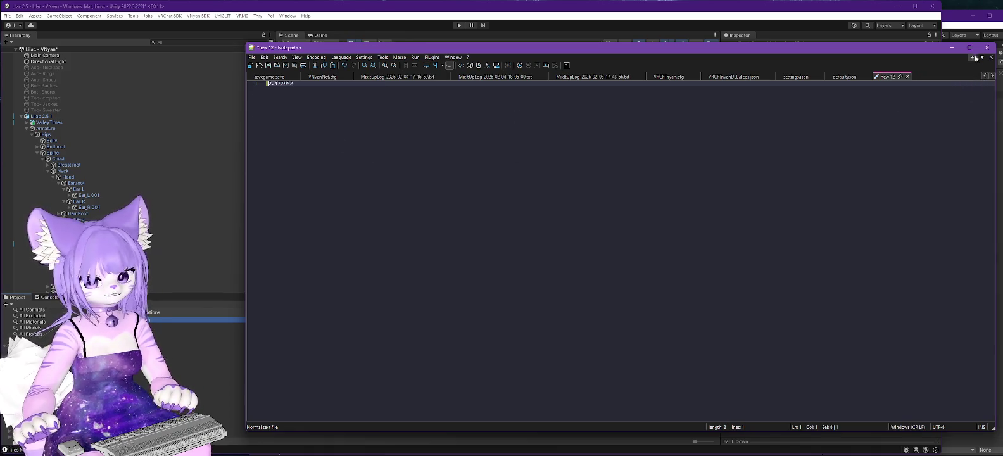
pyautogui.click(952, 48)
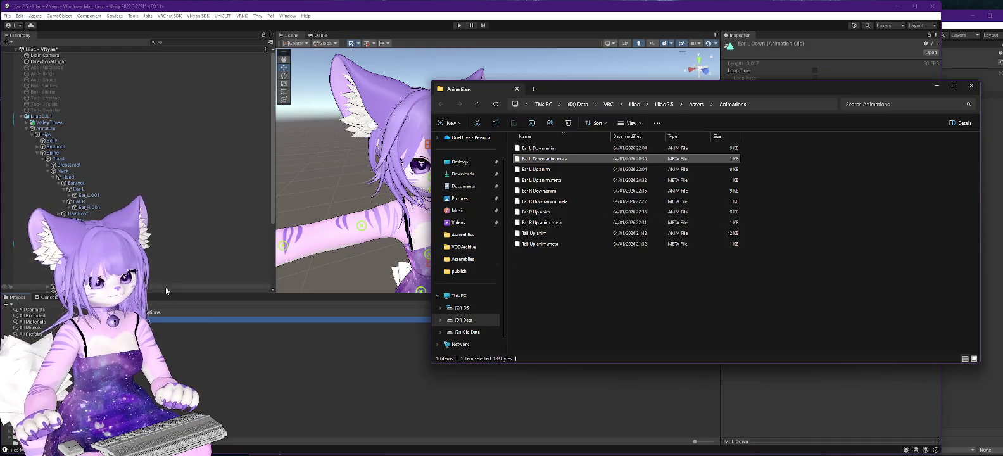
# - Open Ear L Down.anim with Edit with Notepad++ from the Lilac 2.5 Animations folder
pyautogui.click(536, 148)
pyautogui.rightClick(532, 148)
pyautogui.click(570, 165)
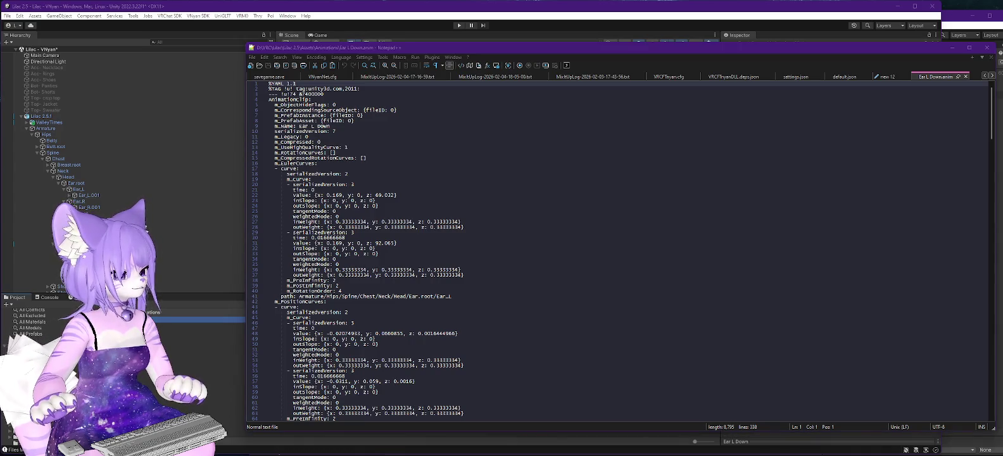
# - Search the Lilac 2.0 Ear L Down.anim for 'Lilac' and close the Find dialog
pyautogui.hotkey('alt', 'Tab')
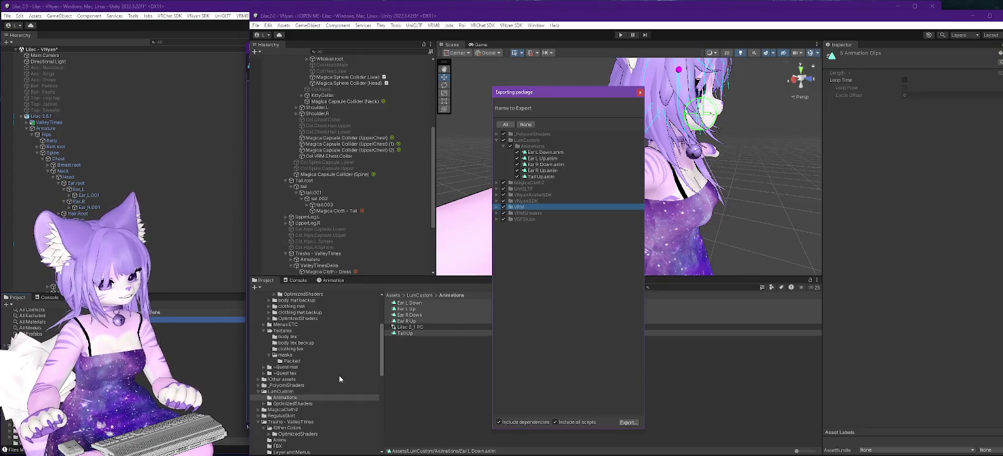
pyautogui.hotkey('alt', 'Tab')
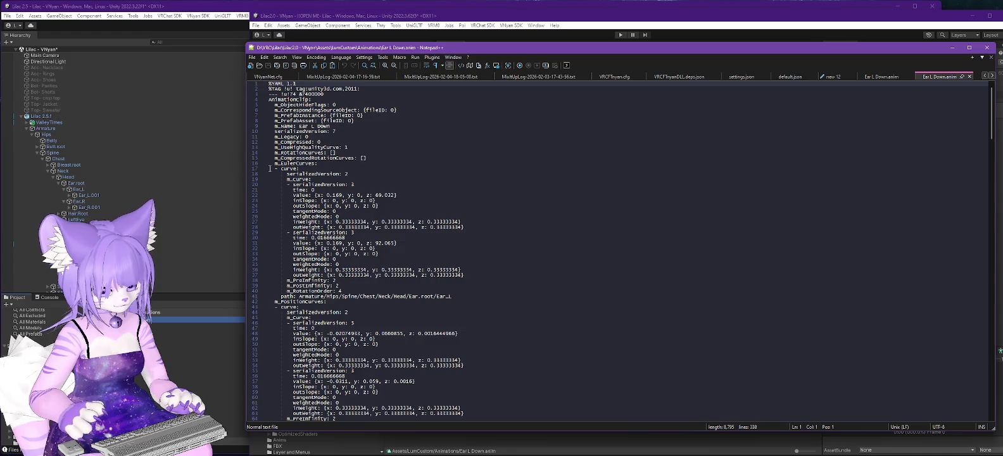
pyautogui.hotkey('ctrl', 'f')
pyautogui.write('Lilac')
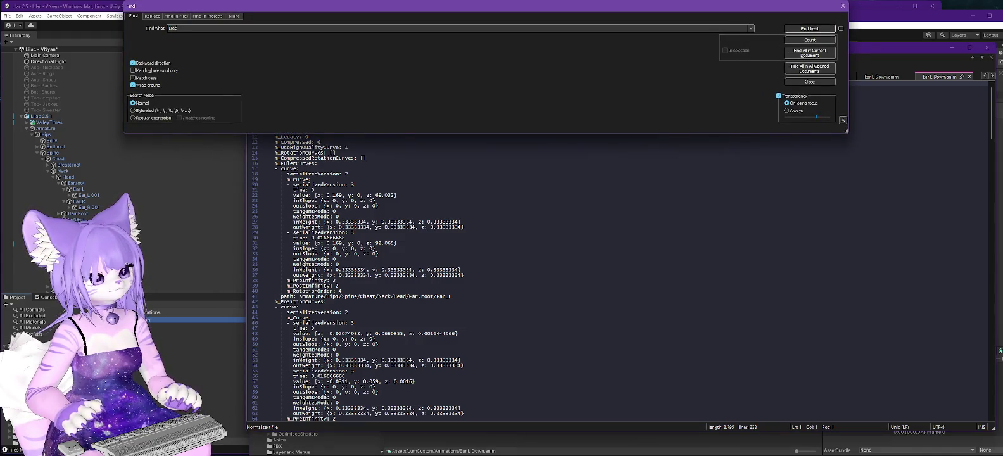
pyautogui.press('Return')
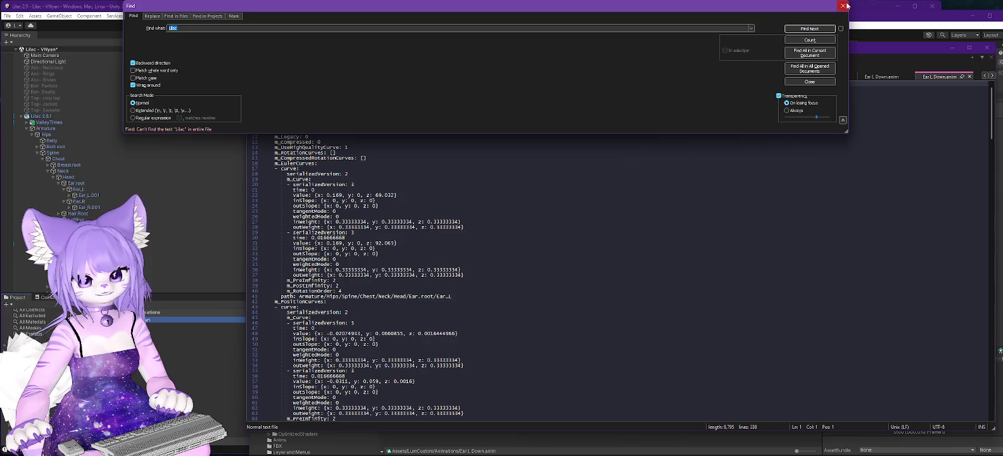
pyautogui.click(844, 6)
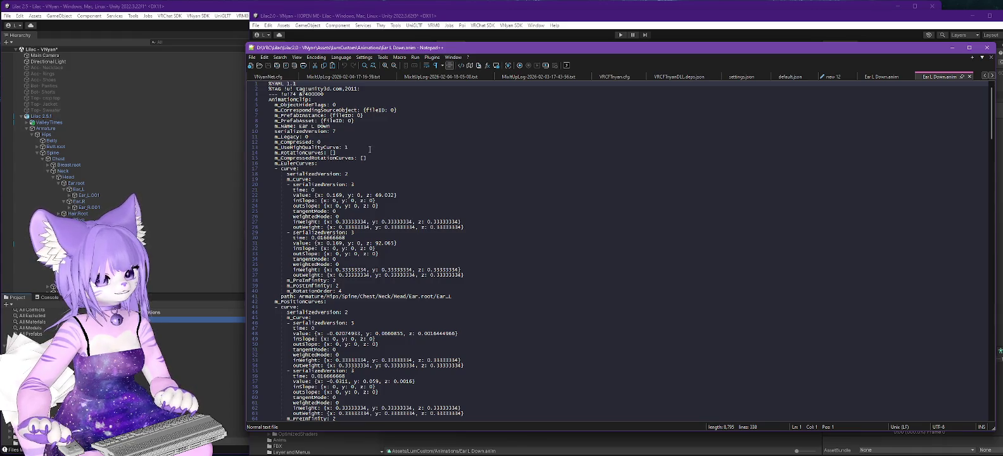
# - Read through the rest of the file, then minimize Notepad++
pyautogui.scroll(-8, 370, 149)
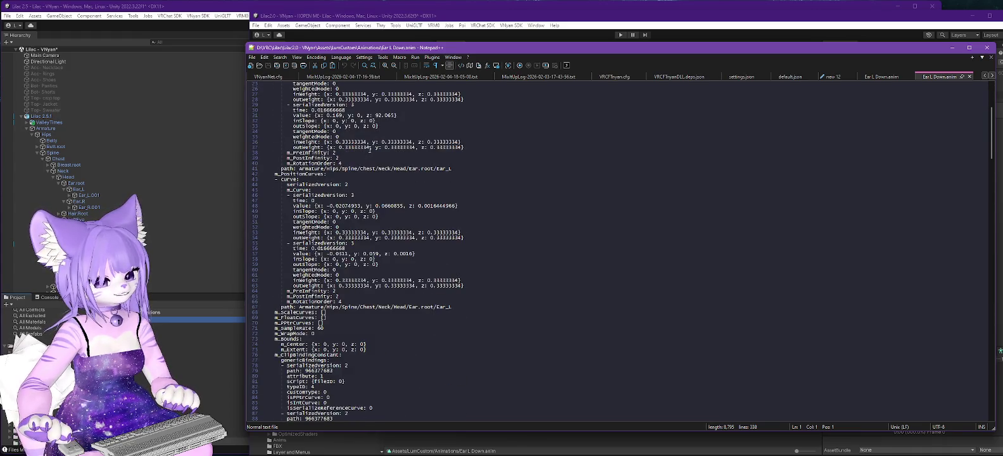
pyautogui.scroll(-14, 370, 149)
pyautogui.scroll(-16, 366, 154)
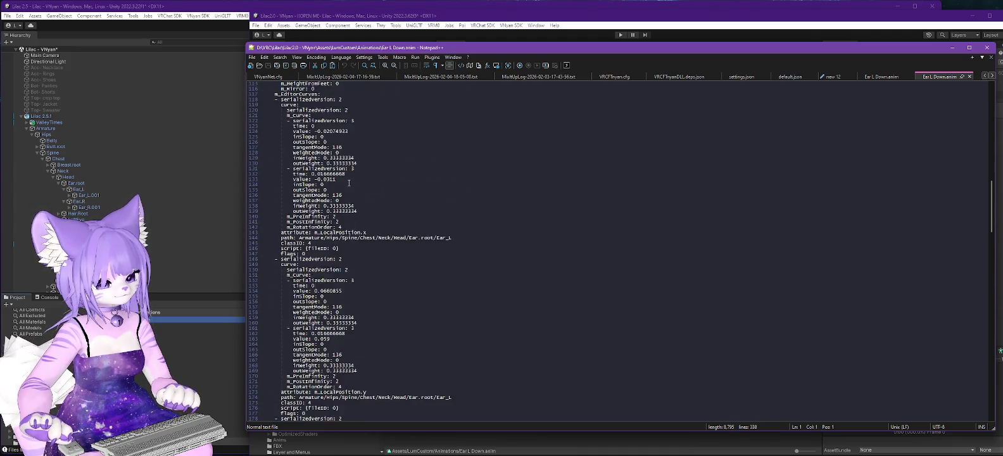
pyautogui.scroll(-5, 349, 183)
pyautogui.scroll(-4, 346, 302)
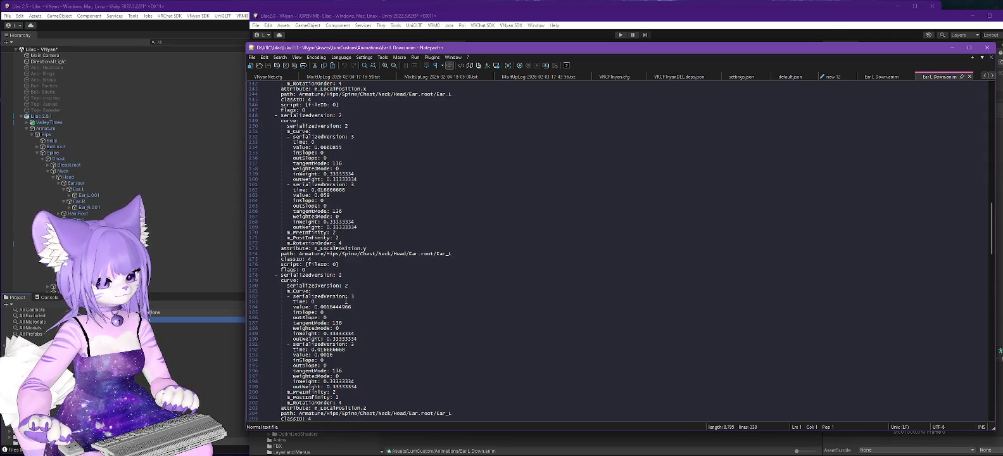
pyautogui.scroll(-20, 346, 302)
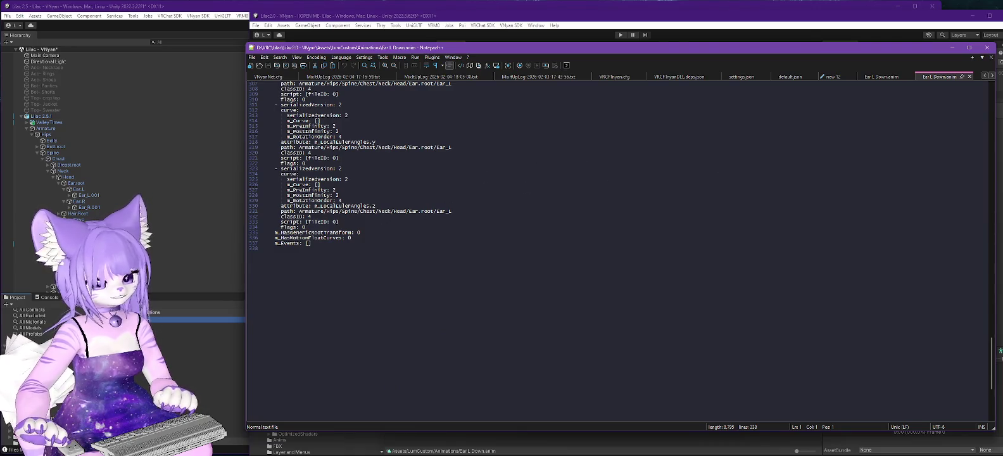
pyautogui.click(951, 47)
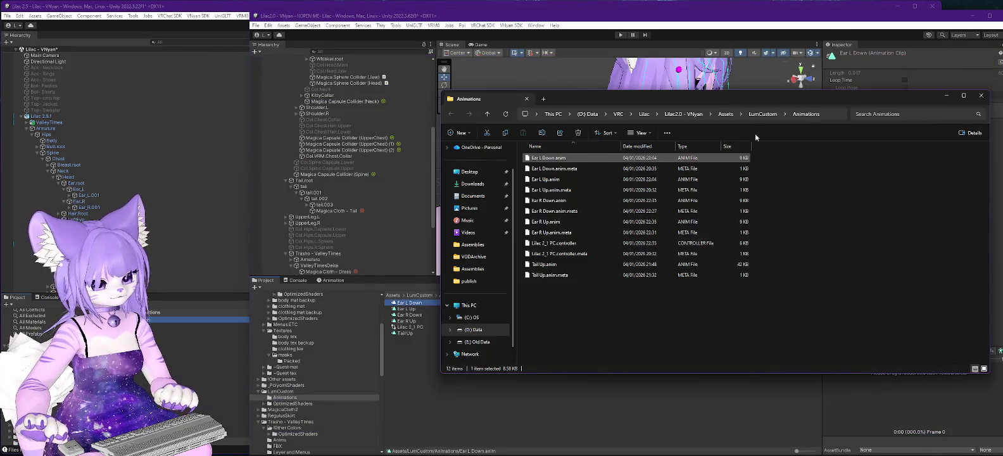
# - Bring the Lilac 2.5 Unity Editor forward and switch the bottom panel to the Project assets
pyautogui.click(175, 360)
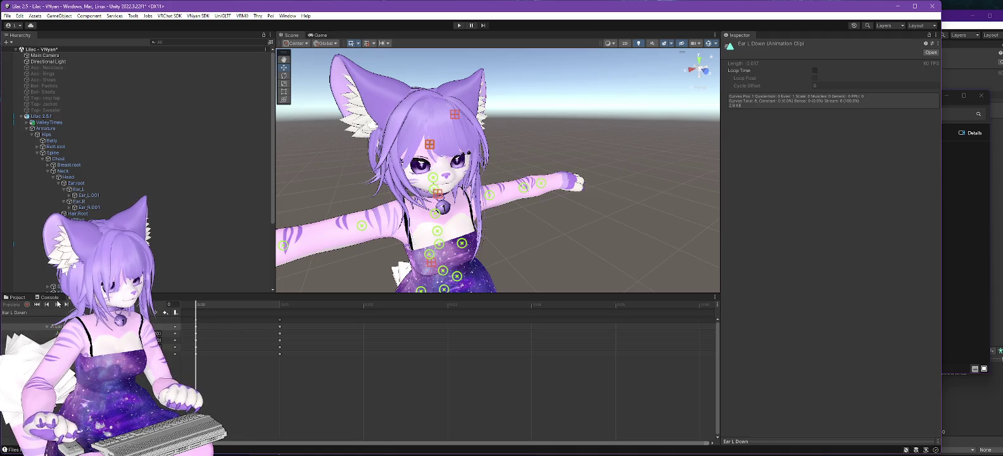
pyautogui.click(17, 298)
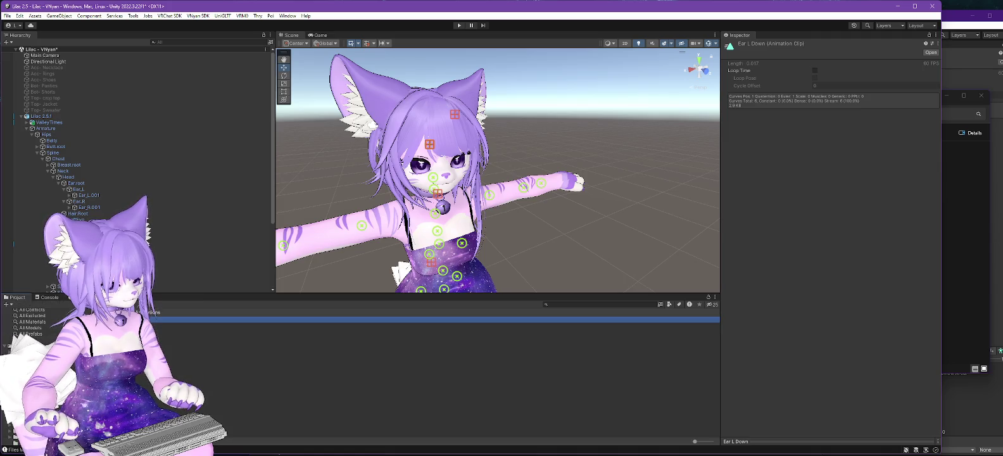
# - Open a floating properties window for Ear L Down and drop the Lilac 2.5.1 model into its preview
pyautogui.rightClick(139, 319)
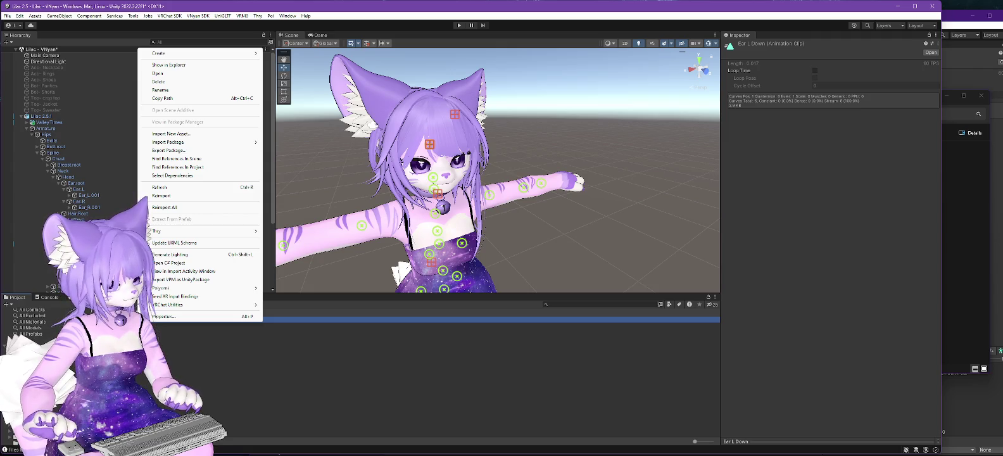
pyautogui.click(215, 316)
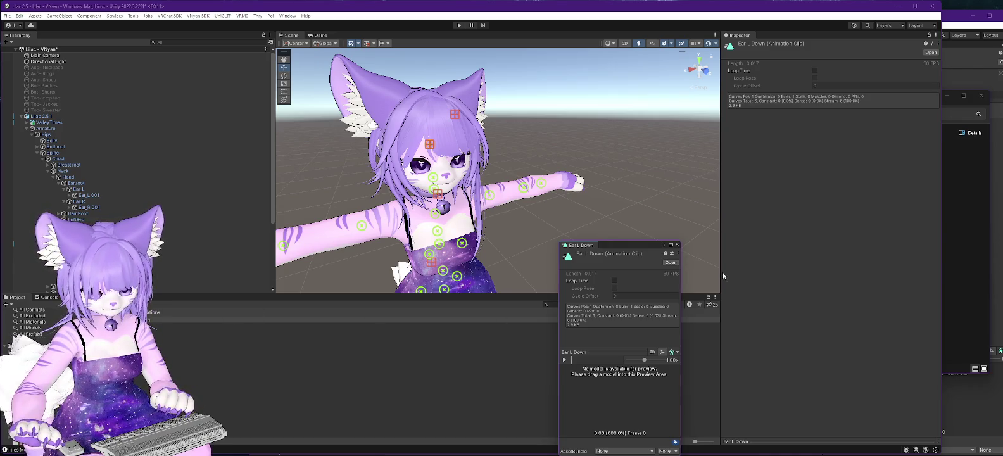
pyautogui.moveTo(613, 247); pyautogui.dragTo(538, 97)
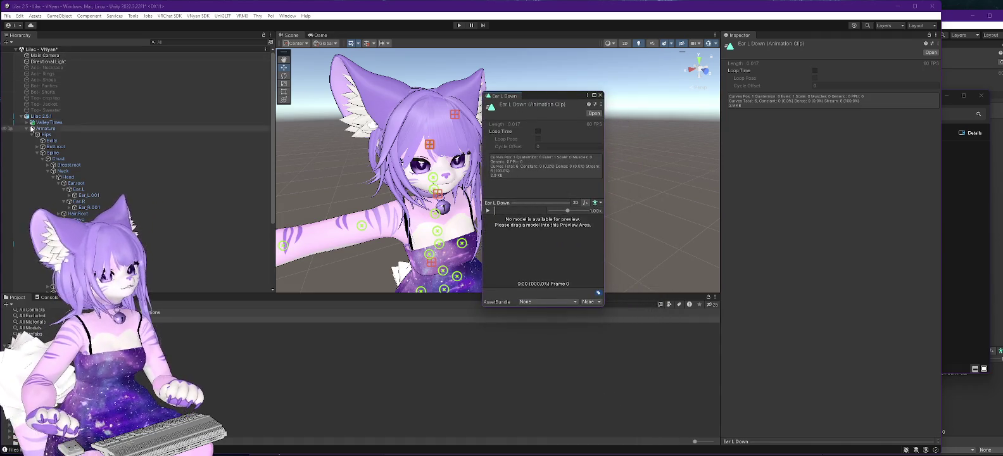
pyautogui.moveTo(38, 117); pyautogui.dragTo(548, 246)
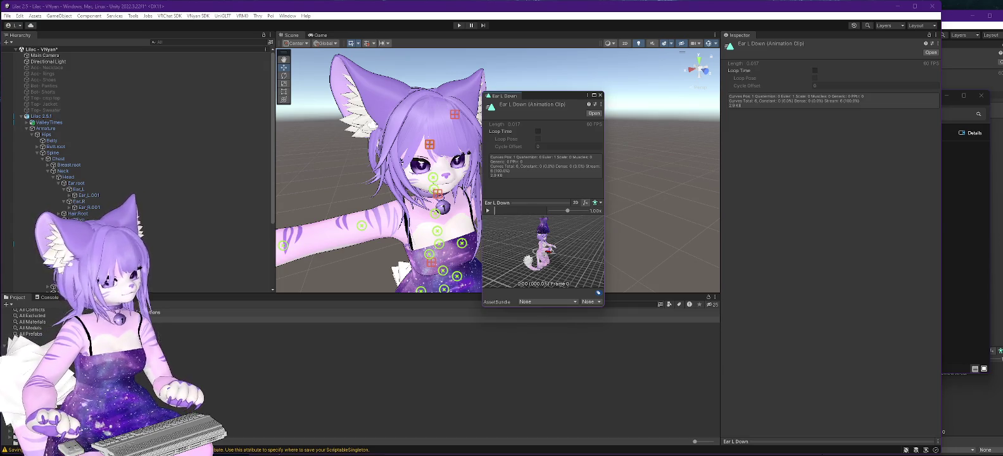
pyautogui.hotkey('ctrl', '6')
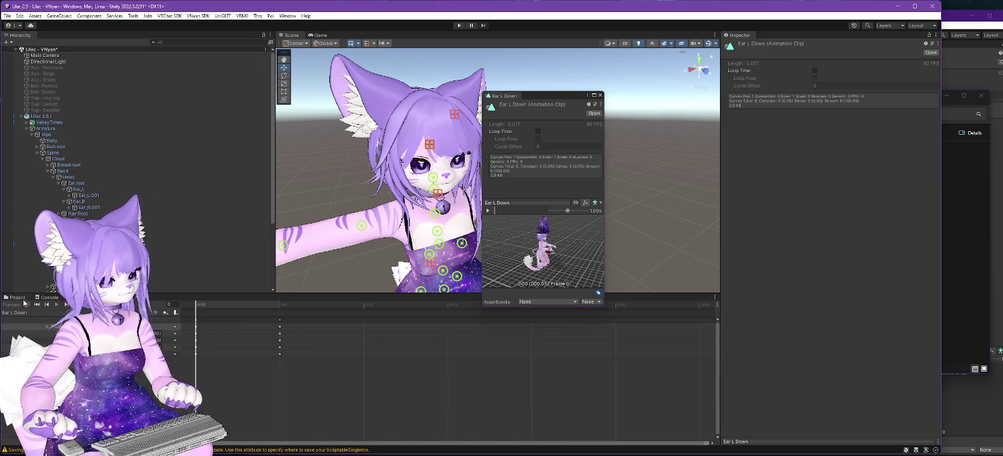
# - Play the clip preview, keep its asset bundle at None, adjust the view, and close the window
pyautogui.click(15, 297)
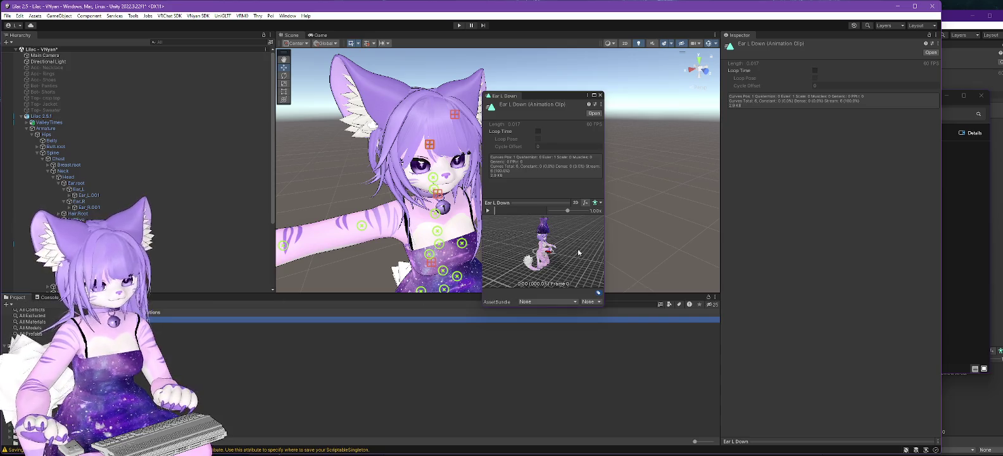
pyautogui.click(488, 212)
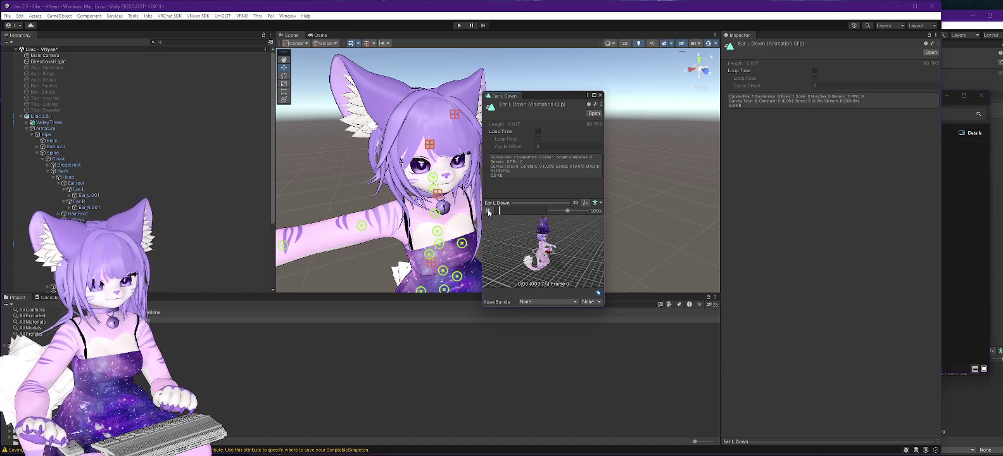
pyautogui.click(548, 302)
pyautogui.click(550, 309)
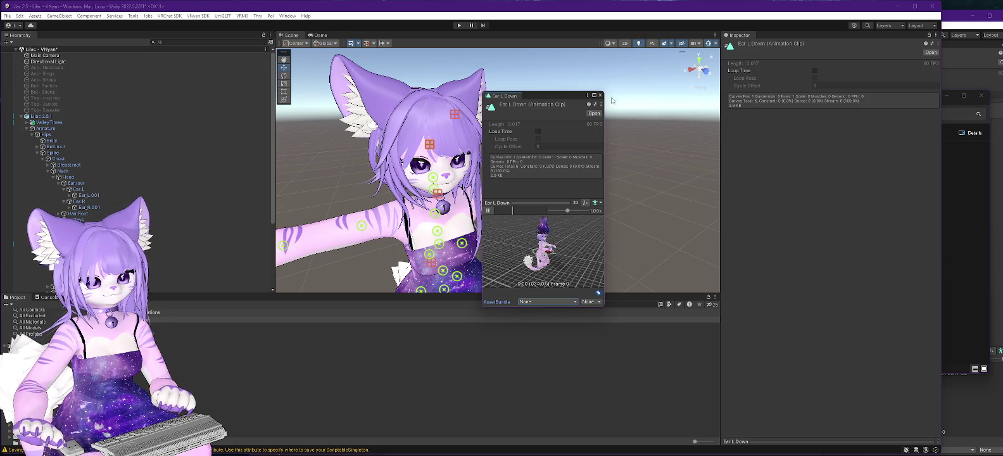
pyautogui.scroll(3, 542, 268)
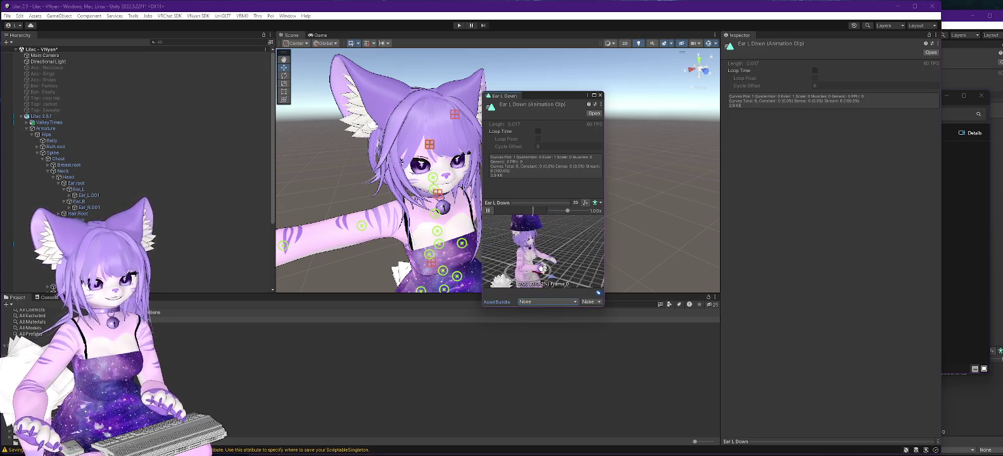
pyautogui.moveTo(541, 268)
pyautogui.mouseDown()
pyautogui.moveTo(511, 252)
pyautogui.moveTo(558, 225)
pyautogui.mouseUp()
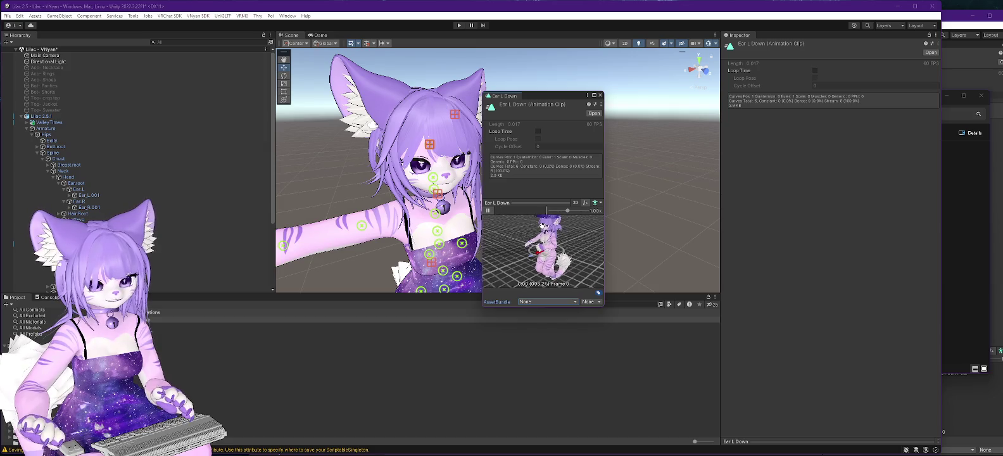
pyautogui.click(600, 98)
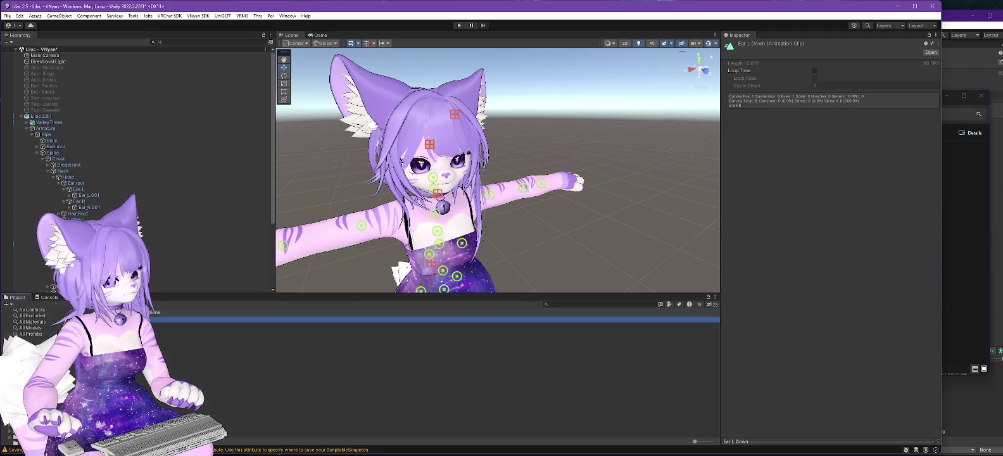
# - Open the Animation window, select Lilac 2.5.1 to show its components, and return to Project assets
pyautogui.hotkey('ctrl', '6')
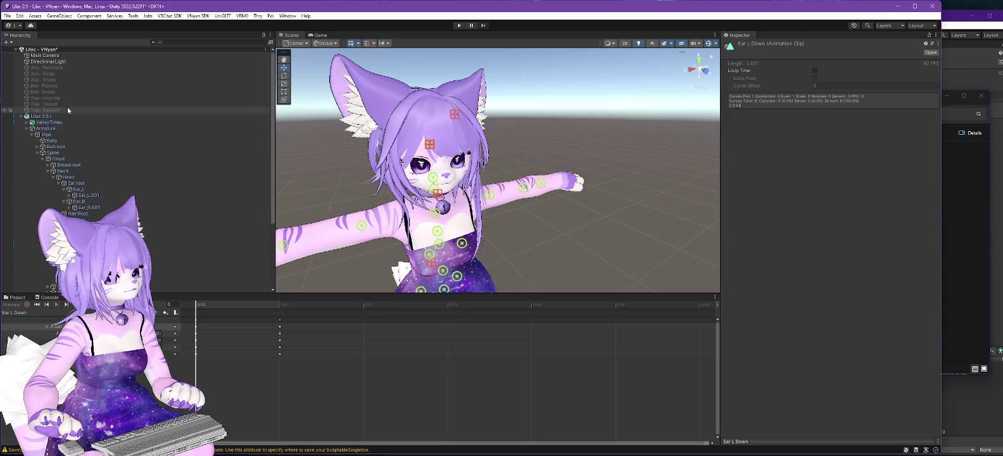
pyautogui.scroll(-2, 35, 117)
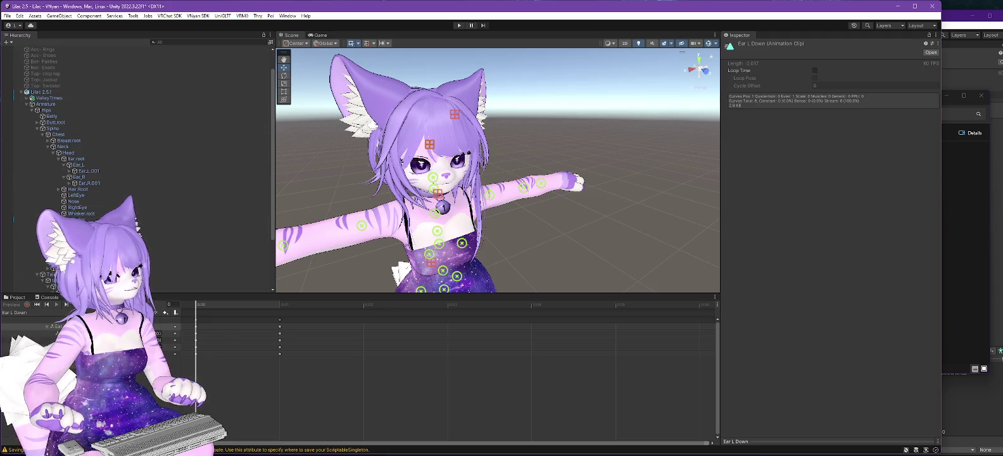
pyautogui.scroll(-1, 190, 89)
pyautogui.click(190, 80)
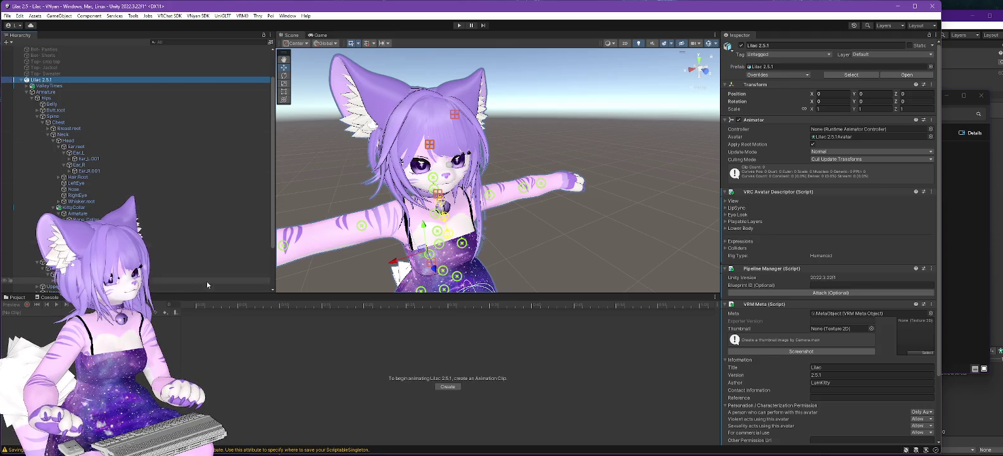
pyautogui.click(17, 297)
pyautogui.click(217, 342)
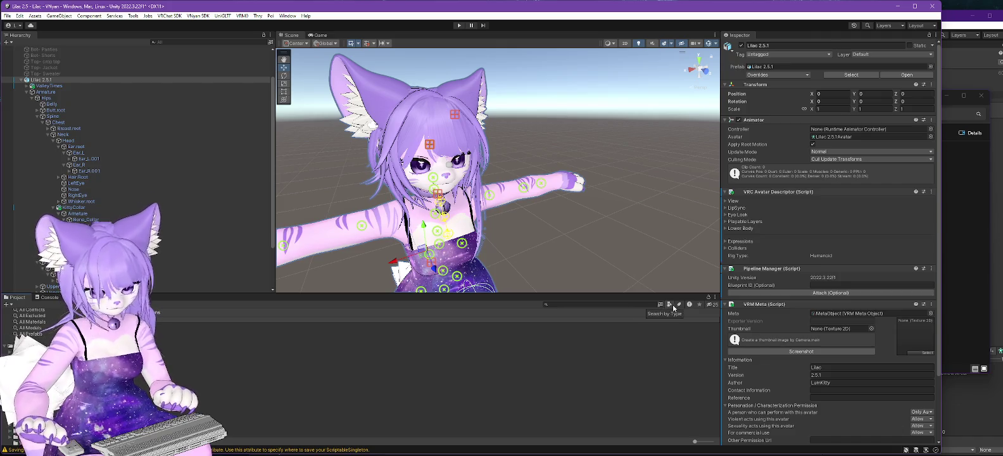
pyautogui.click(223, 363)
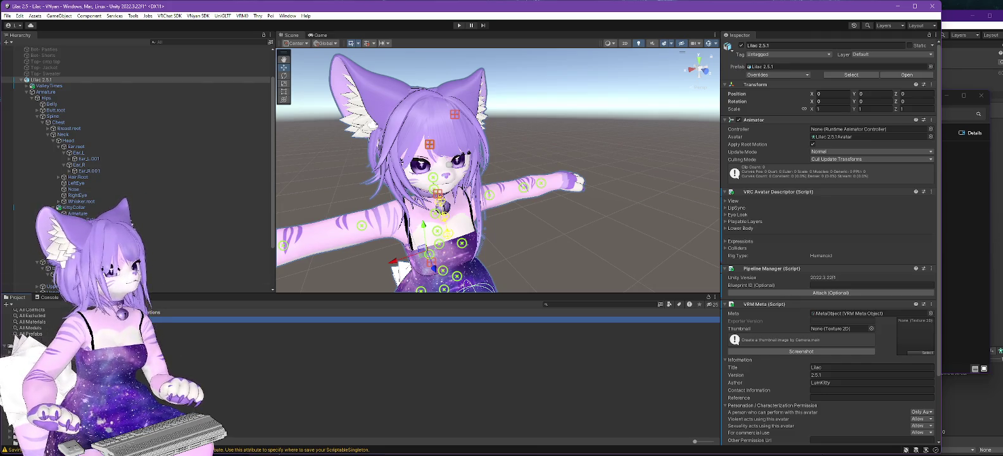
pyautogui.hotkey('alt', 'Tab')
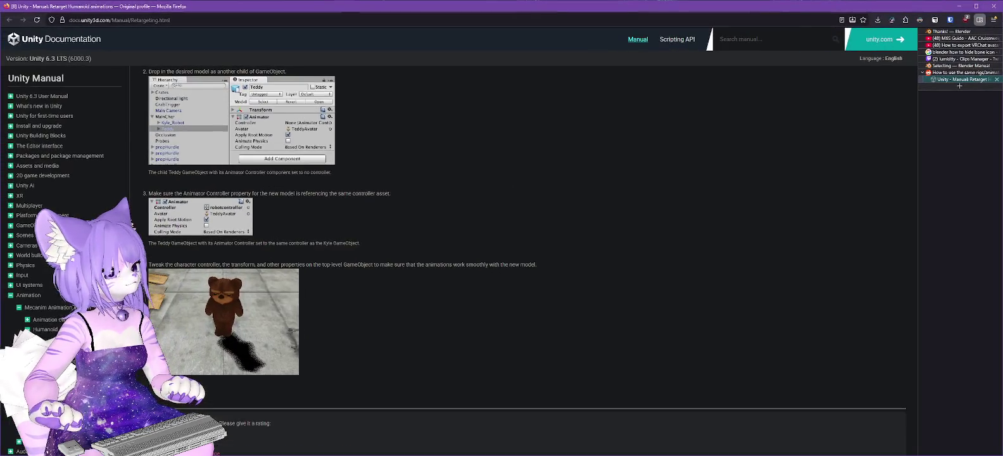
# - Google 'unity animation preview greyed out' and read the Animation controls greyed out thread
pyautogui.click(182, 19)
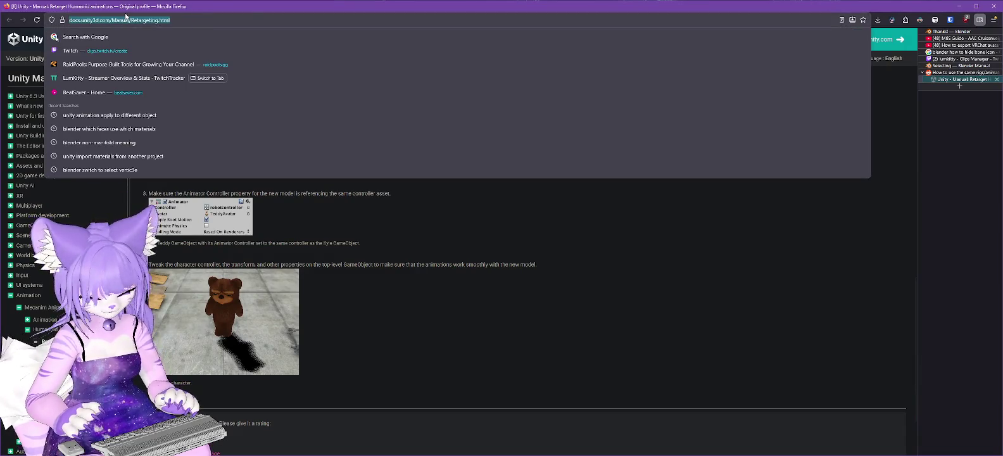
pyautogui.write('unity animation')
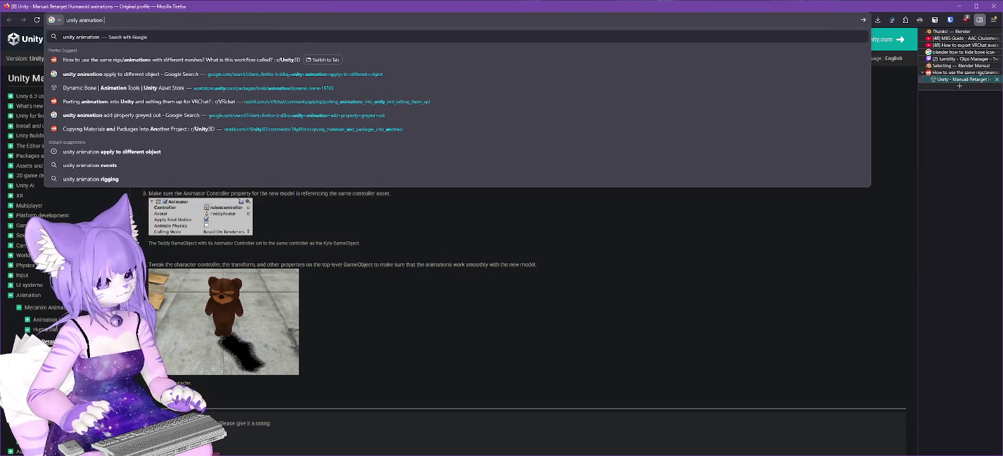
pyautogui.write(' previe')
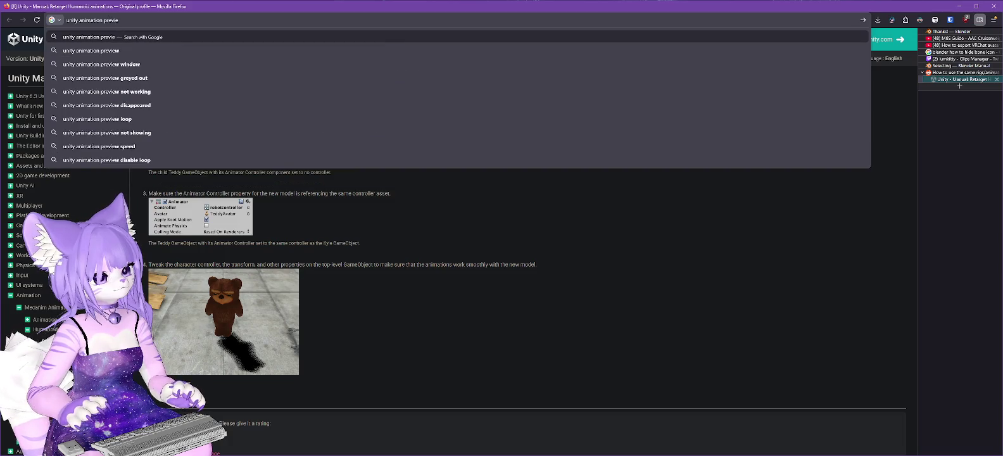
pyautogui.write('w greyed out')
pyautogui.press('Return')
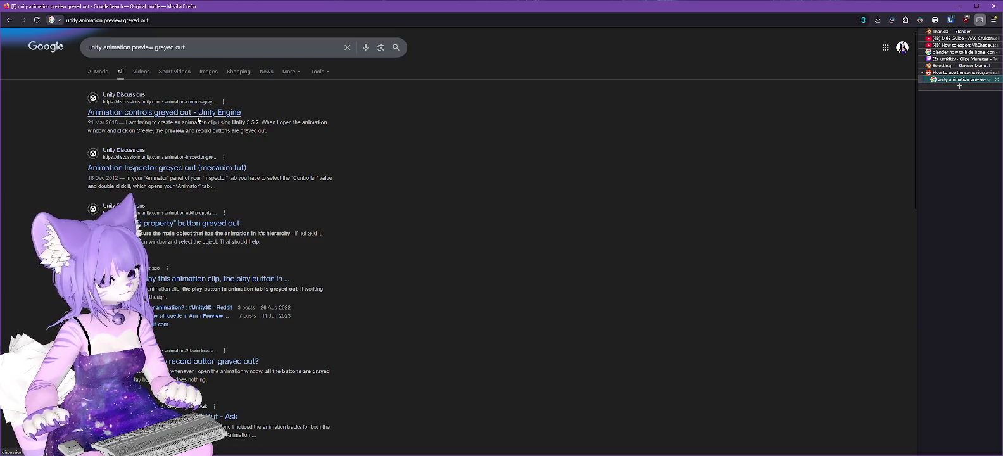
pyautogui.click(197, 118)
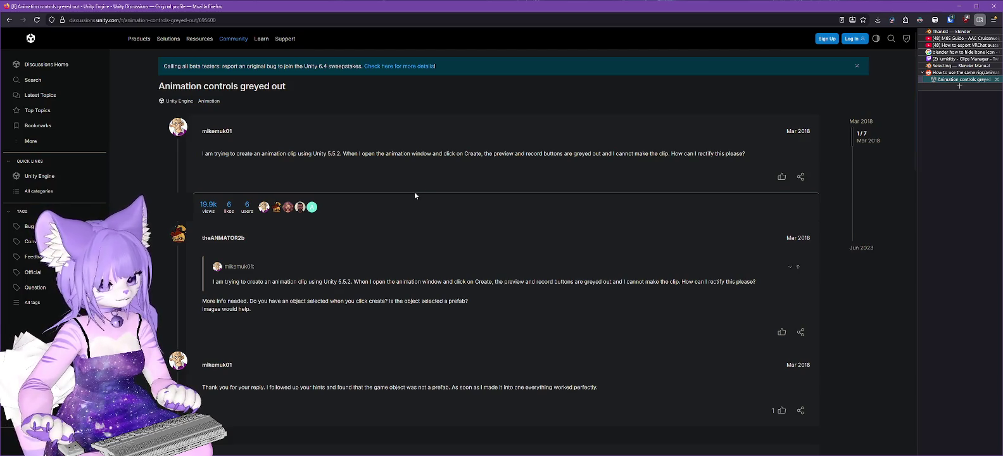
pyautogui.scroll(-5, 408, 199)
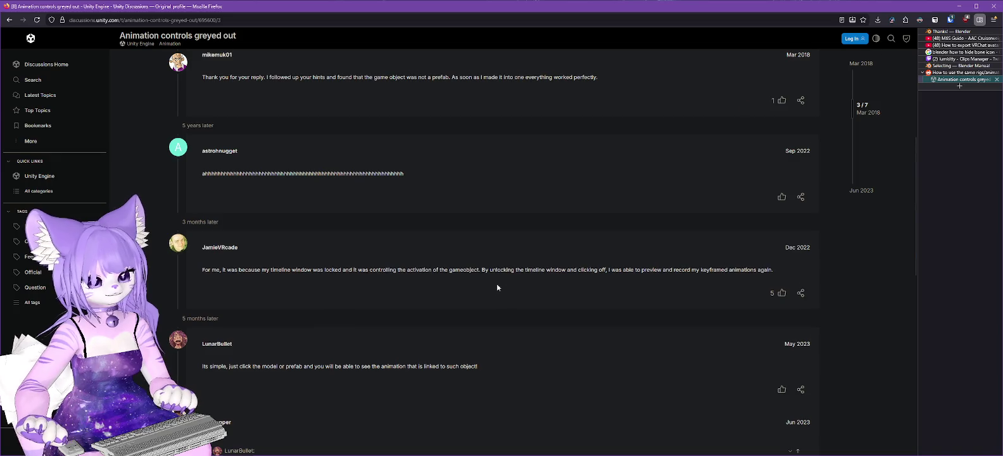
pyautogui.scroll(-3, 499, 285)
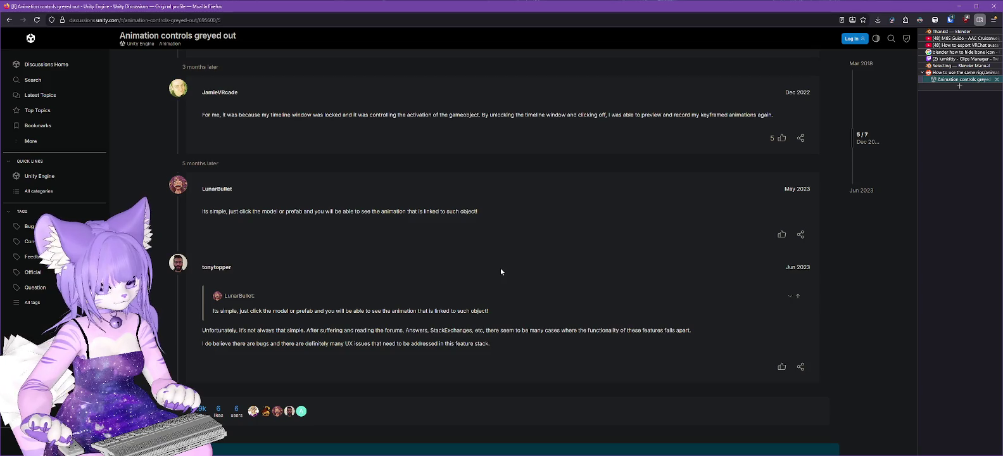
pyautogui.click(9, 20)
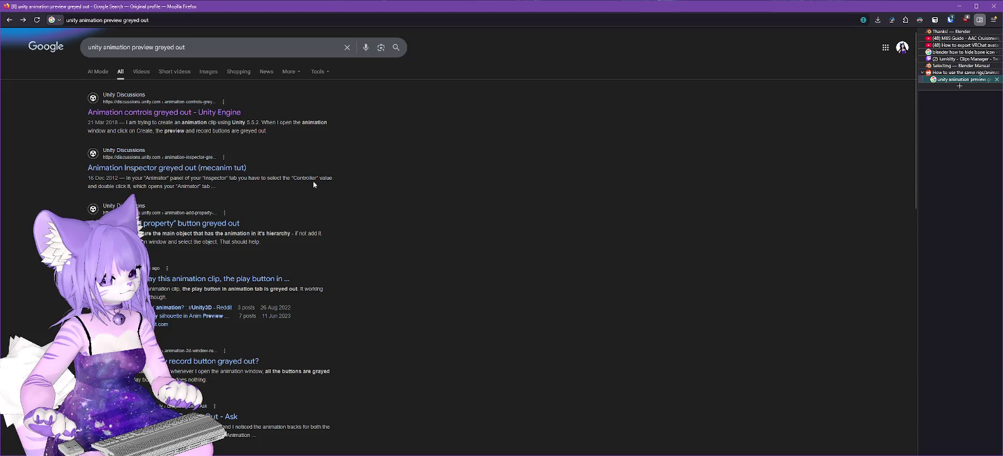
# - Open the Animation Inspector greyed out thread, find 'contro' on the page, and snap Firefox right
pyautogui.click(176, 169)
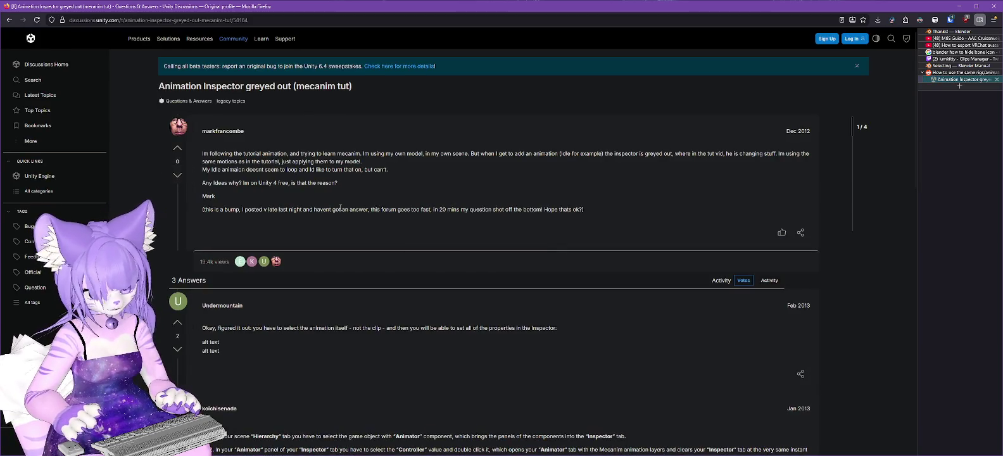
pyautogui.hotkey('ctrl', 'f')
pyautogui.write('contro')
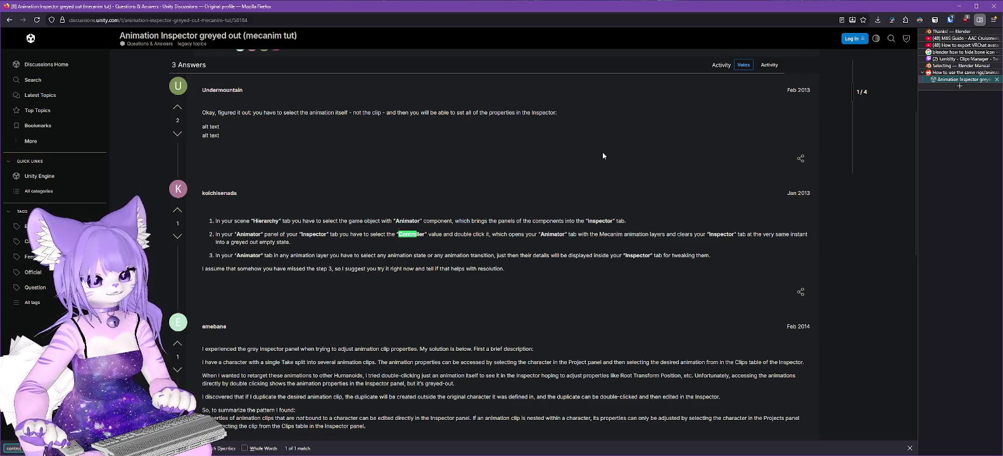
pyautogui.moveTo(591, 4)
pyautogui.mouseDown()
pyautogui.moveTo(706, 204)
pyautogui.moveTo(851, 240)
pyautogui.mouseUp()
pyautogui.click(557, 360)
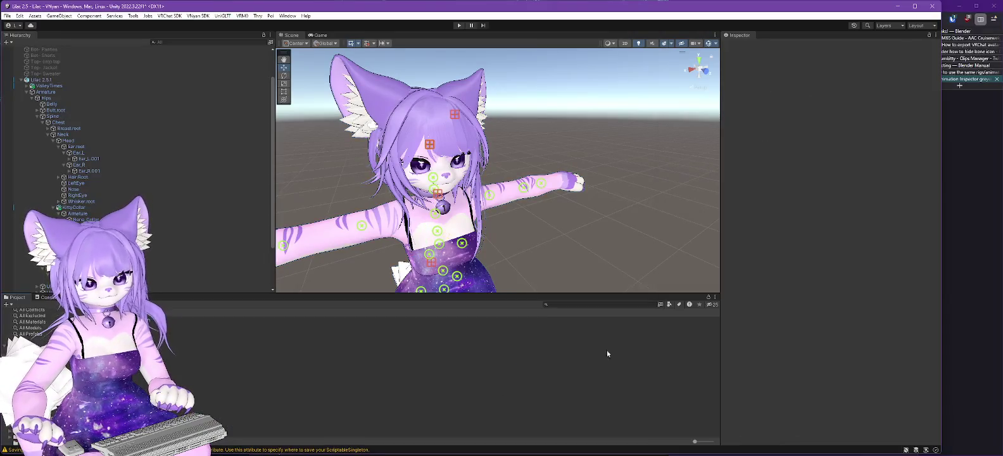
# - Narrow the editor beside the forum page and browse Lilac 2.5.1's Animator controller list without choosing
pyautogui.moveTo(943, 185); pyautogui.dragTo(667, 170)
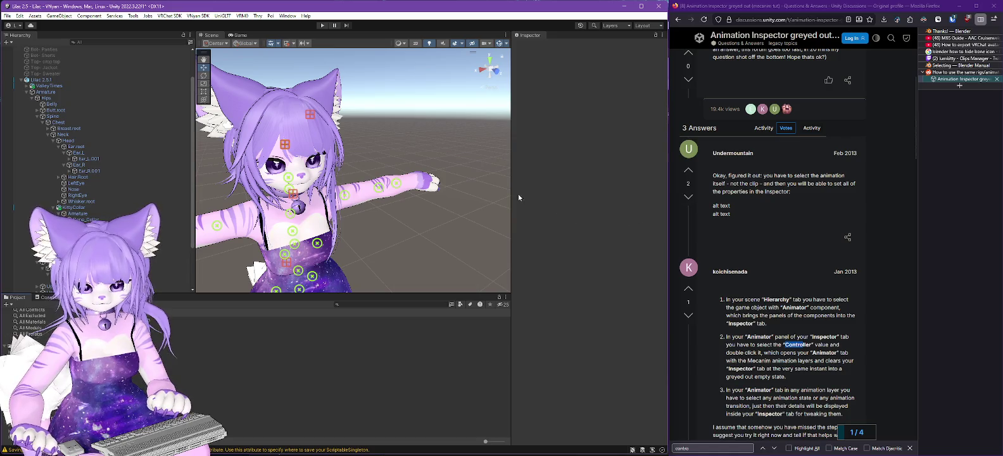
pyautogui.click(40, 80)
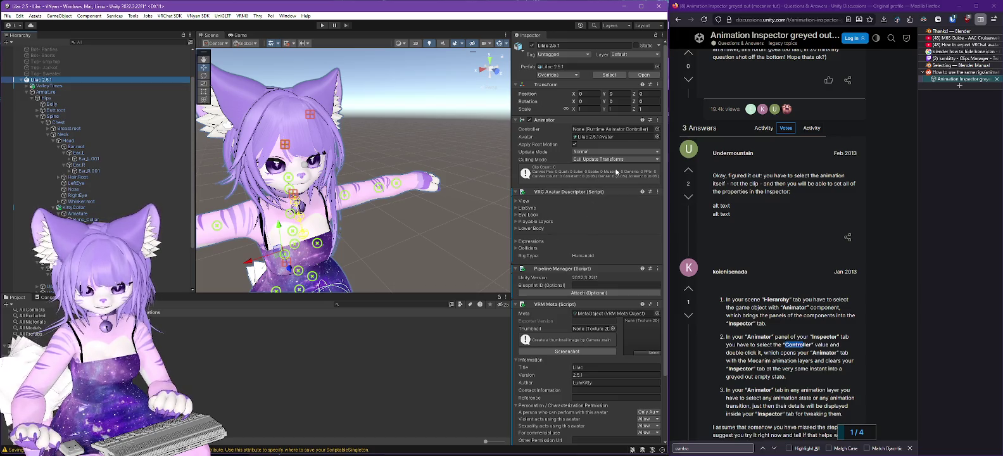
pyautogui.click(602, 129)
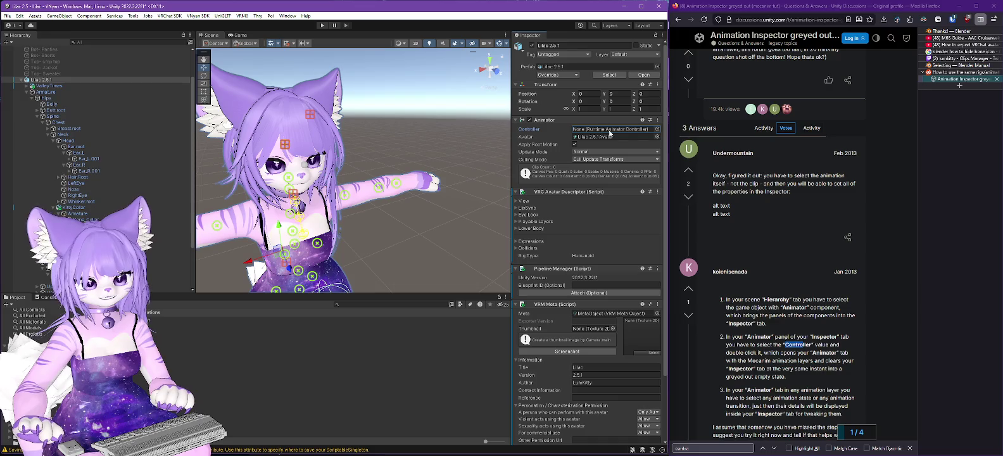
pyautogui.click(657, 129)
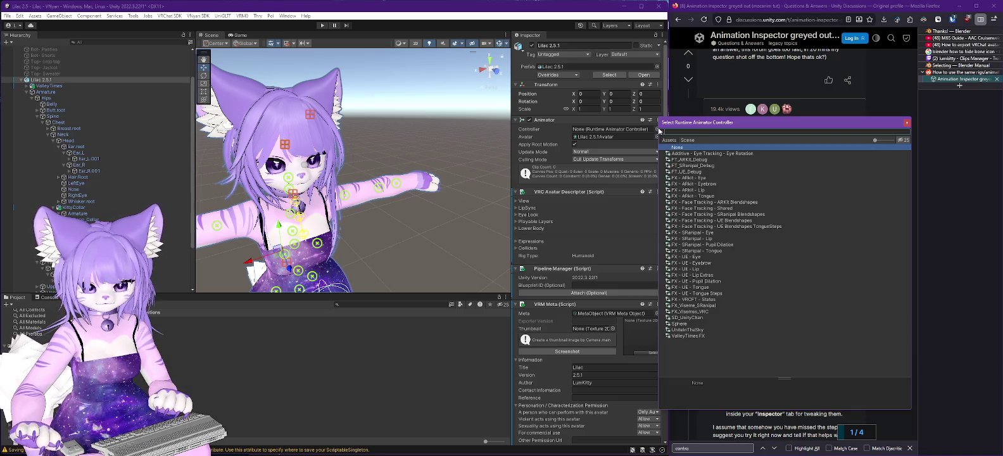
pyautogui.click(906, 122)
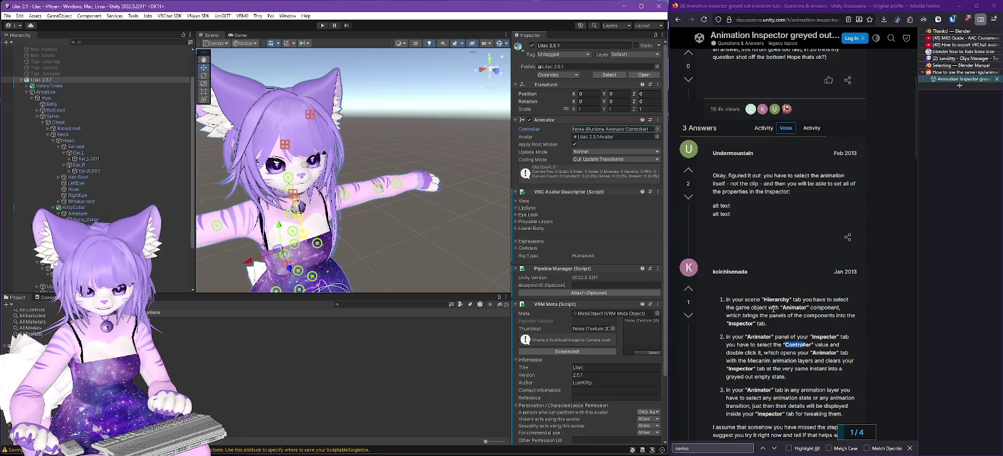
# - Reopen the controller list, close it with the controller still None, and select the Ear L Down clip
pyautogui.scroll(-3, 773, 309)
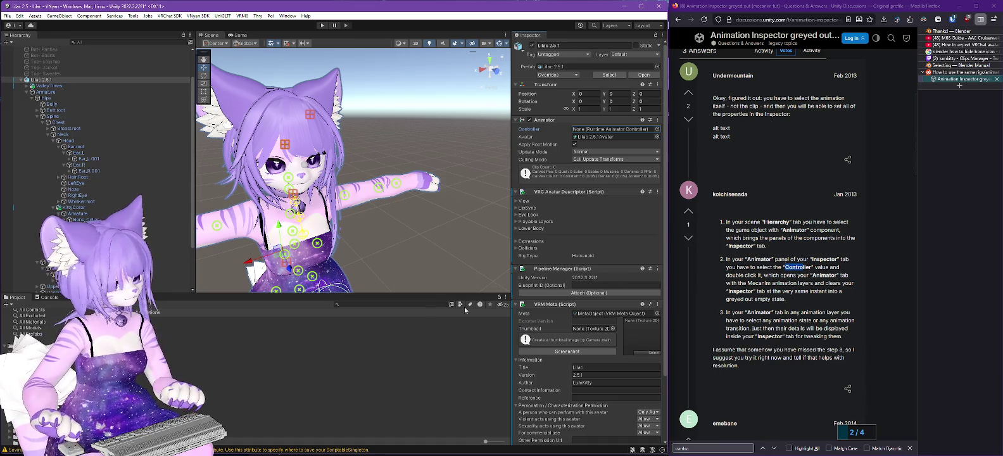
pyautogui.click(658, 130)
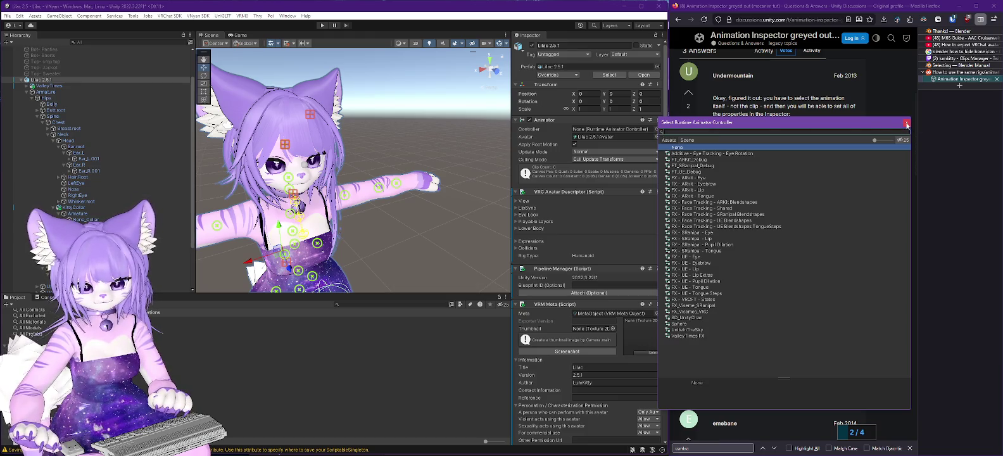
pyautogui.click(906, 124)
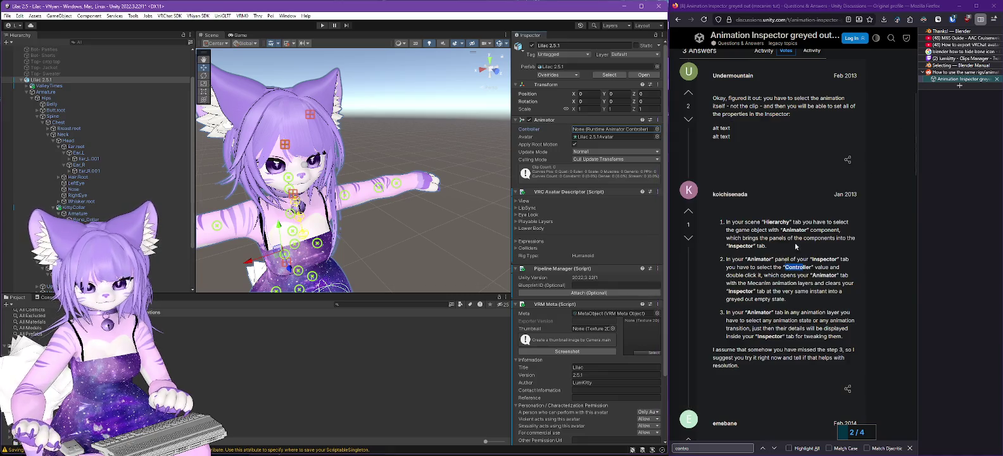
pyautogui.scroll(-2, 610, 231)
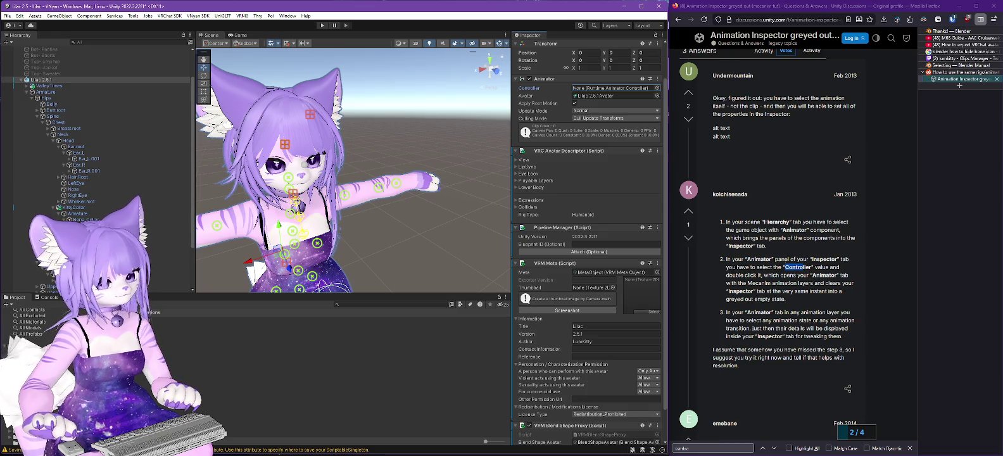
pyautogui.click(165, 320)
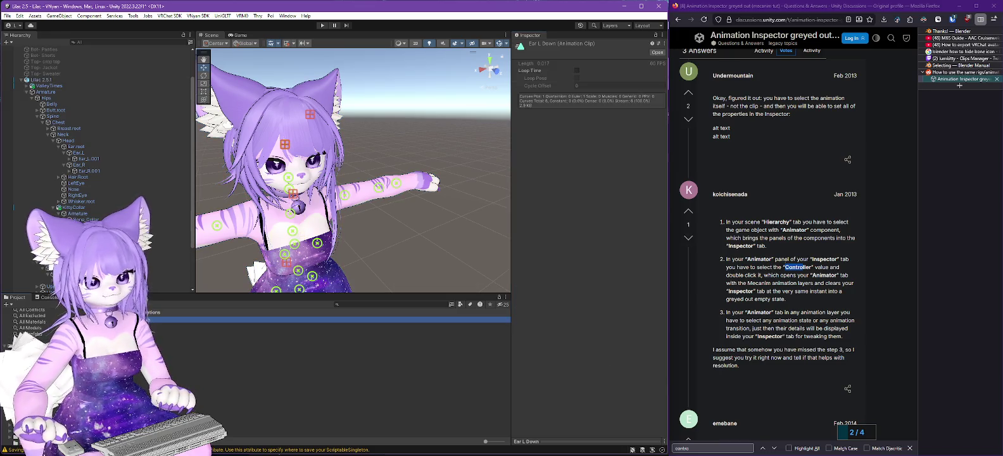
# - Open Ear L Down's timeline, select Lilac 2.5.1, and cancel creating a new Animation Clip
pyautogui.doubleClick(164, 319)
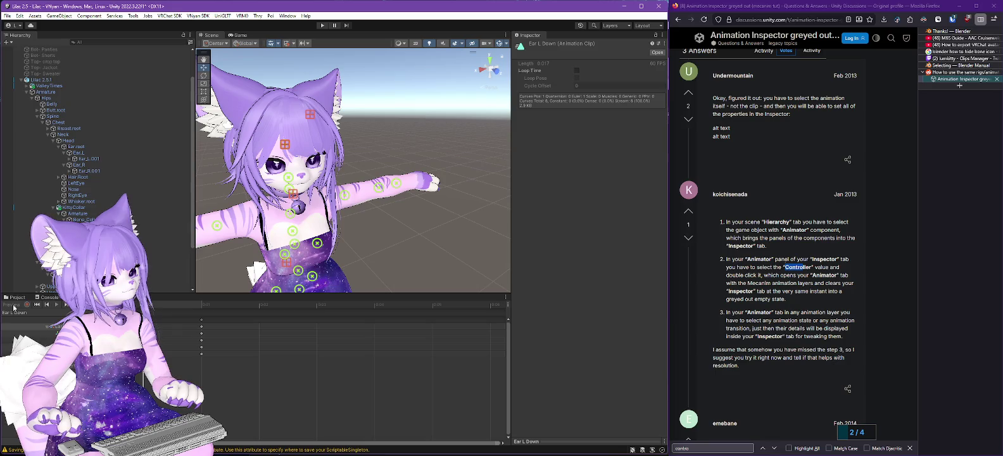
pyautogui.click(39, 81)
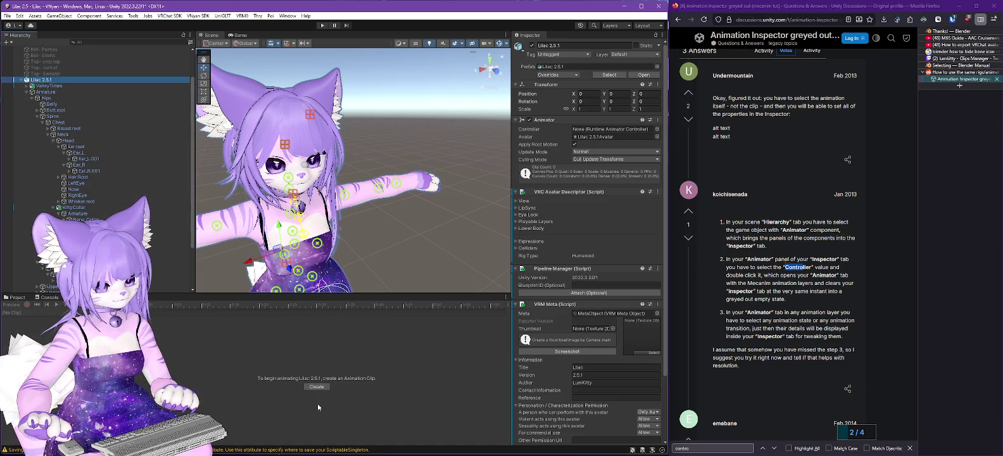
pyautogui.click(312, 386)
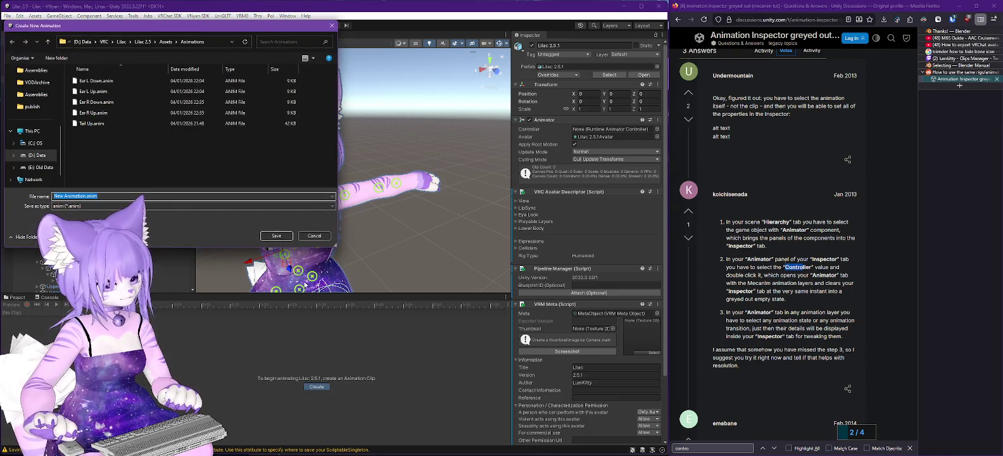
pyautogui.click(316, 236)
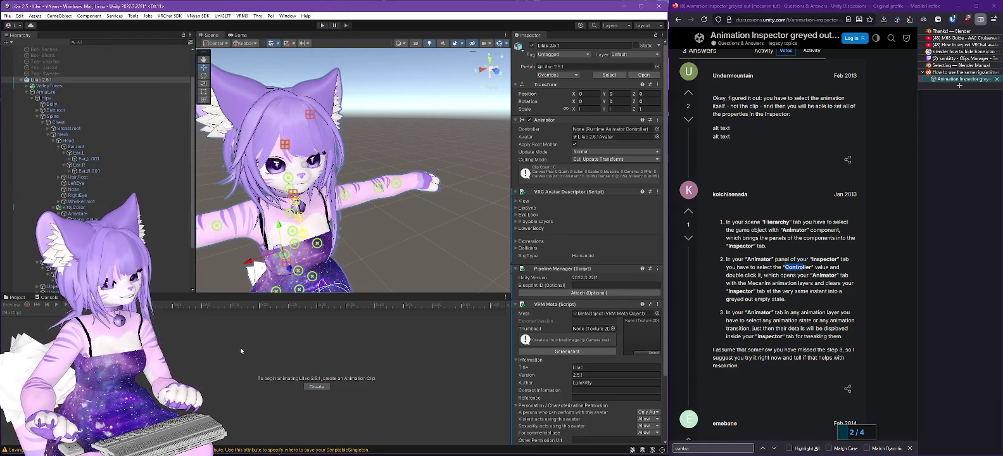
pyautogui.click(795, 19)
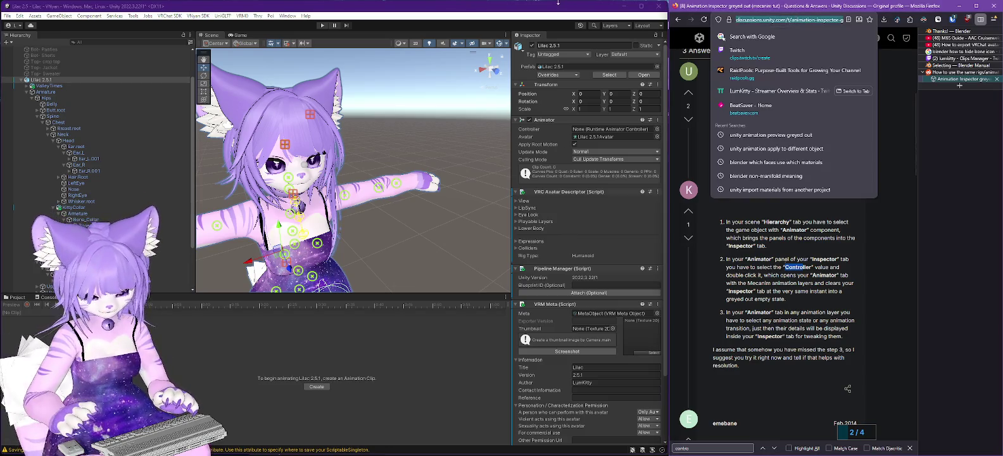
# - Search 'unity attach existing animation cl', widen Firefox, and skim the first tutorial video
pyautogui.write('unity attach existing an')
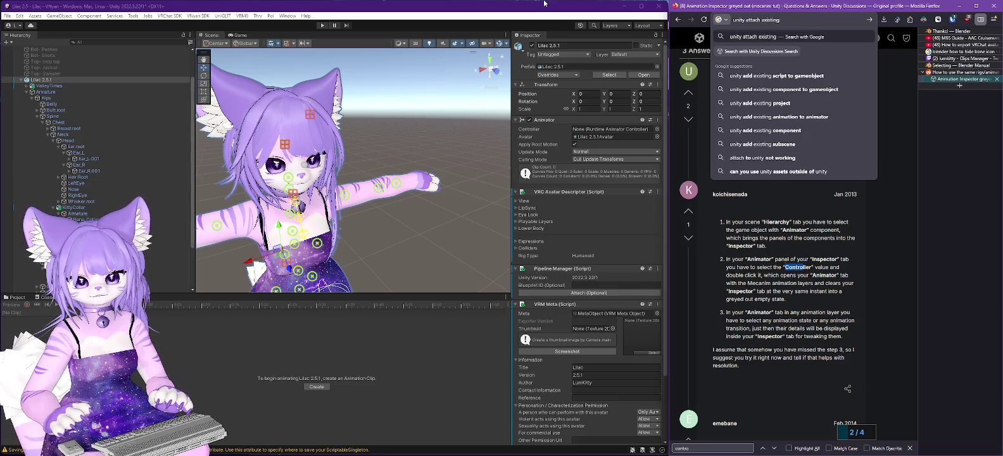
pyautogui.write('imation clip t')
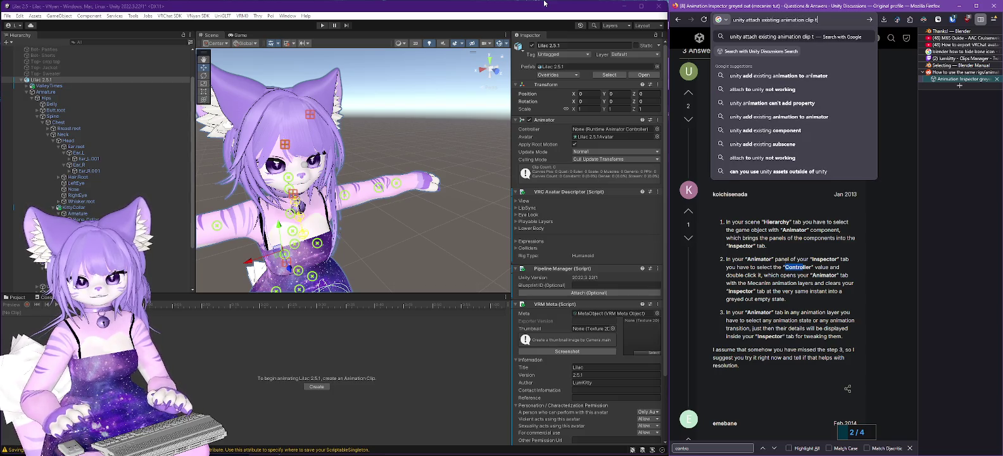
pyautogui.write('l')
pyautogui.press('Return')
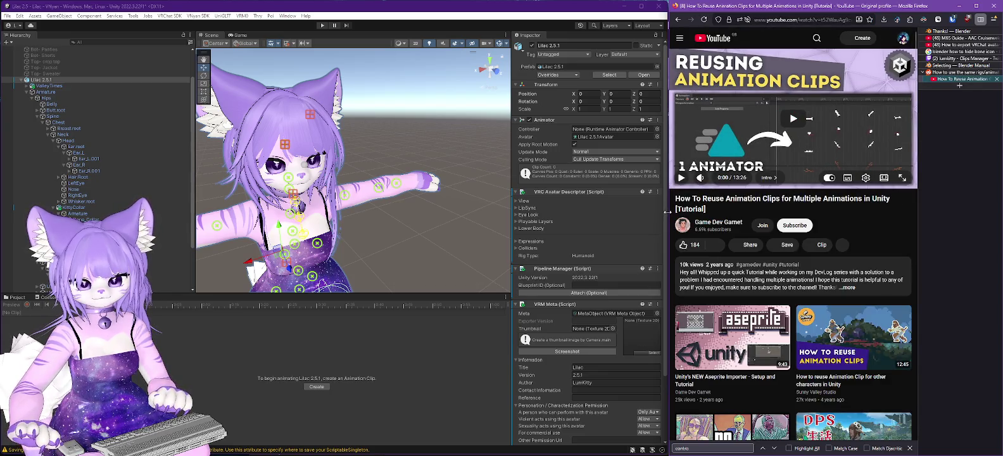
pyautogui.moveTo(667, 213); pyautogui.dragTo(465, 212)
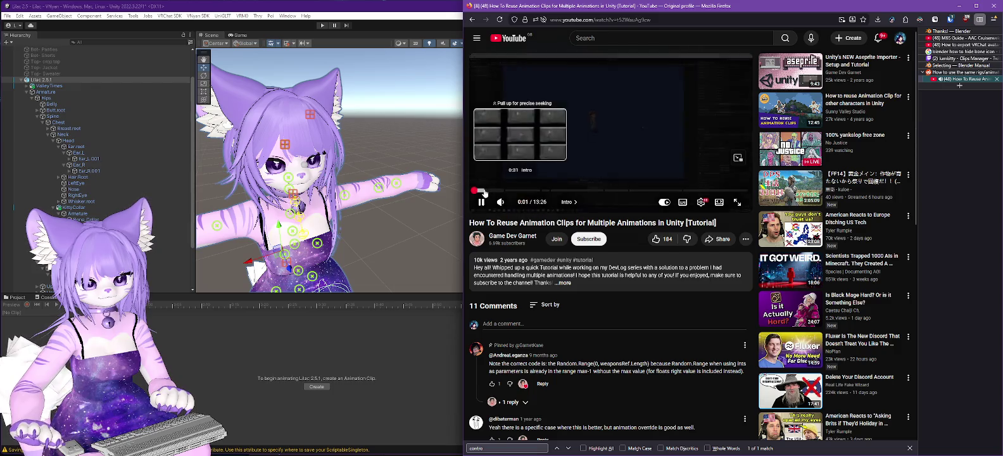
pyautogui.moveTo(495, 191); pyautogui.dragTo(547, 192)
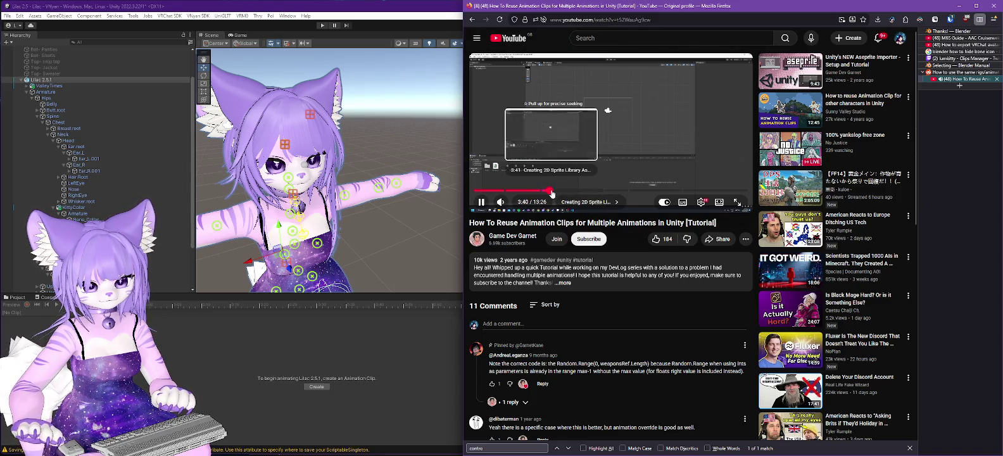
pyautogui.click(471, 22)
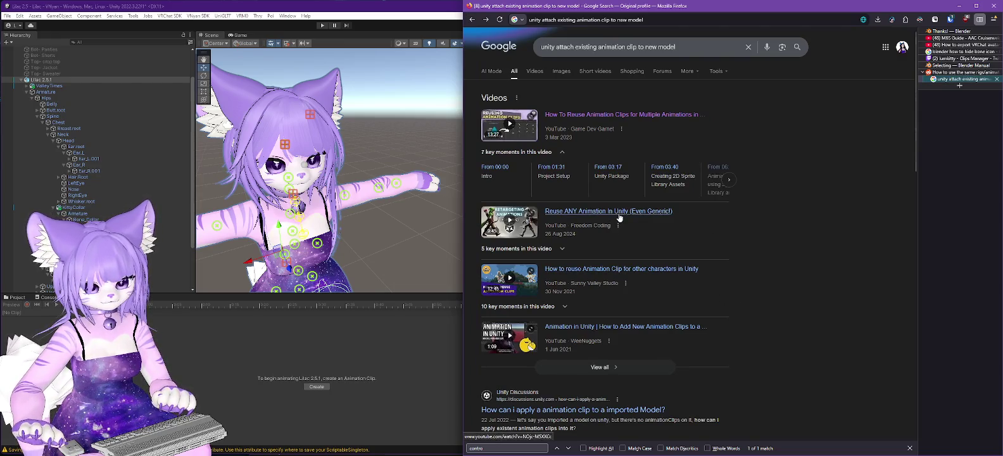
# - Play the video on reusing clips, then open the Unity Discussions thread on applying clips to models
pyautogui.click(590, 273)
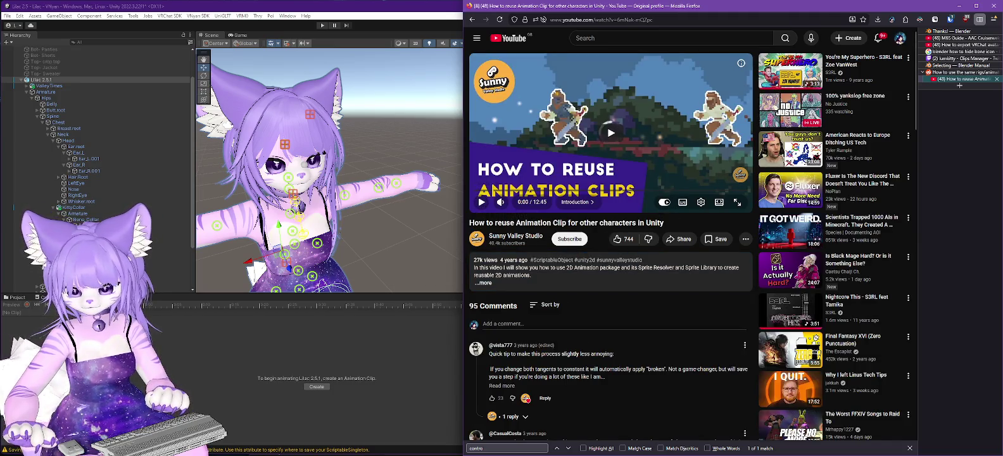
pyautogui.click(610, 132)
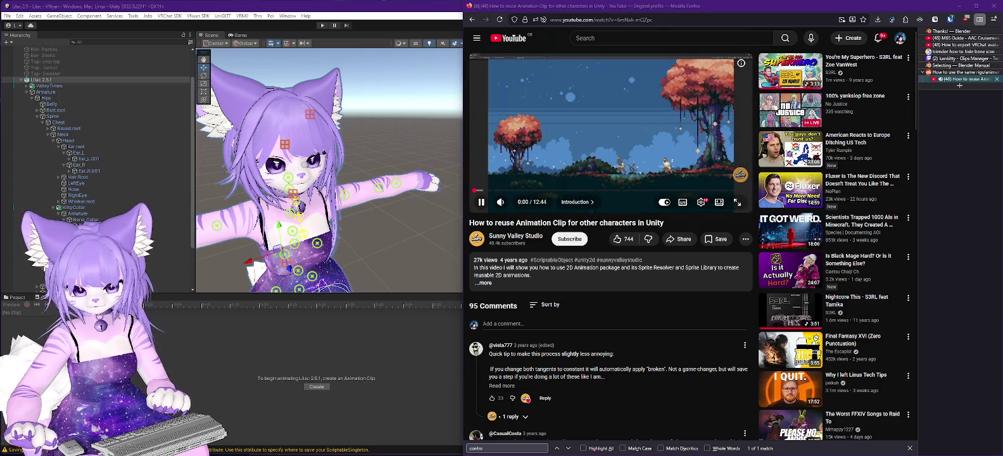
pyautogui.click(472, 21)
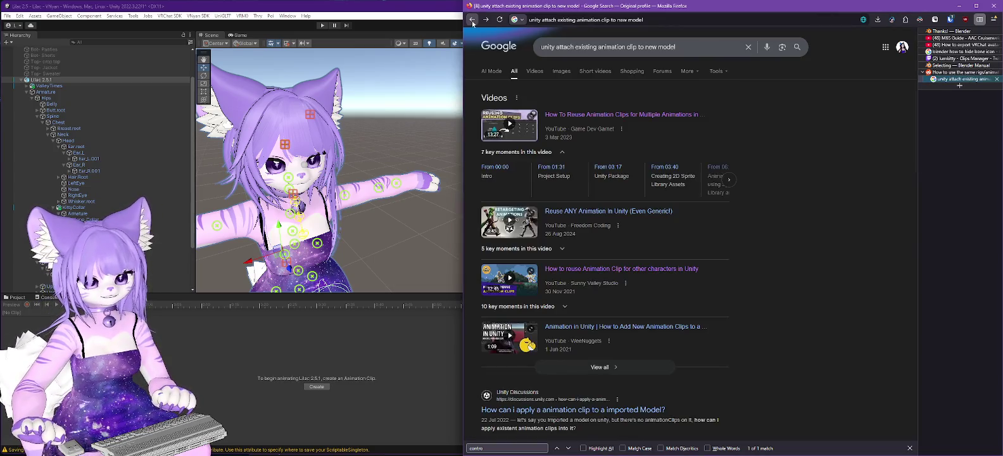
pyautogui.scroll(-3, 683, 253)
pyautogui.scroll(-1, 672, 242)
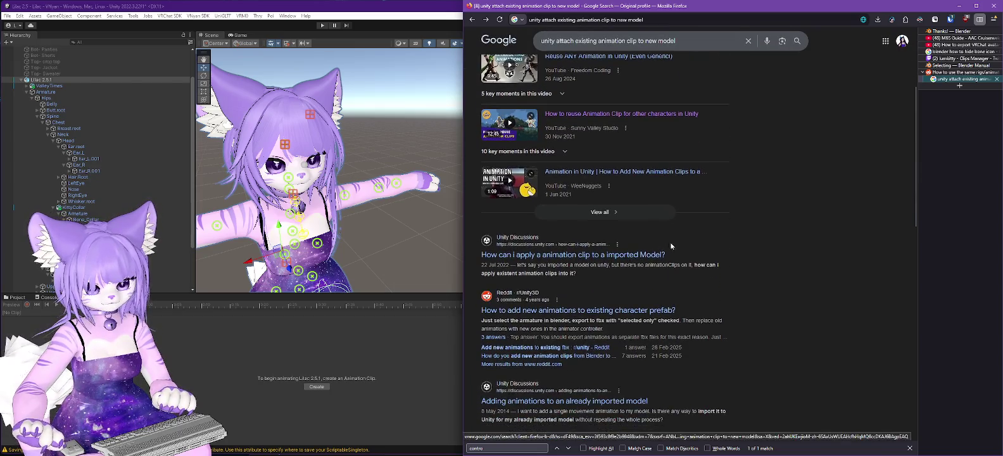
pyautogui.click(585, 256)
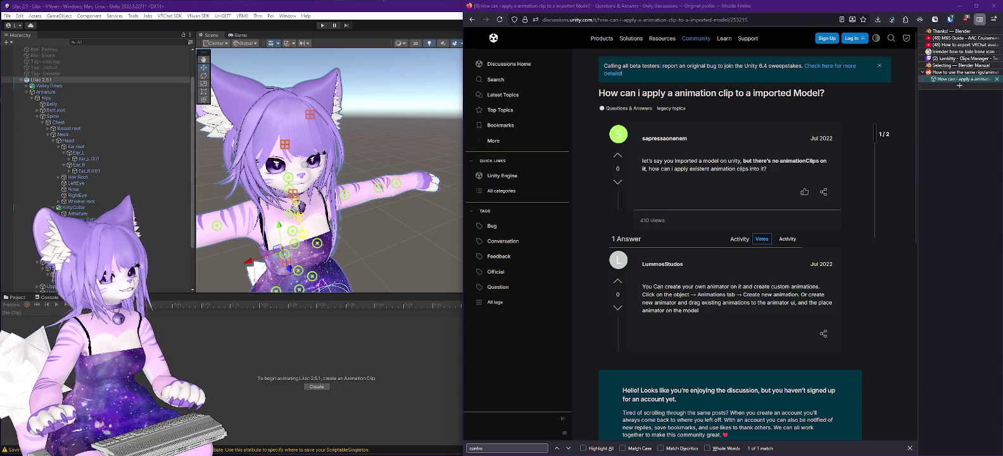
pyautogui.click(8, 304)
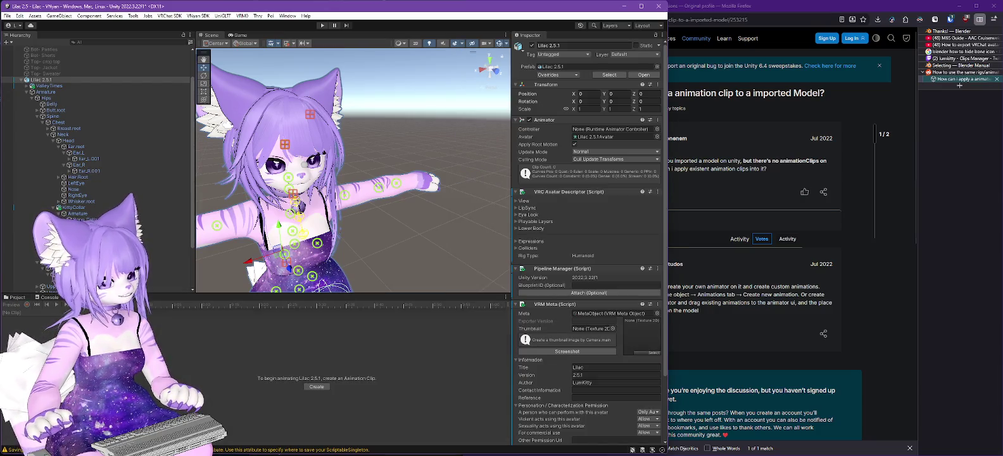
# - Create a new animation clip for the avatar and save it as New Animation.anim
pyautogui.click(900, 285)
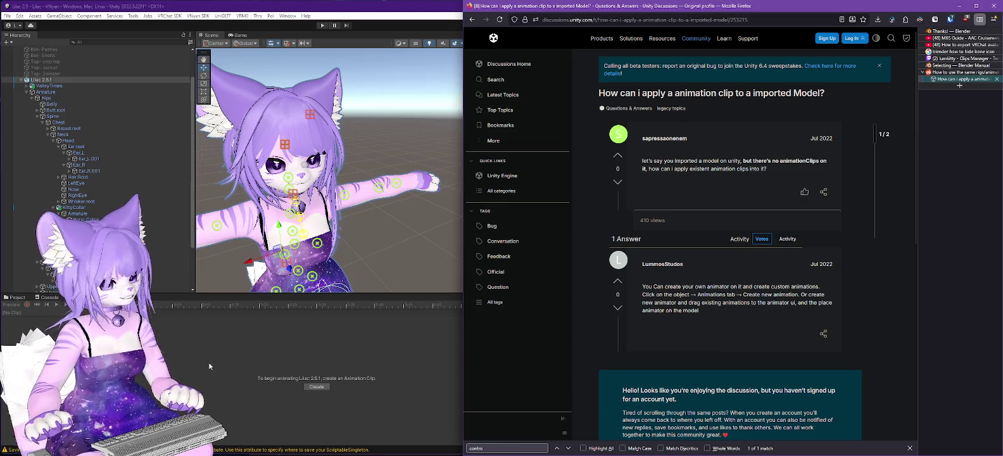
pyautogui.click(318, 388)
pyautogui.click(318, 387)
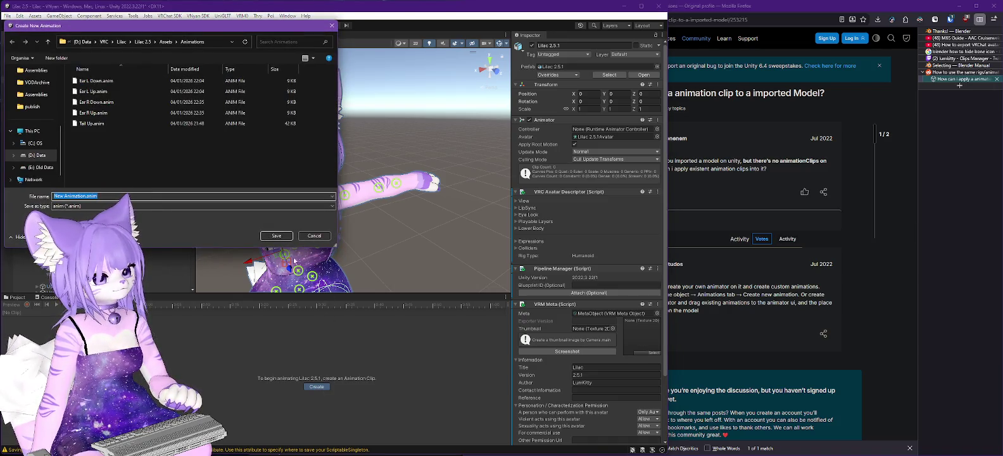
pyautogui.click(277, 237)
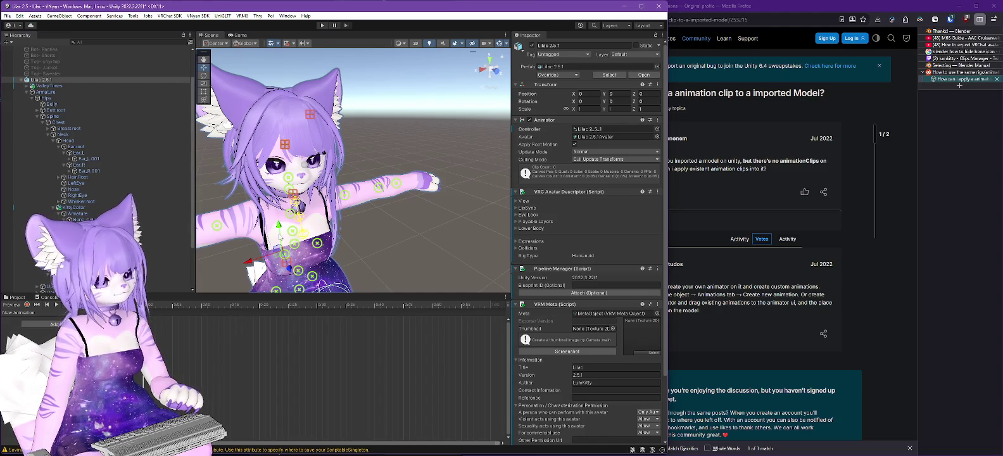
# - Reread the forum thread, then open the Ear L Down clip from the Animations folder
pyautogui.click(740, 288)
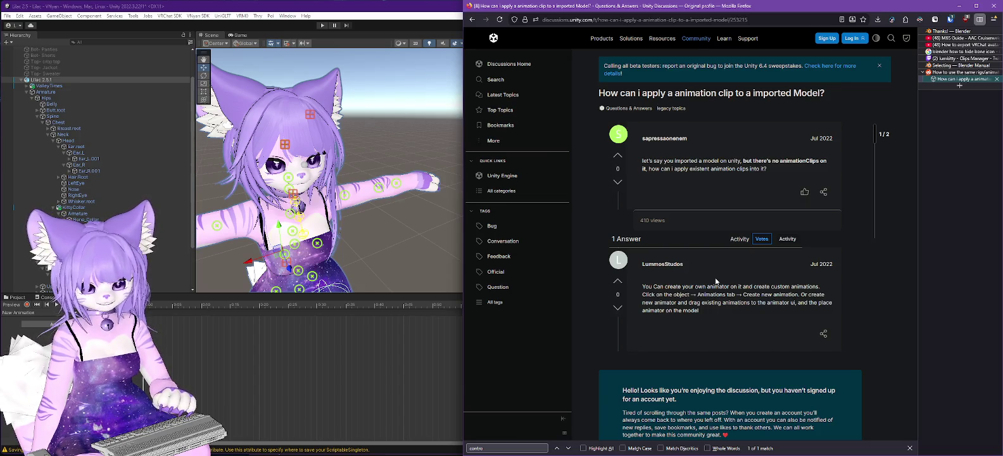
pyautogui.scroll(-2, 717, 281)
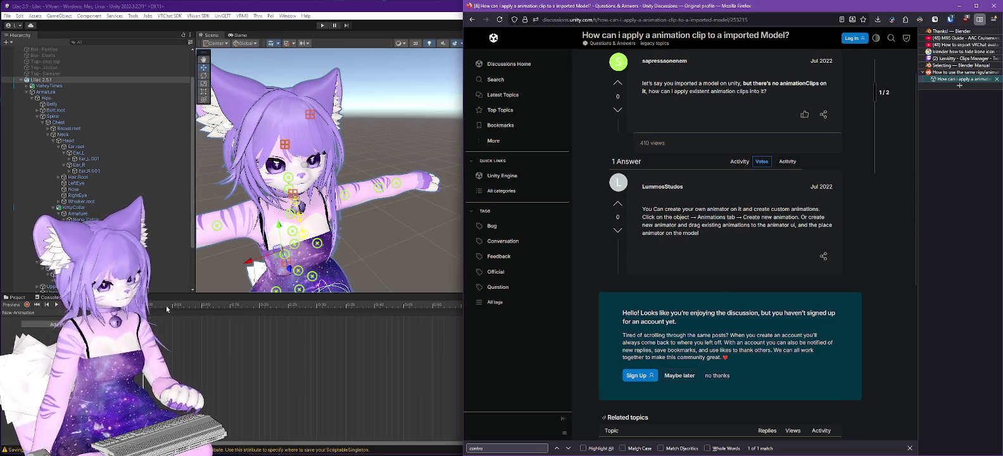
pyautogui.click(17, 297)
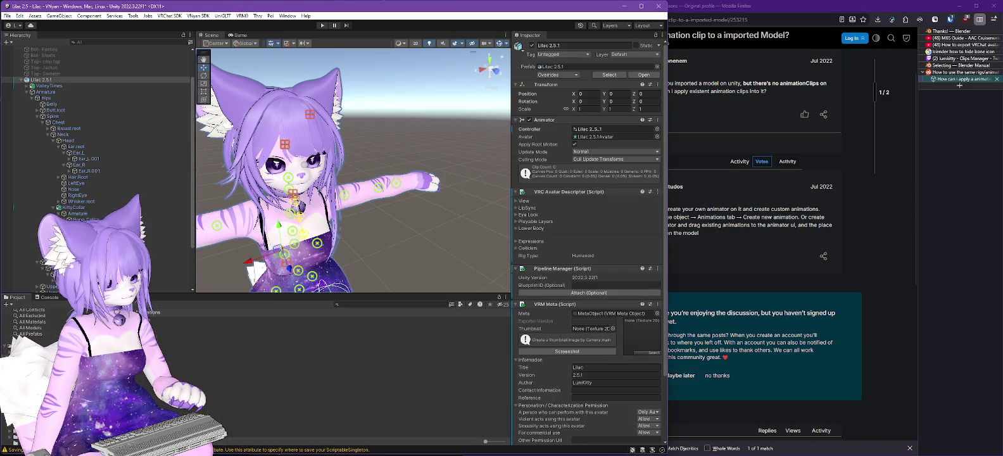
pyautogui.click(190, 317)
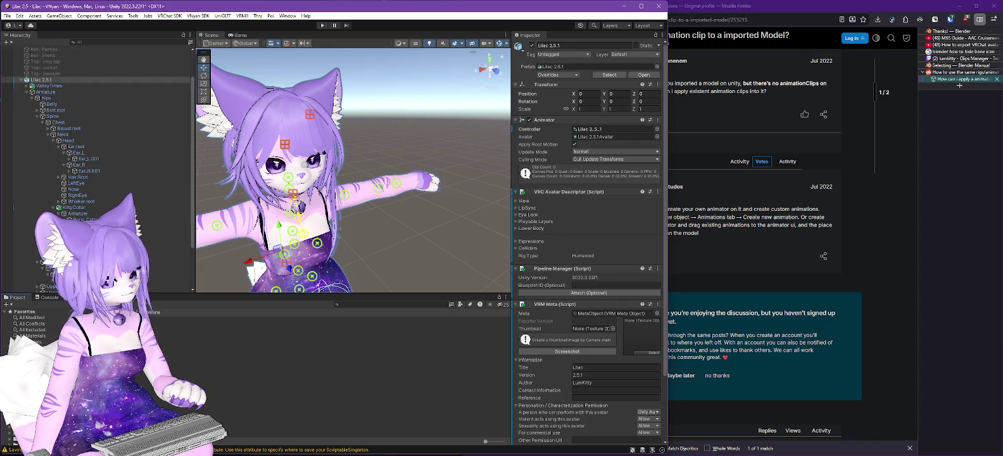
pyautogui.click(190, 320)
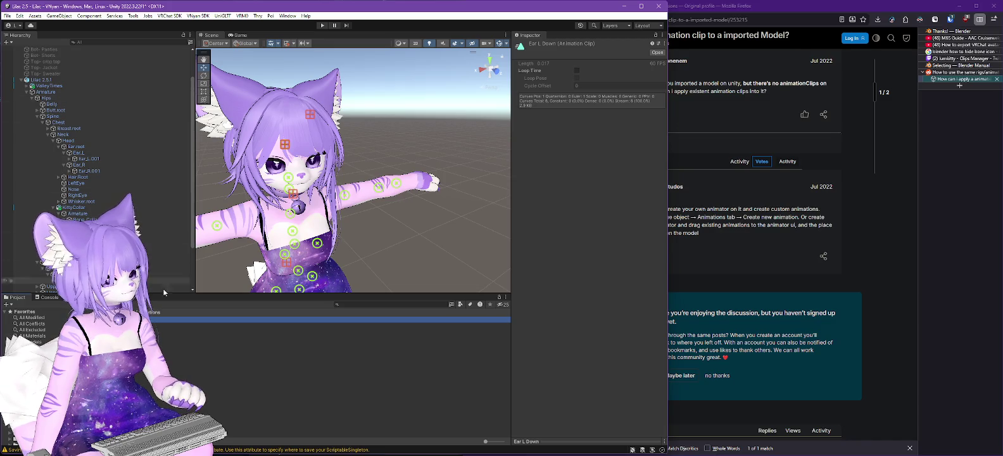
pyautogui.doubleClick(28, 318)
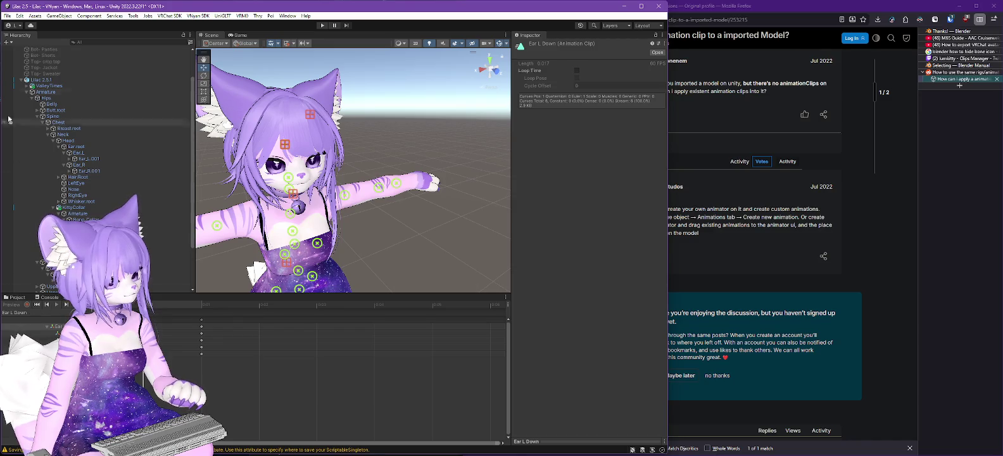
# - Check the Lilac 2.5.1 avatar's clip list, then reveal New Animation.anim in File Explorer
pyautogui.click(42, 82)
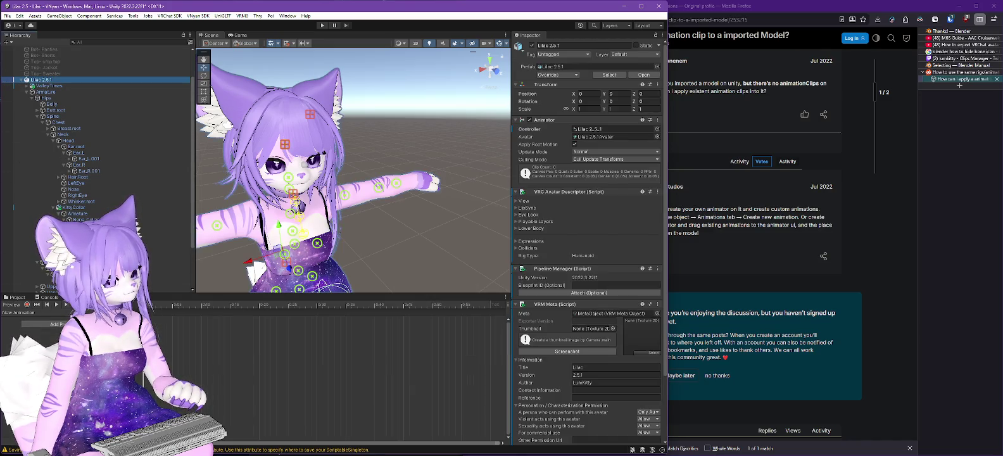
pyautogui.click(19, 312)
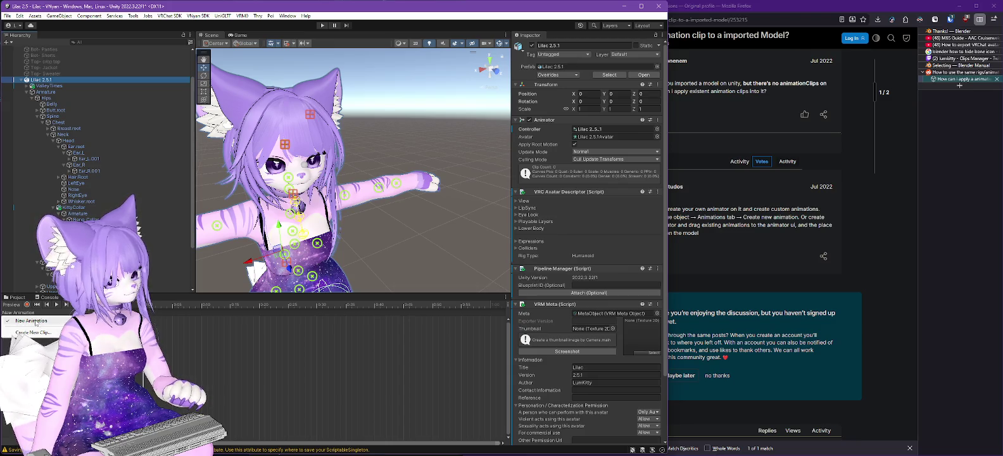
pyautogui.click(17, 298)
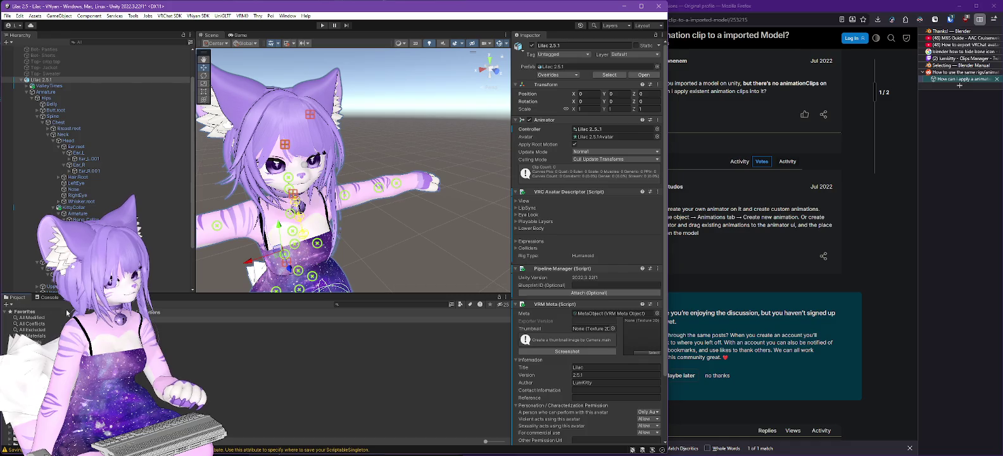
pyautogui.click(177, 349)
pyautogui.rightClick(147, 349)
pyautogui.click(190, 95)
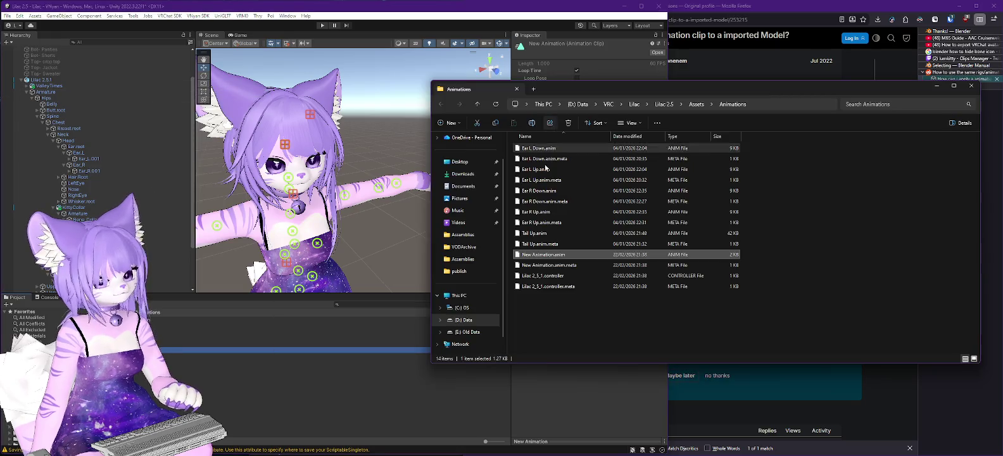
# - Open New Animation.anim and New Animation.anim.meta as text in Notepad++
pyautogui.rightClick(536, 255)
pyautogui.click(569, 277)
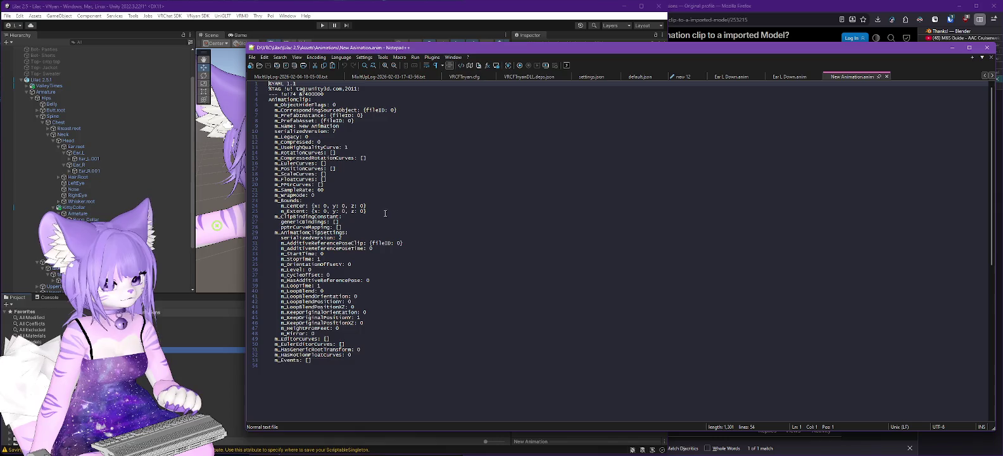
pyautogui.click(887, 78)
pyautogui.click(952, 47)
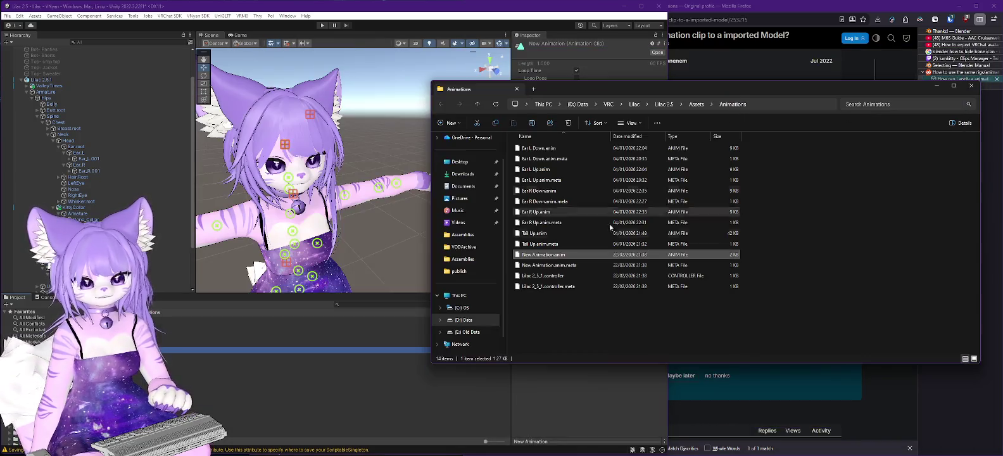
pyautogui.click(560, 266)
pyautogui.rightClick(559, 266)
pyautogui.click(579, 280)
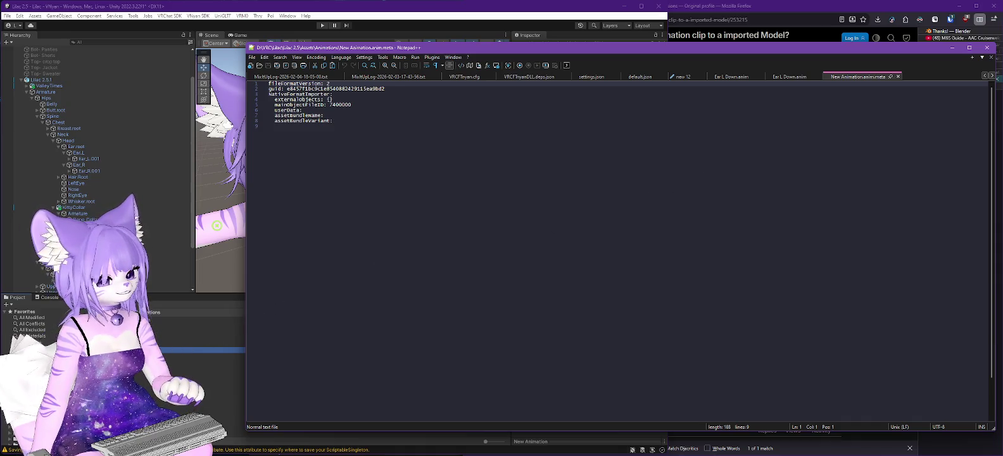
# - Compare with Ear L Down.anim.meta, then close all Notepad++ tabs and return to Lilac 2.5
pyautogui.rightClick(137, 321)
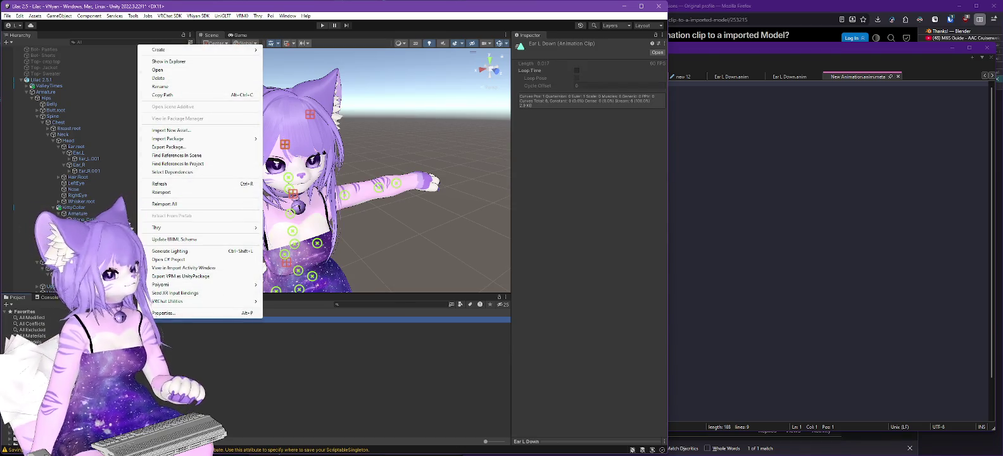
pyautogui.click(718, 182)
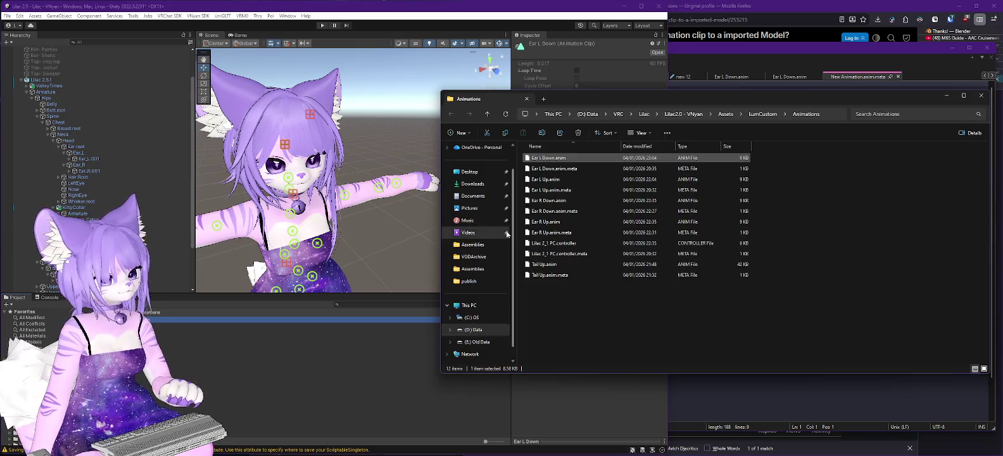
pyautogui.rightClick(554, 169)
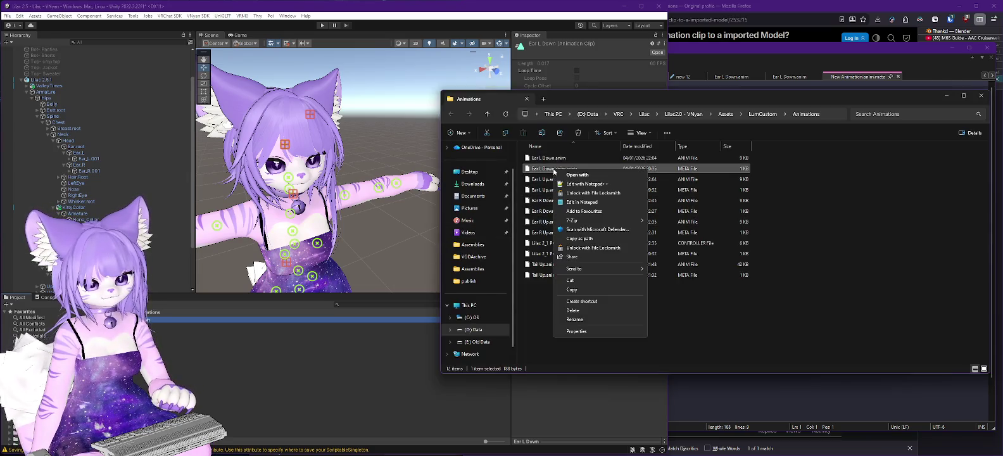
pyautogui.click(573, 183)
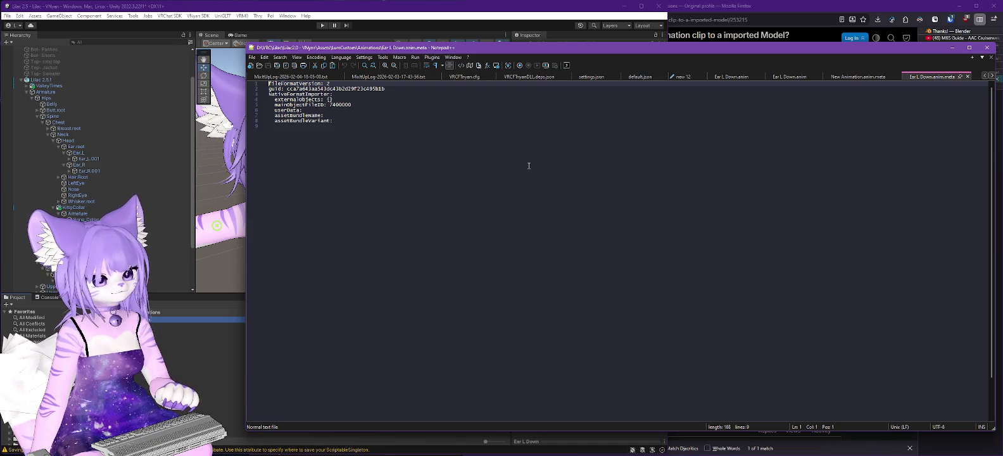
pyautogui.click(967, 76)
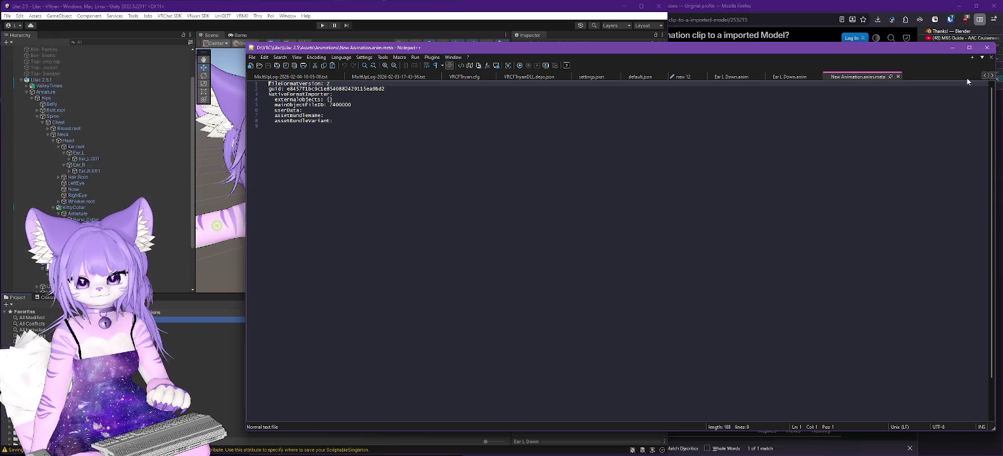
pyautogui.click(897, 77)
pyautogui.click(951, 49)
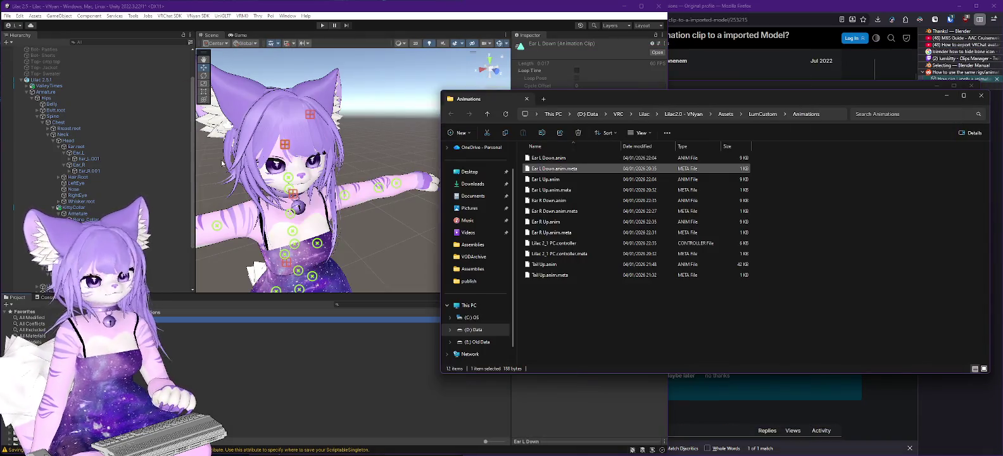
pyautogui.click(218, 24)
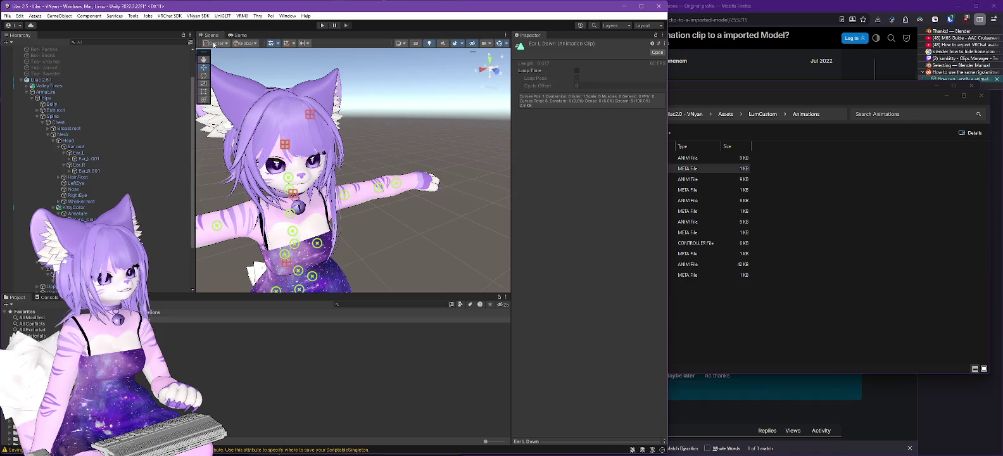
# - Add a VSF_Animations component to the Lilac 2.5.1 avatar, found by searching 'vs'
pyautogui.click(39, 80)
pyautogui.scroll(-3, 572, 272)
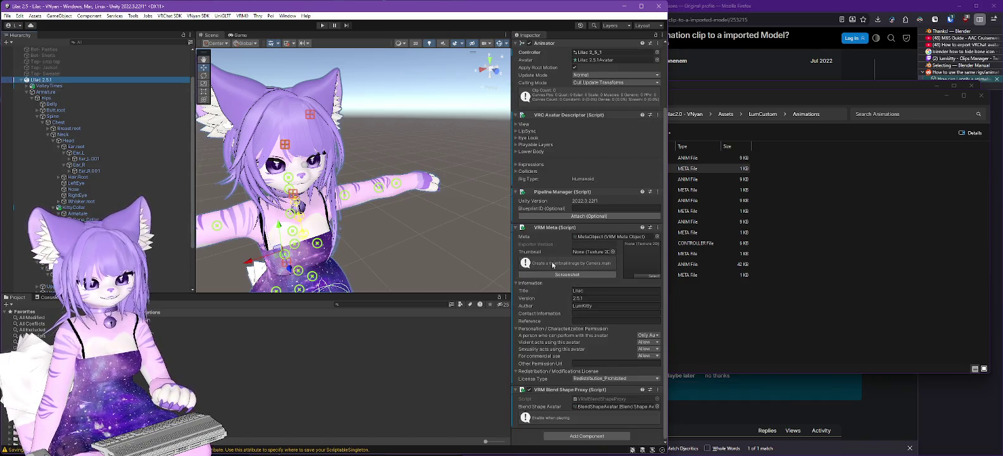
pyautogui.click(586, 436)
pyautogui.write('vsf')
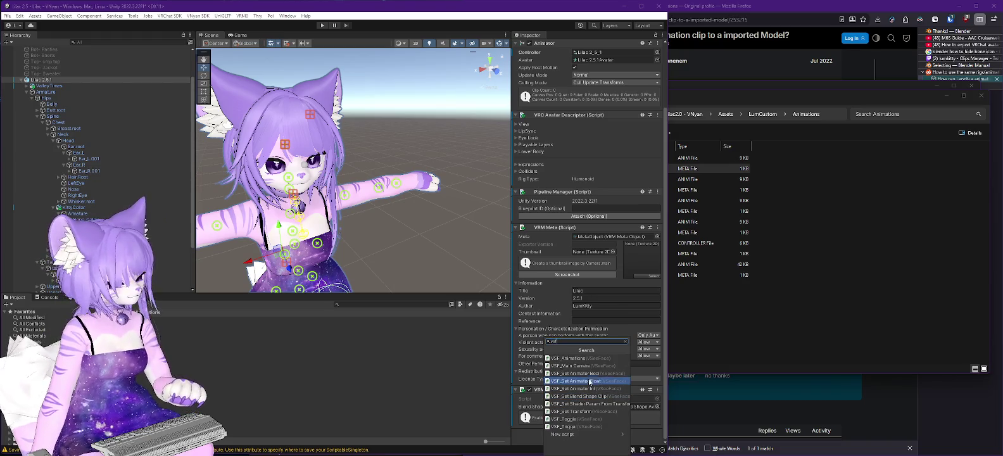
pyautogui.click(568, 358)
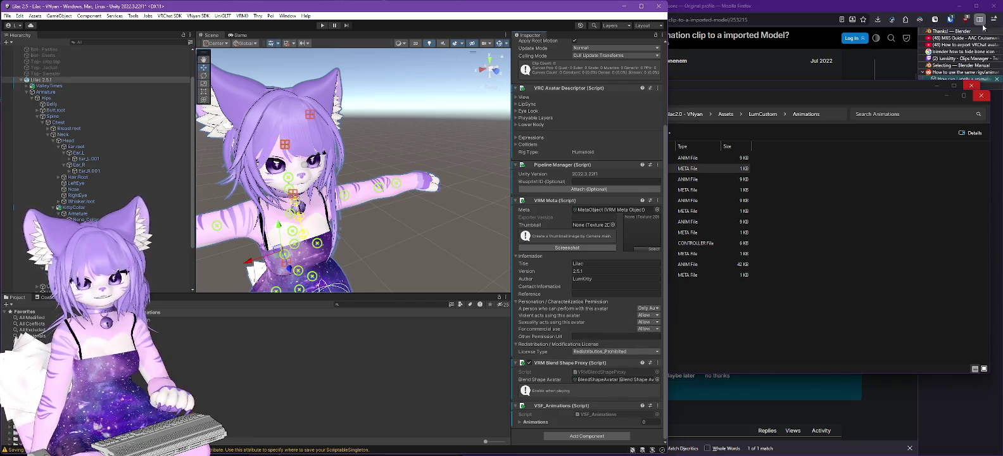
# - In the Lilac 2.0 project, expand the Lilac 2.1 PC avatar's TailUp animation entry for reference
pyautogui.hotkey('alt', 'Tab')
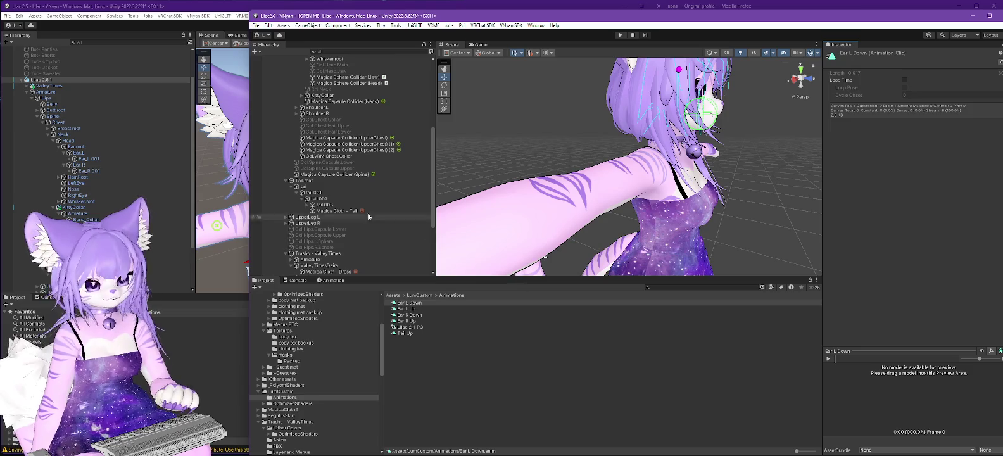
pyautogui.scroll(8, 380, 222)
pyautogui.click(297, 90)
pyautogui.scroll(-6, 928, 312)
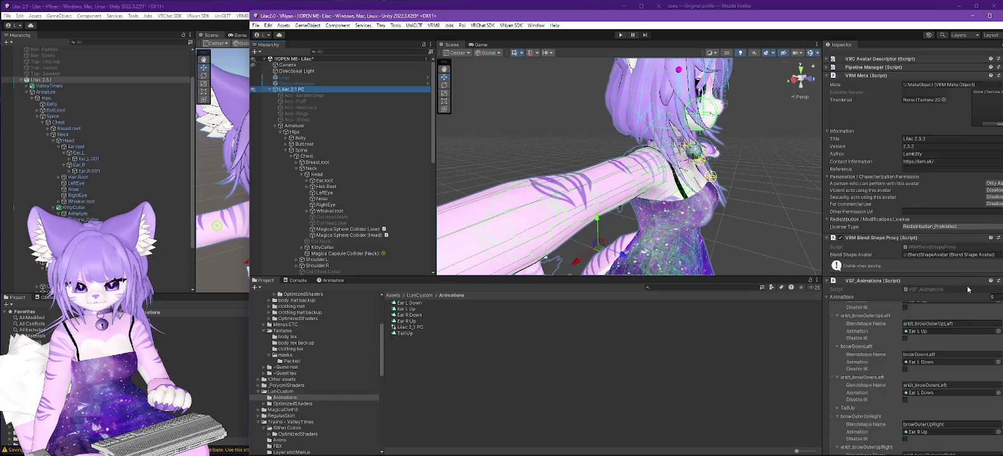
pyautogui.scroll(5, 948, 296)
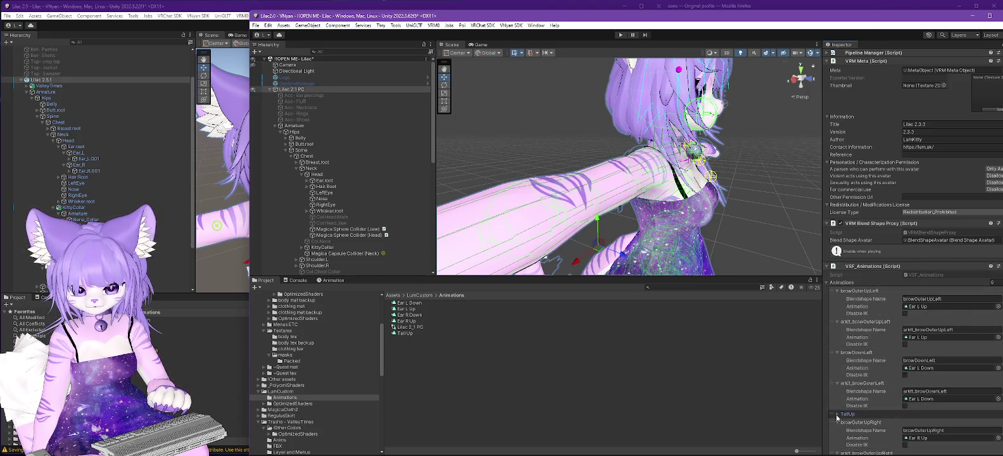
pyautogui.click(836, 414)
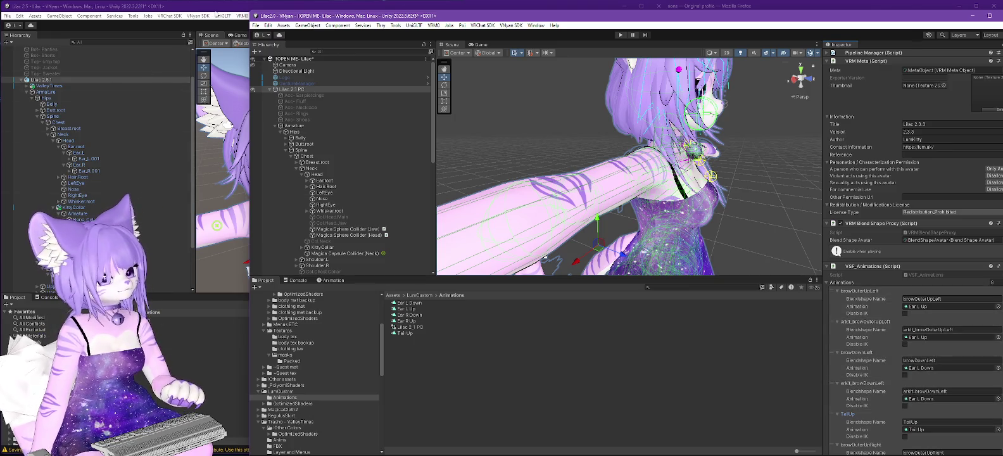
pyautogui.click(215, 13)
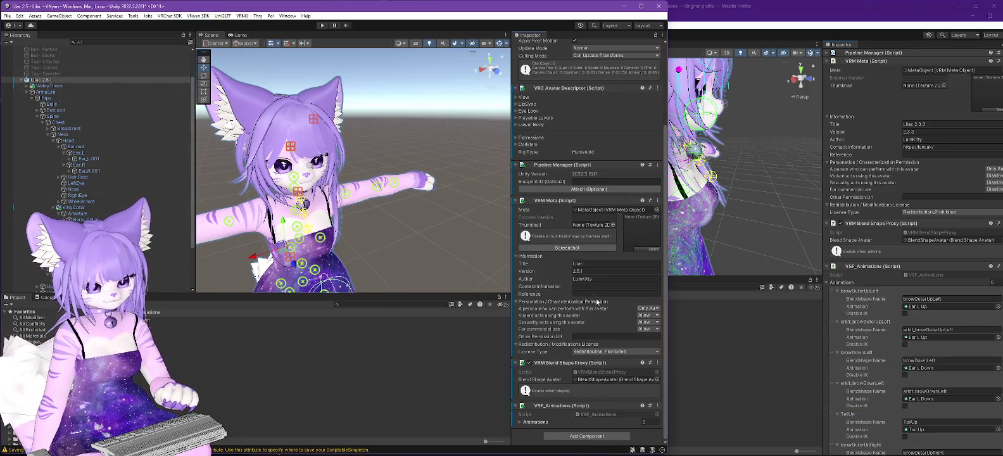
# - Set the Animations list size to 9 and expand Element 0
pyautogui.click(644, 422)
pyautogui.write('9')
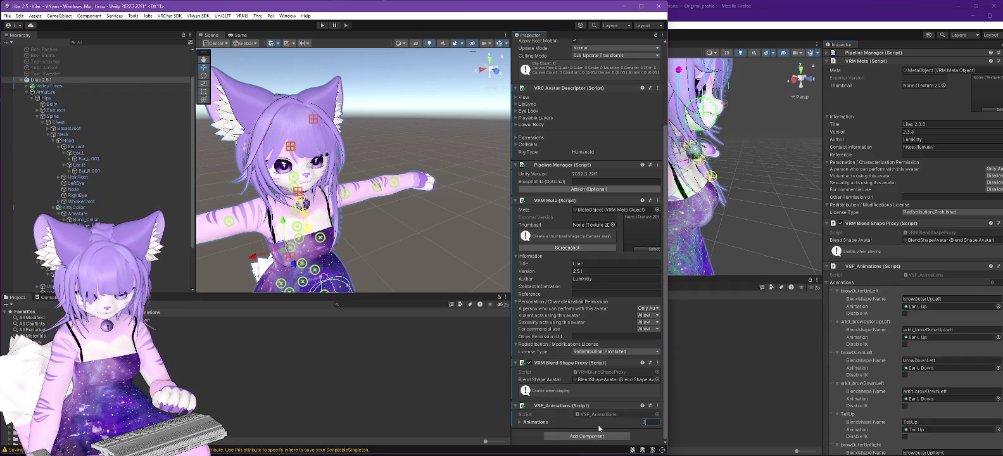
pyautogui.click(521, 423)
pyautogui.scroll(-3, 555, 351)
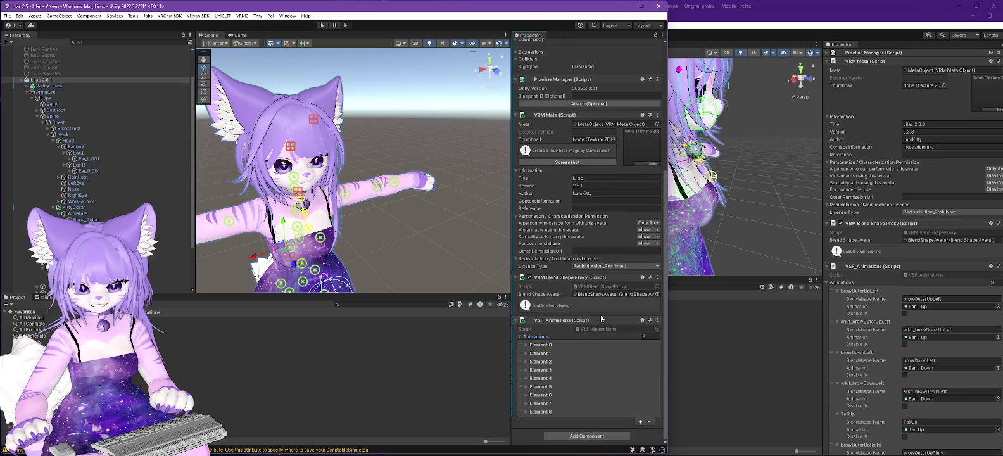
pyautogui.click(526, 345)
# - Name Element 0 browOuterUpLeft and Element 1 arkit_browOuterUpLeft, copying the name from the older avatar
pyautogui.click(958, 298)
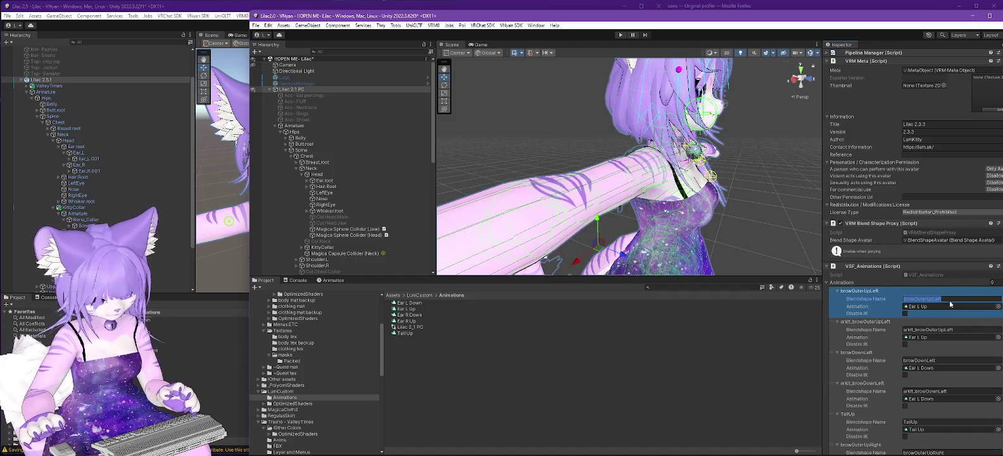
pyautogui.hotkey('alt', 'Tab')
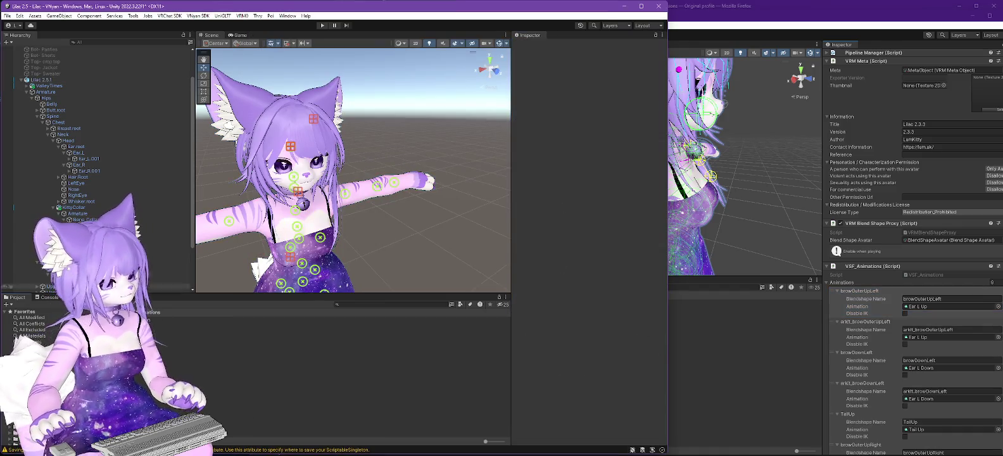
pyautogui.click(127, 79)
pyautogui.scroll(-5, 598, 342)
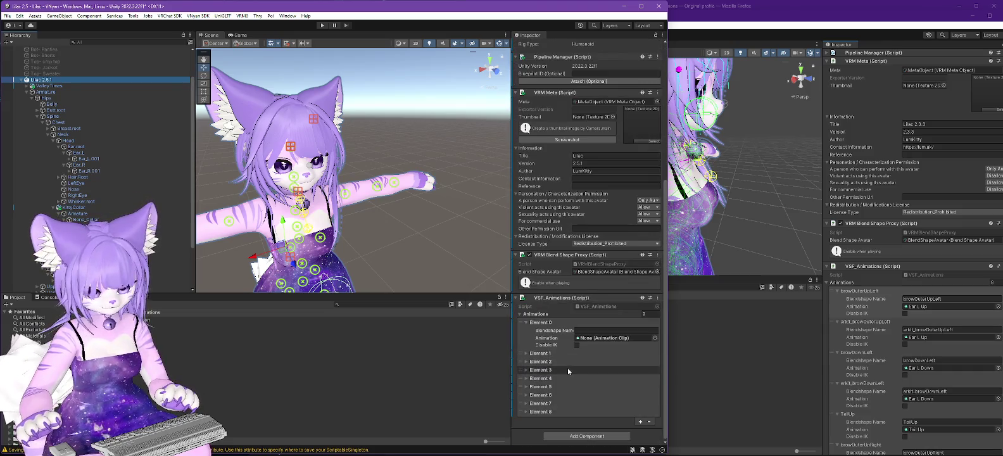
pyautogui.click(593, 333)
pyautogui.click(593, 332)
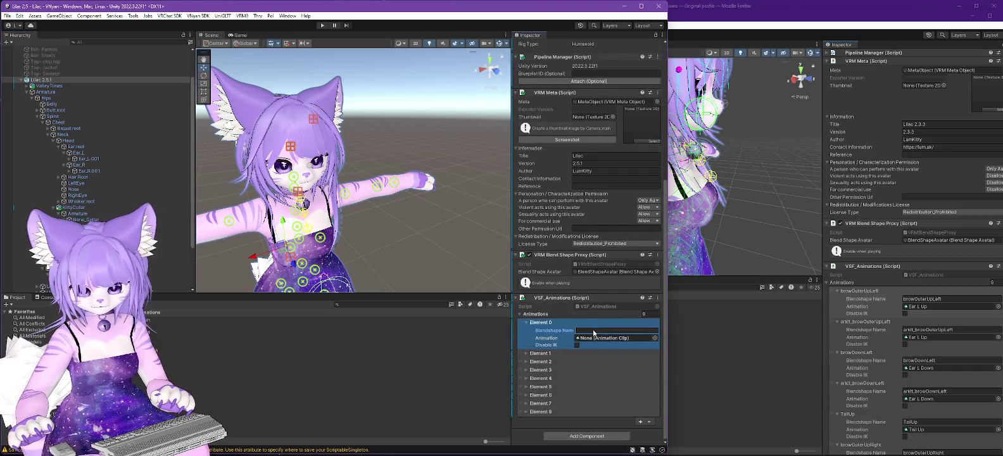
pyautogui.write('browOuterUpLeft')
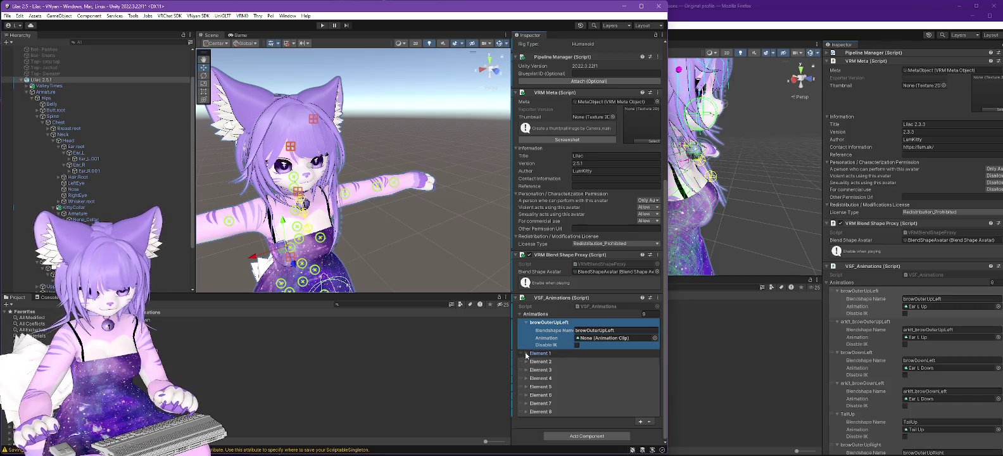
pyautogui.click(525, 353)
pyautogui.click(592, 361)
pyautogui.write('arkit_')
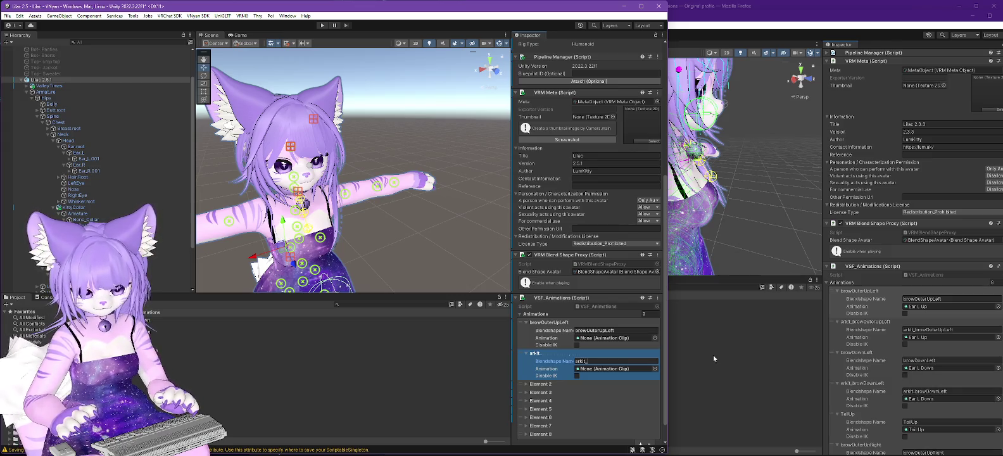
pyautogui.write('browOuterUpLeft')
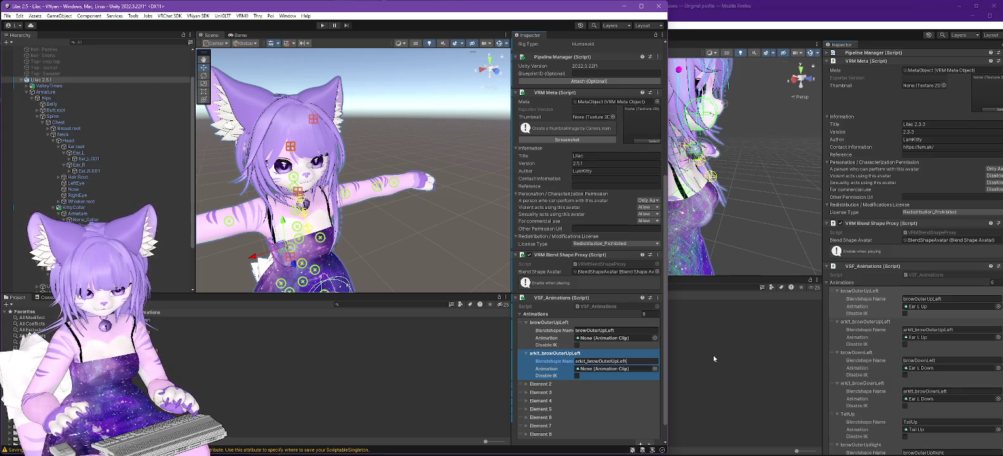
# - Assign the Ear L Up clip to both browOuterUpLeft entries
pyautogui.click(654, 337)
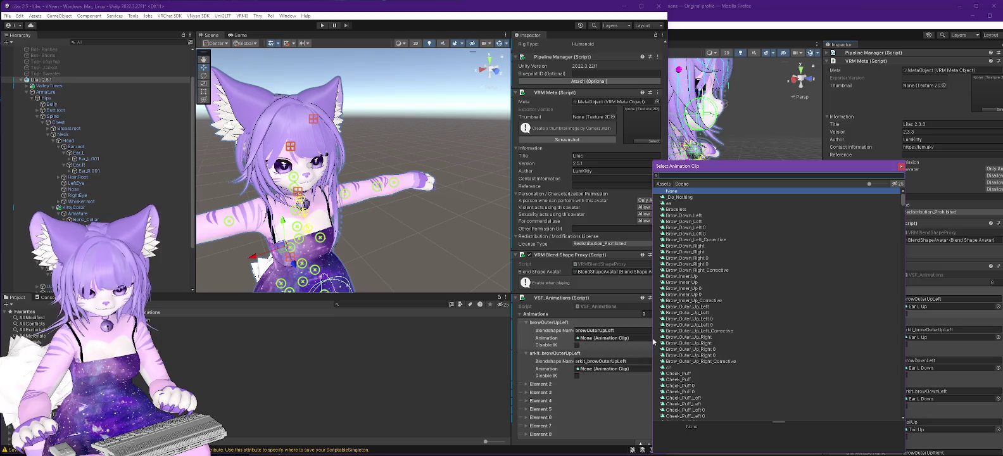
pyautogui.scroll(-10, 741, 320)
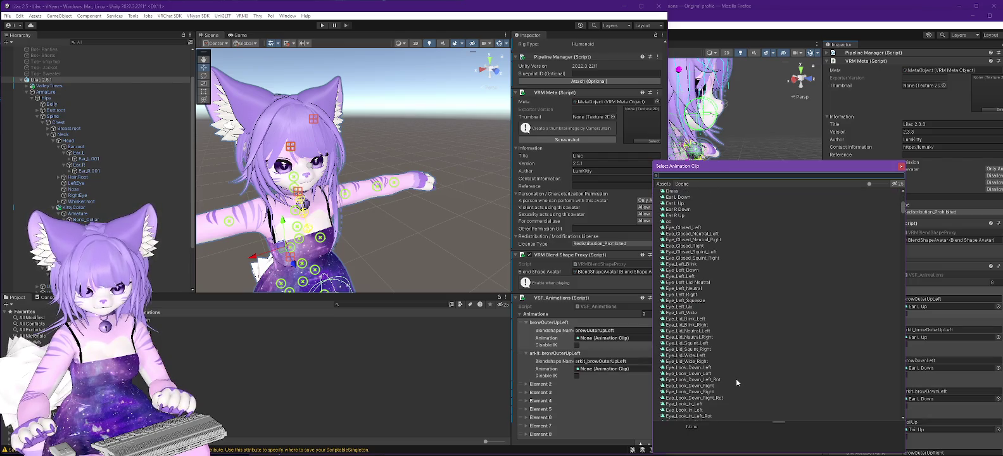
pyautogui.doubleClick(680, 204)
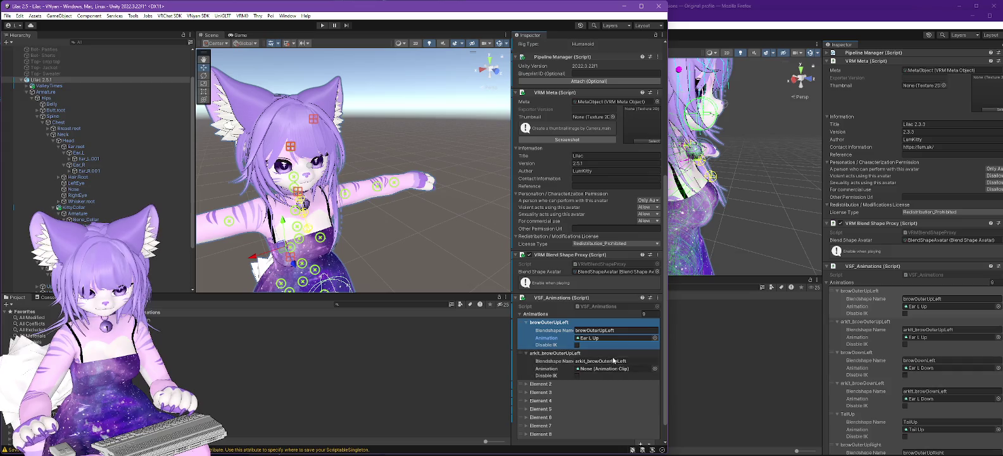
pyautogui.click(656, 367)
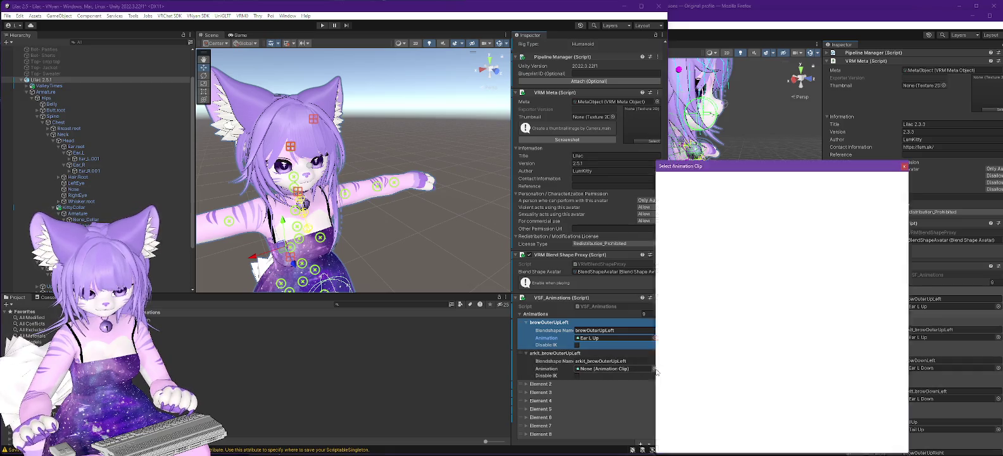
pyautogui.scroll(-8, 761, 316)
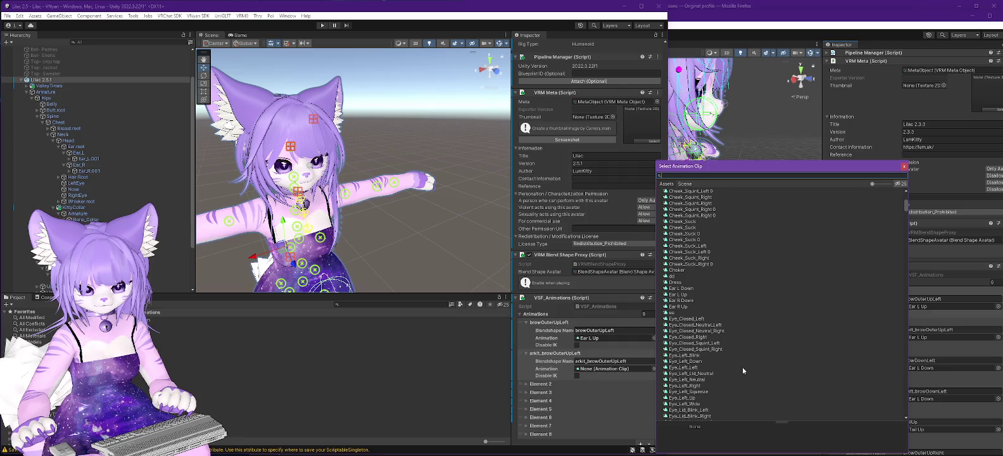
pyautogui.doubleClick(680, 295)
# - Shrink the Animations list to 2 entries
pyautogui.click(646, 314)
pyautogui.write('2')
pyautogui.press('Return')
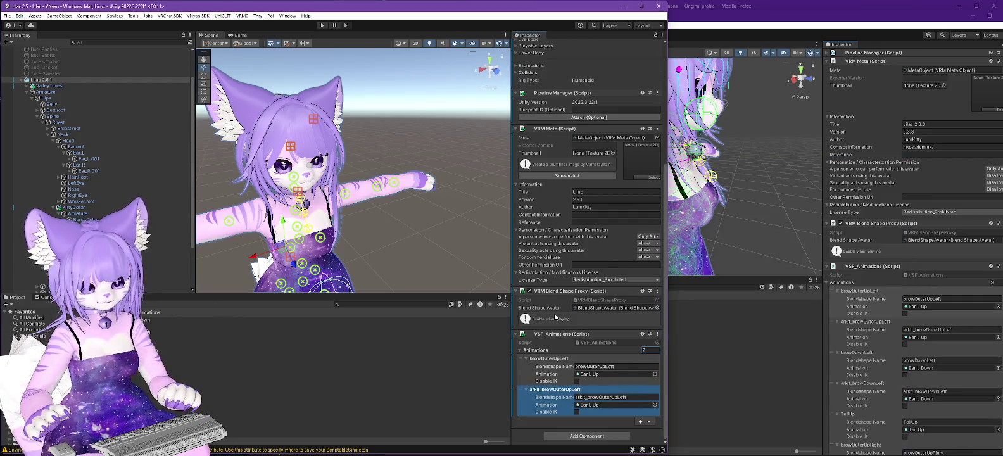
pyautogui.click(195, 17)
# - Export the avatar to the Lilac folder, overwriting Lilac 2.5.1.vsfavatar, and dismiss the completion message
pyautogui.moveTo(212, 34)
pyautogui.click(312, 41)
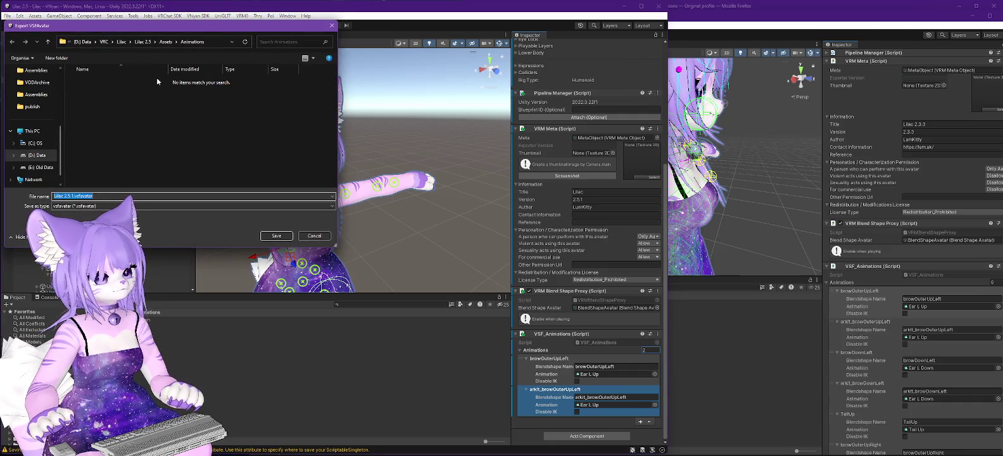
pyautogui.click(121, 41)
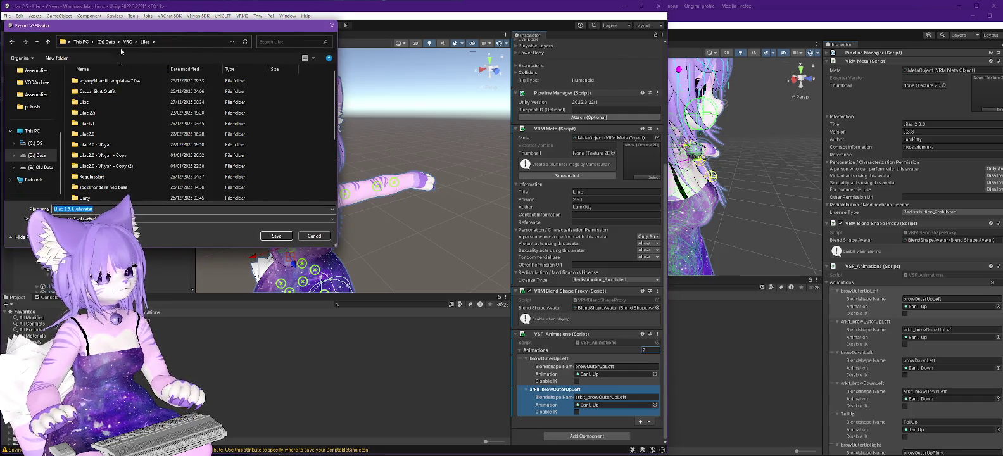
pyautogui.click(101, 188)
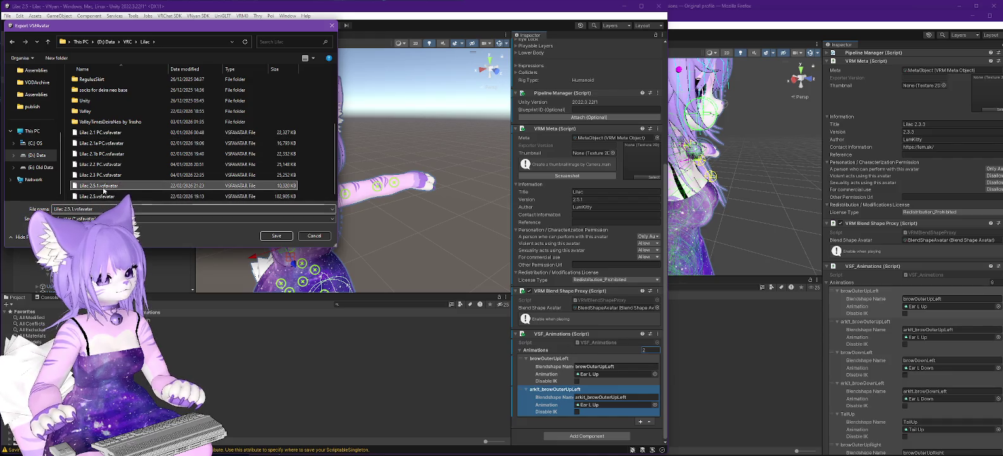
pyautogui.click(262, 237)
pyautogui.click(531, 233)
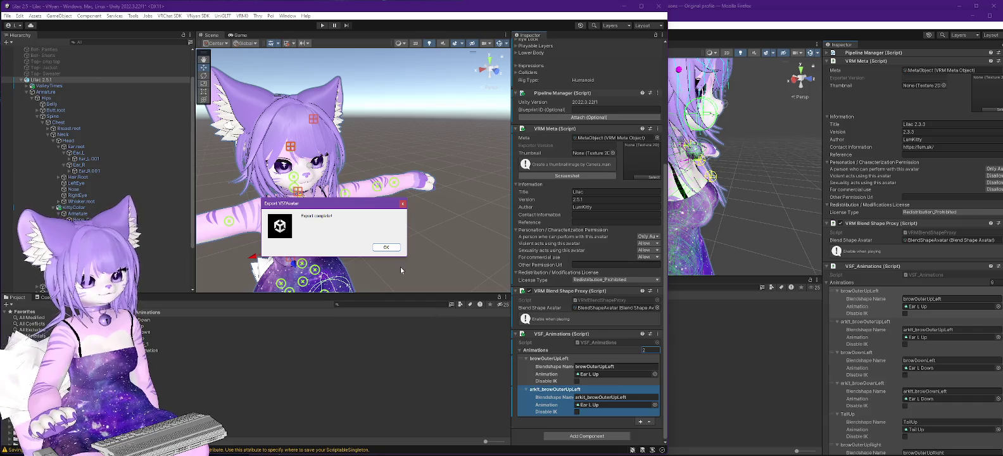
pyautogui.click(385, 247)
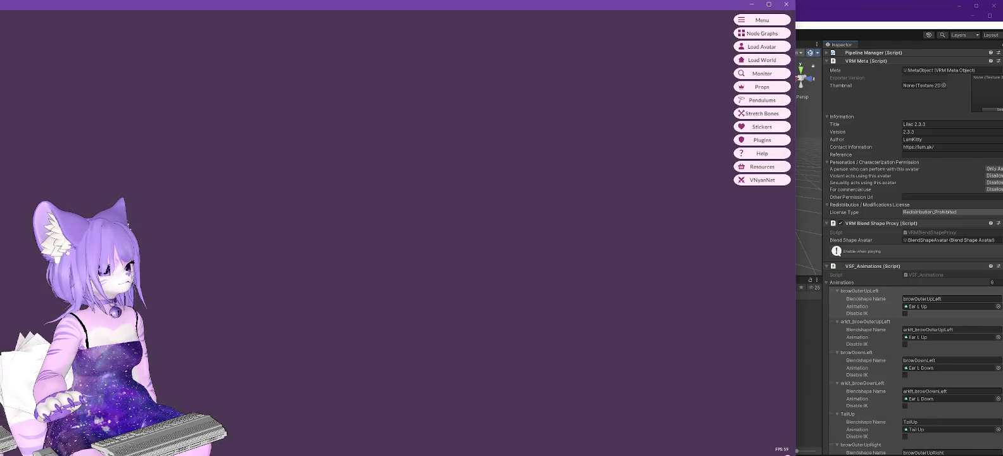
# - Load the exported Lilac 2.5.1.vsfavatar in VNyan to check it, then minimize VNyan
pyautogui.hotkey('alt', 'Tab')
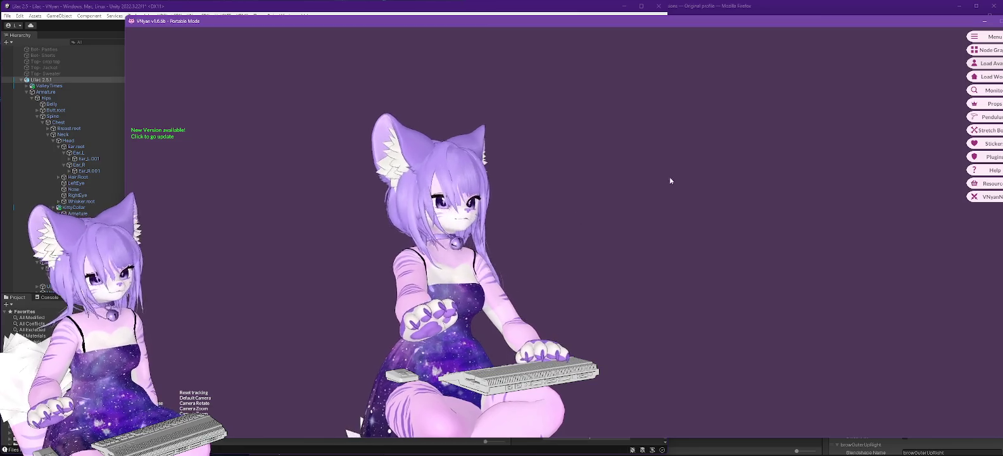
pyautogui.click(985, 62)
pyautogui.scroll(-5, 302, 145)
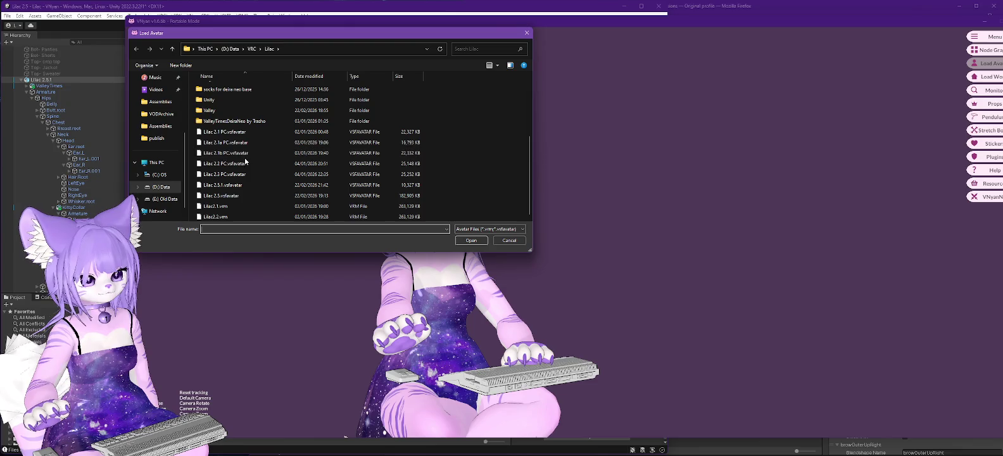
pyautogui.doubleClick(234, 185)
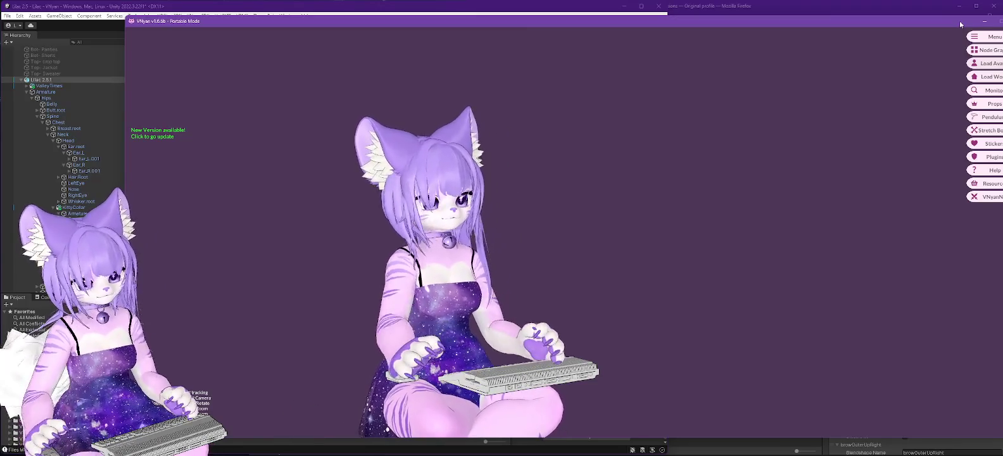
pyautogui.click(982, 23)
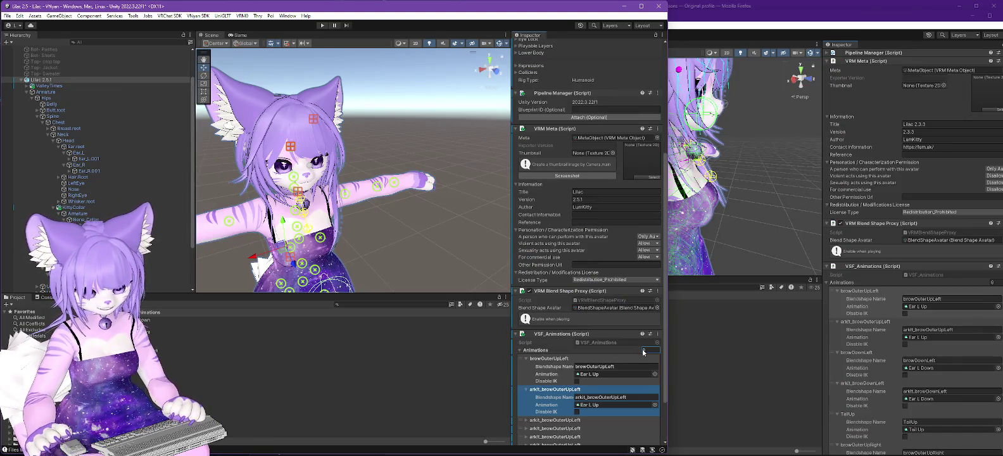
# - Resize the Animations list to 9, then 8 entries, and reselect Lilac 2.5.1
pyautogui.write('9')
pyautogui.press('Return')
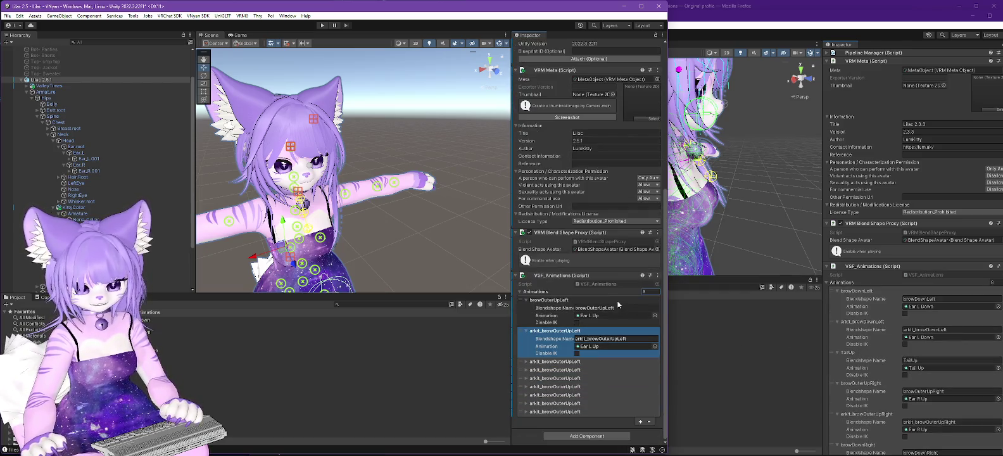
pyautogui.click(657, 293)
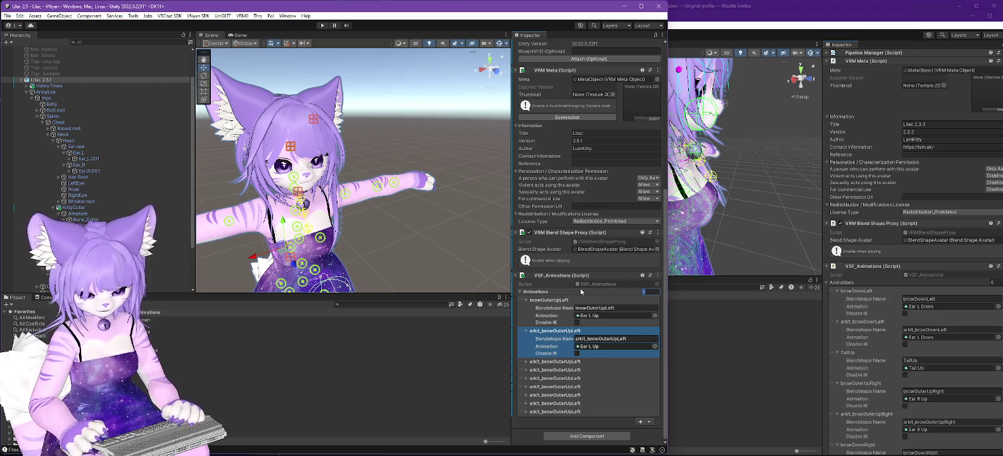
pyautogui.write('8')
pyautogui.press('Return')
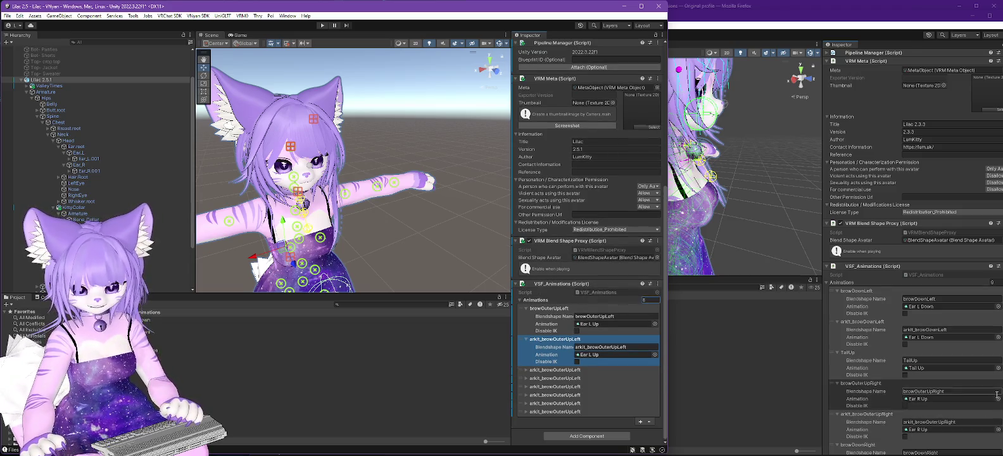
pyautogui.click(958, 389)
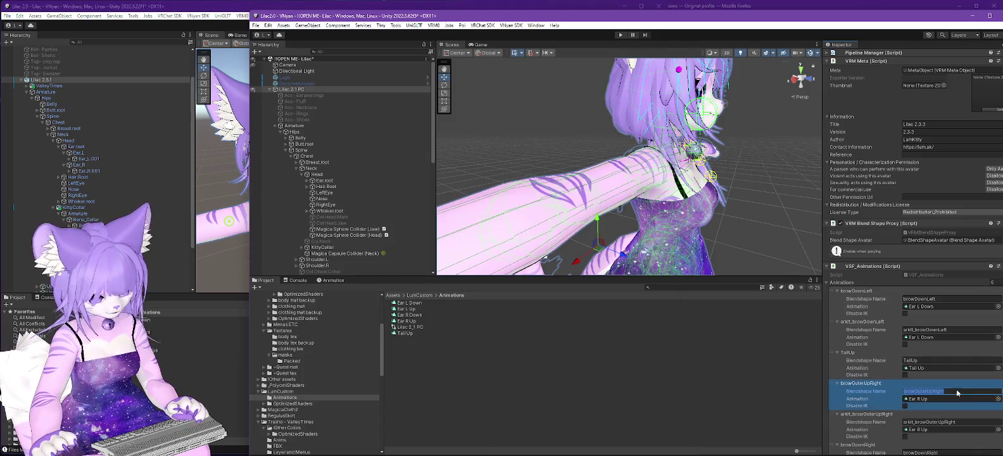
pyautogui.click(218, 371)
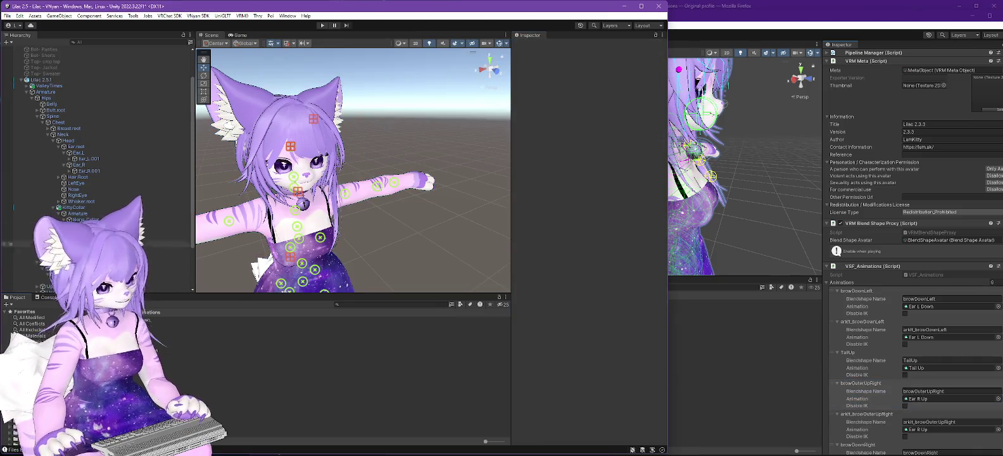
pyautogui.scroll(3, 88, 185)
pyautogui.scroll(2, 102, 136)
pyautogui.click(95, 113)
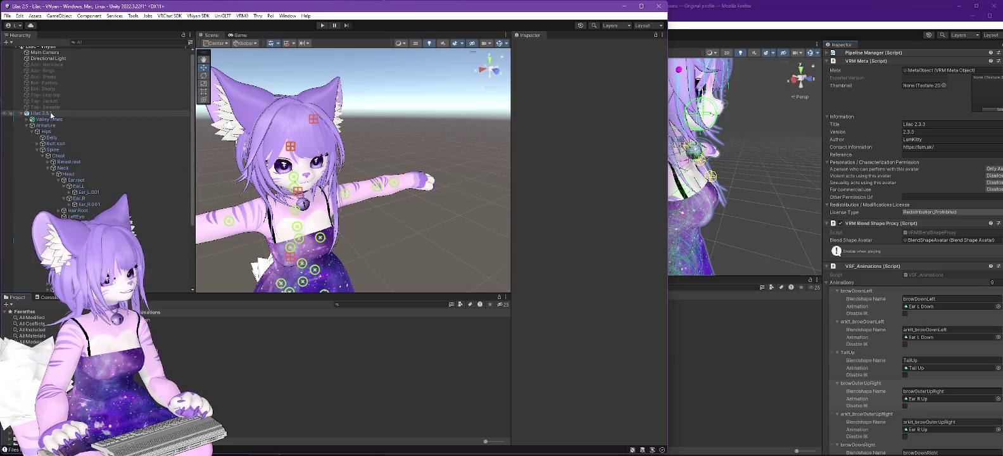
# - Rename the third and fourth entries to browOuterUpRight and arkit_browOuterUpRight
pyautogui.click(528, 370)
pyautogui.click(526, 371)
pyautogui.click(633, 378)
pyautogui.hotkey('ctrl', 'a')
pyautogui.write('browOuterUpRight')
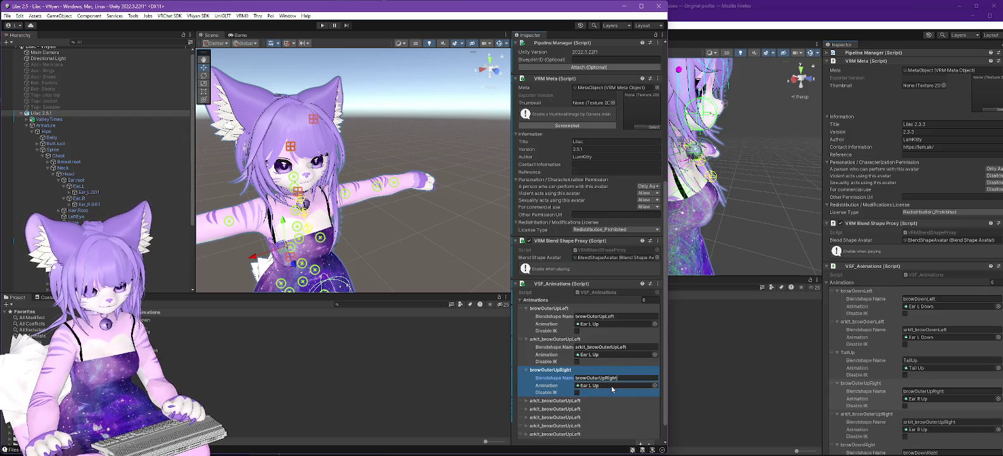
pyautogui.click(525, 400)
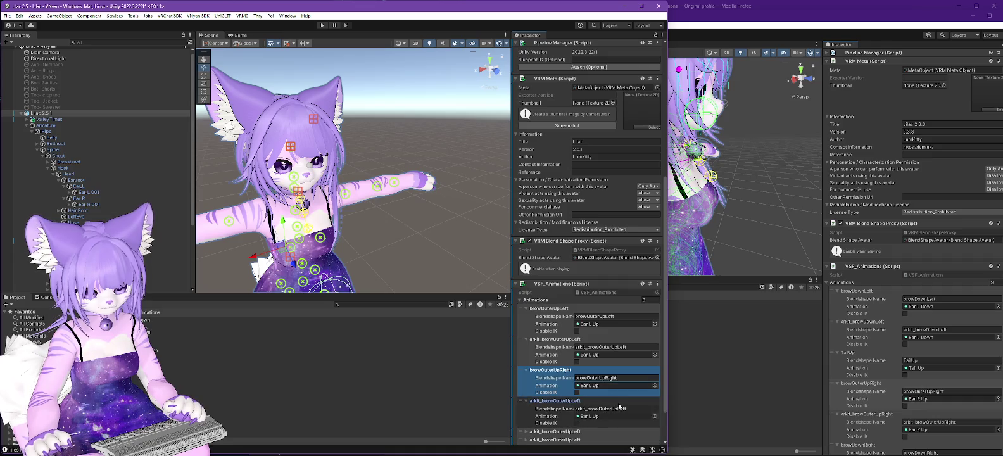
pyautogui.click(641, 409)
pyautogui.moveTo(639, 407); pyautogui.dragTo(589, 410)
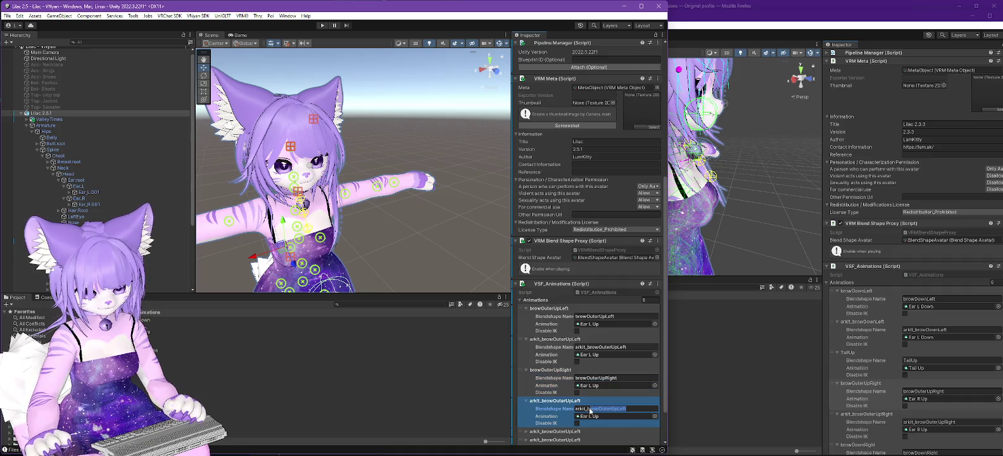
pyautogui.write('browOuterUpRight')
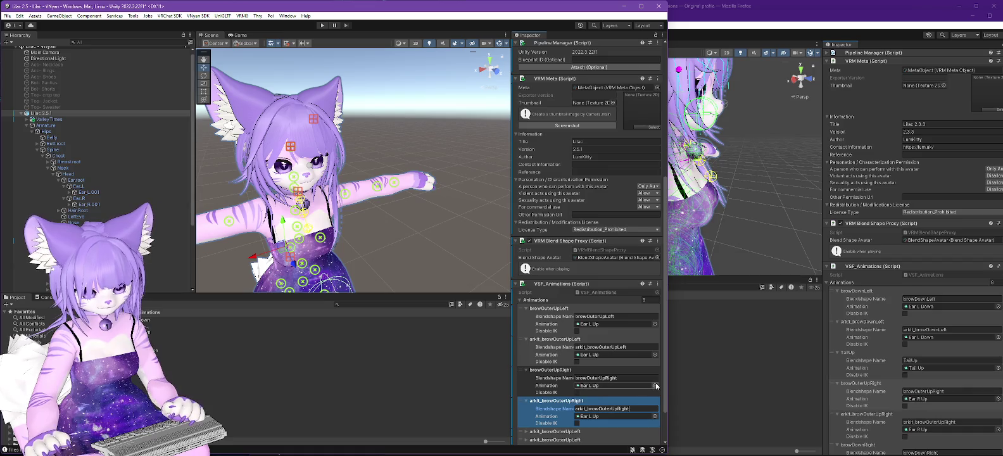
# - Assign the Ear R Up clip to both browOuterUpRight entries
pyautogui.click(655, 386)
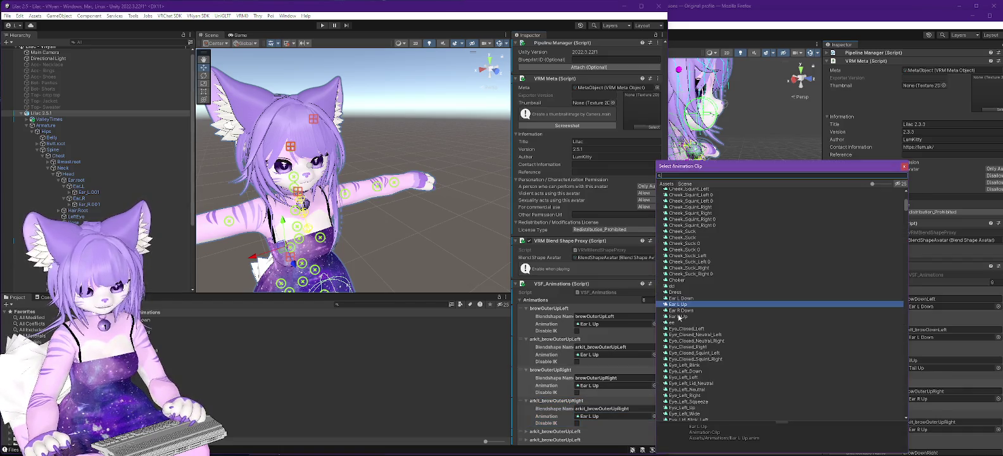
pyautogui.doubleClick(679, 316)
pyautogui.click(655, 416)
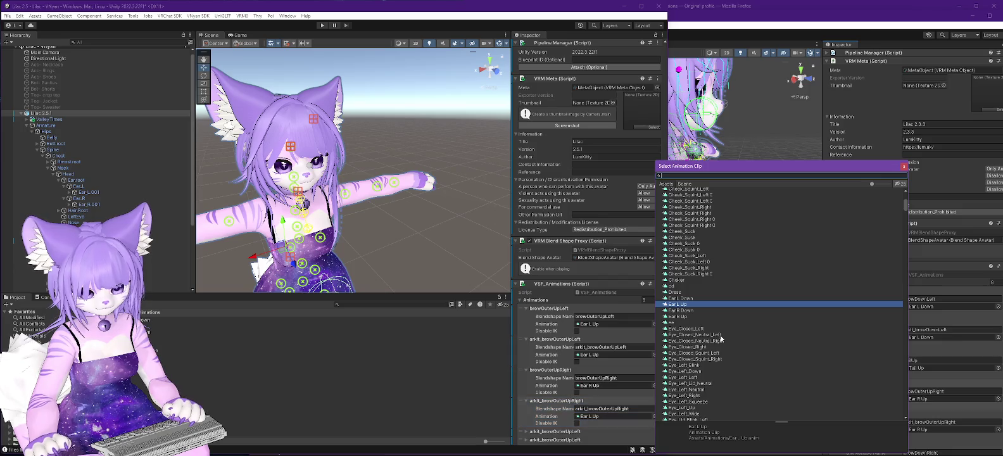
pyautogui.doubleClick(684, 317)
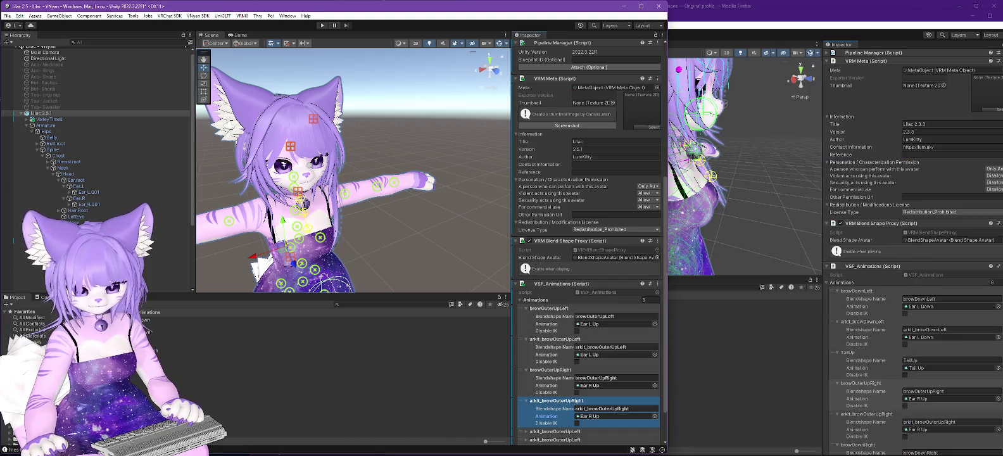
# - Check the reference project's browDownLeft entry, then expand the next duplicate entry
pyautogui.scroll(-3, 963, 380)
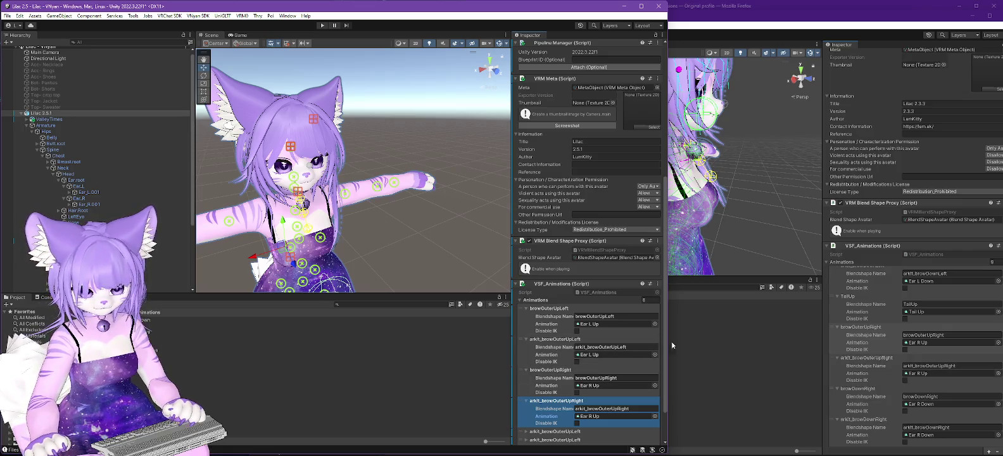
pyautogui.scroll(4, 975, 358)
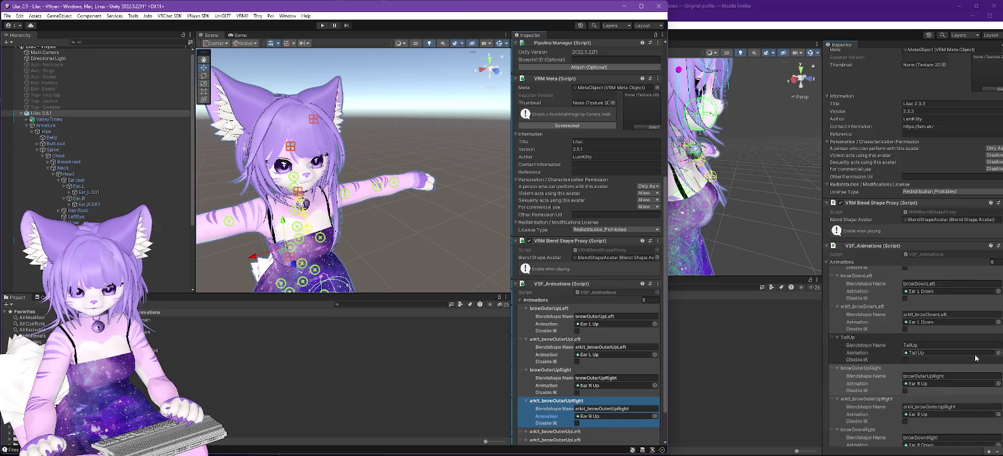
pyautogui.click(957, 323)
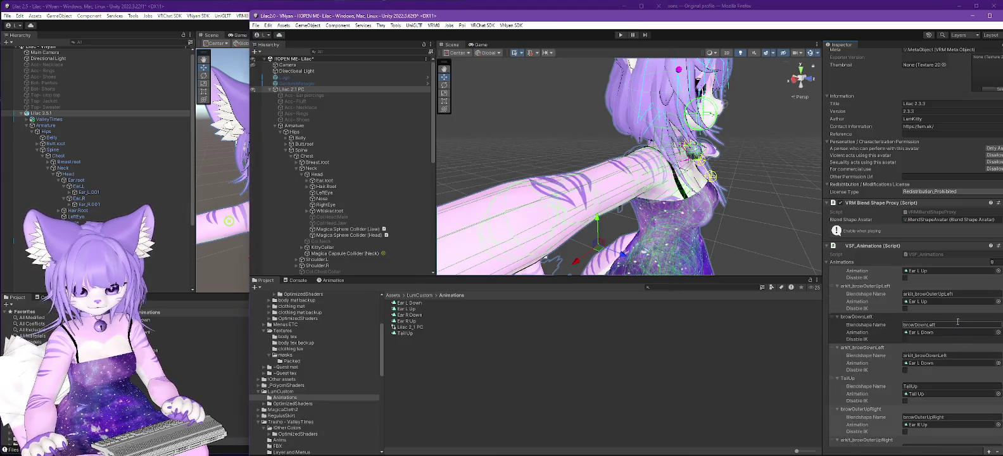
pyautogui.click(229, 9)
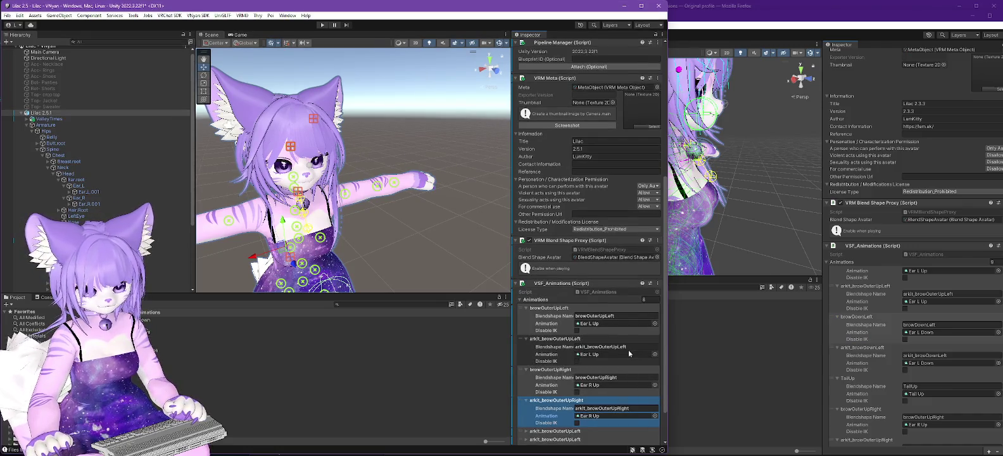
pyautogui.scroll(-2, 628, 349)
pyautogui.click(526, 387)
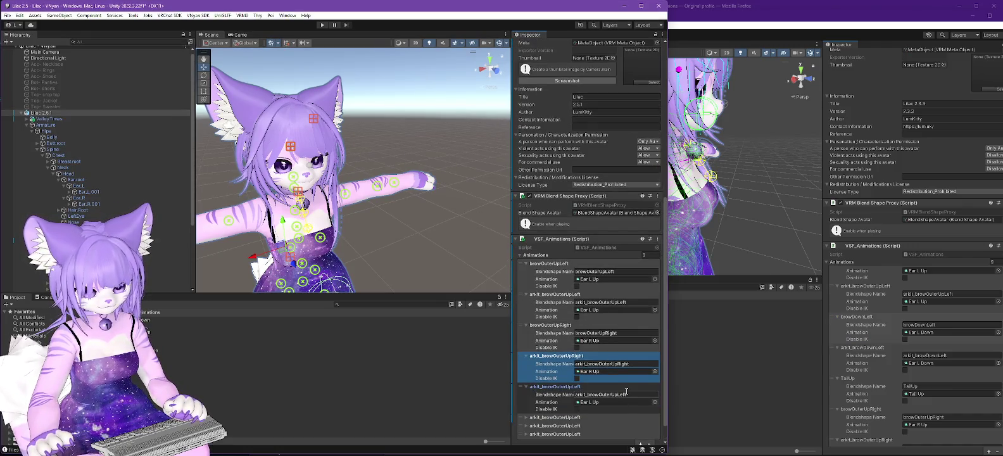
# - Rename the next entries to browDownLeft, arkit_browDownLeft and browDownRight
pyautogui.click(634, 394)
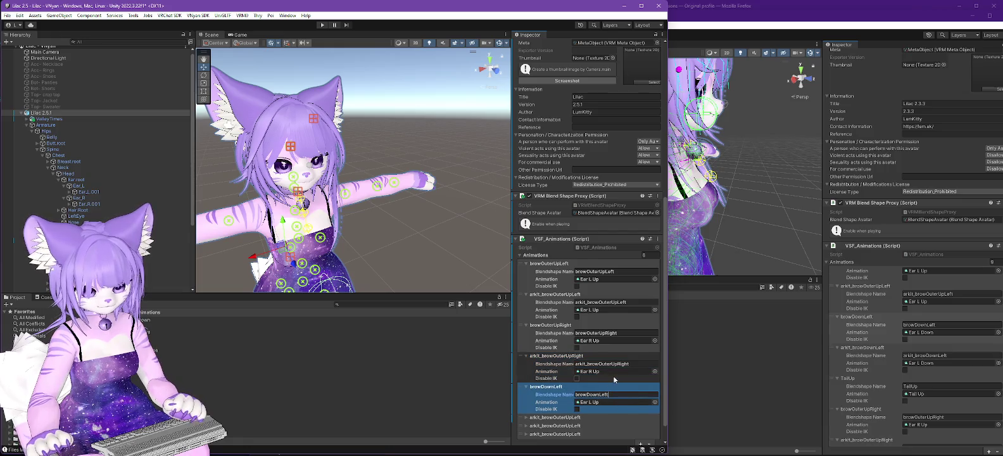
pyautogui.scroll(-1, 613, 376)
pyautogui.write('browDownLeft')
pyautogui.click(644, 406)
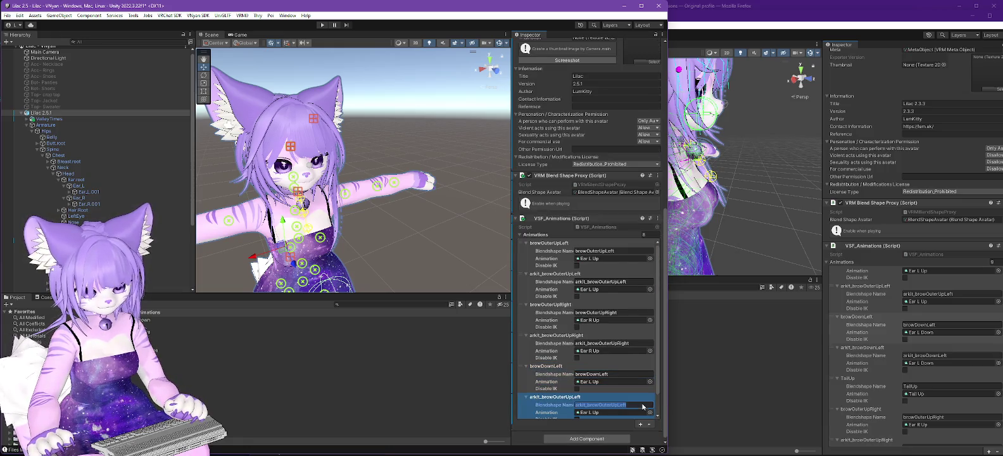
pyautogui.write('browDownLeft')
pyautogui.scroll(-1, 589, 408)
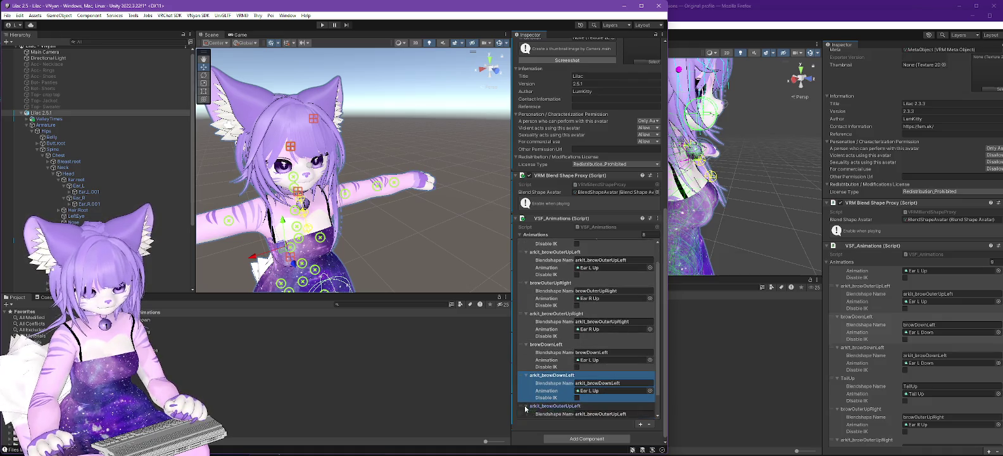
pyautogui.scroll(-1, 524, 409)
pyautogui.click(638, 394)
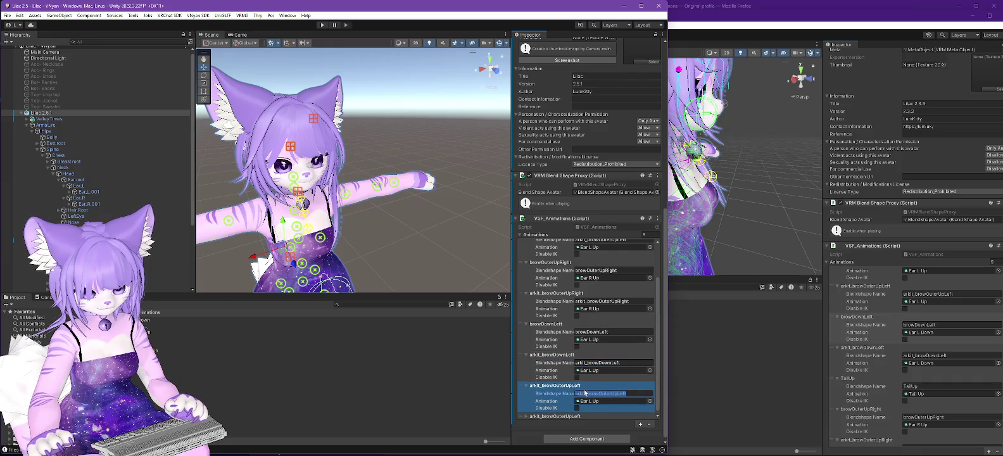
pyautogui.write('browDownLef')
pyautogui.press('BackSpace')
pyautogui.press('BackSpace')
pyautogui.press('BackSpace')
pyautogui.write('Right')
pyautogui.press('Return')
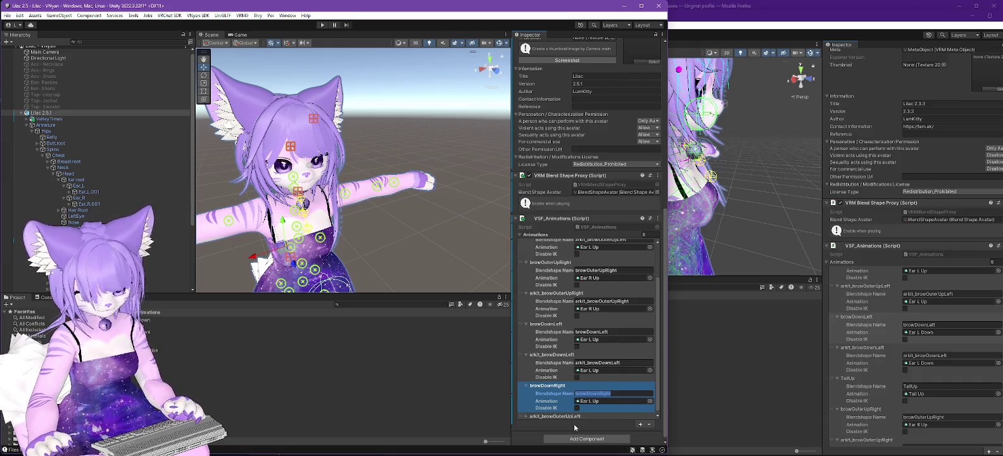
# - Expand the following entry and rename it arkit_browDownRight
pyautogui.click(524, 417)
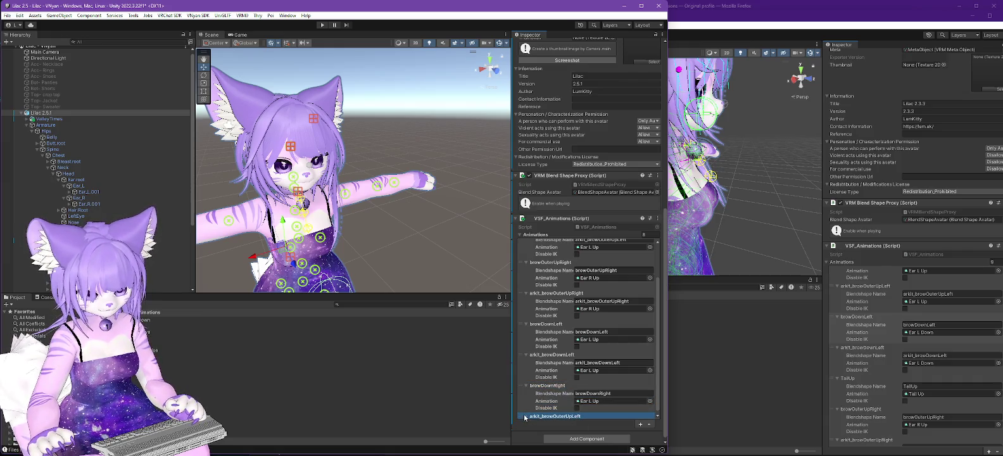
pyautogui.click(526, 416)
pyautogui.scroll(-2, 637, 401)
pyautogui.click(636, 401)
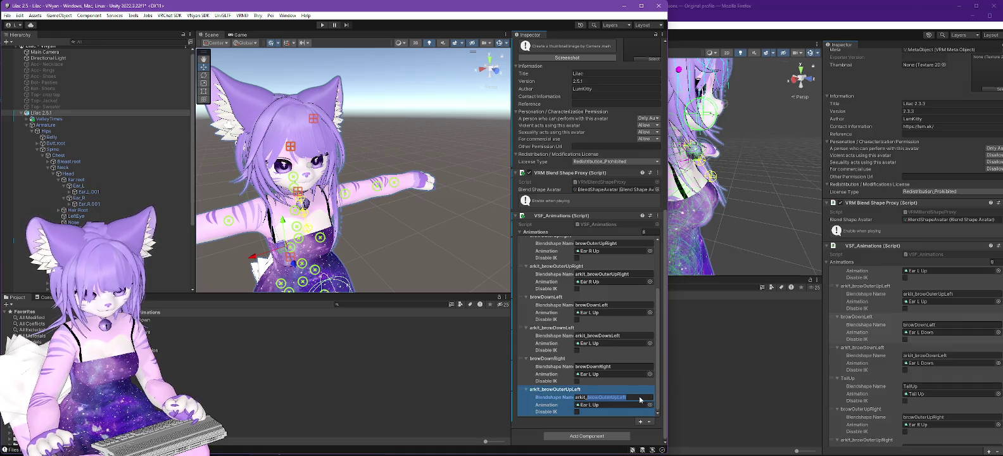
pyautogui.write('browDownRight')
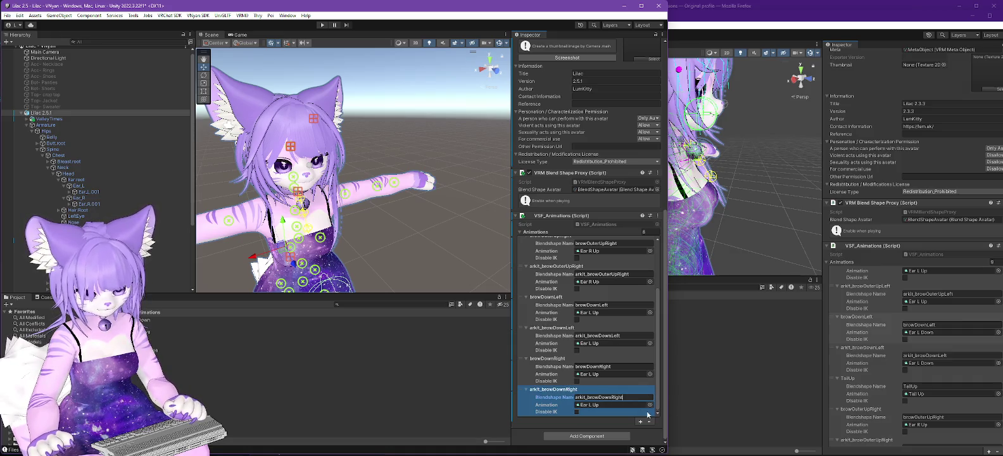
# - Assign Ear R Down to both browDownRight entries and Ear L Down to both browDownLeft entries
pyautogui.click(650, 404)
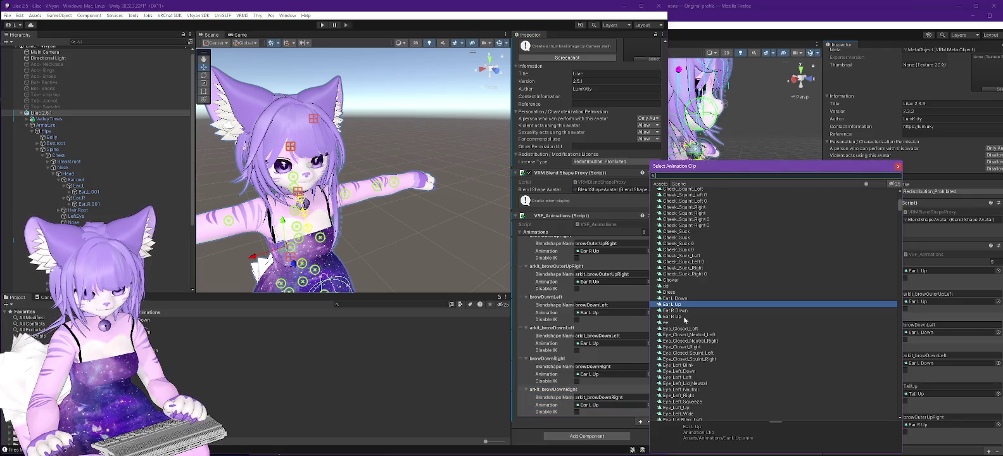
pyautogui.doubleClick(676, 310)
pyautogui.click(649, 373)
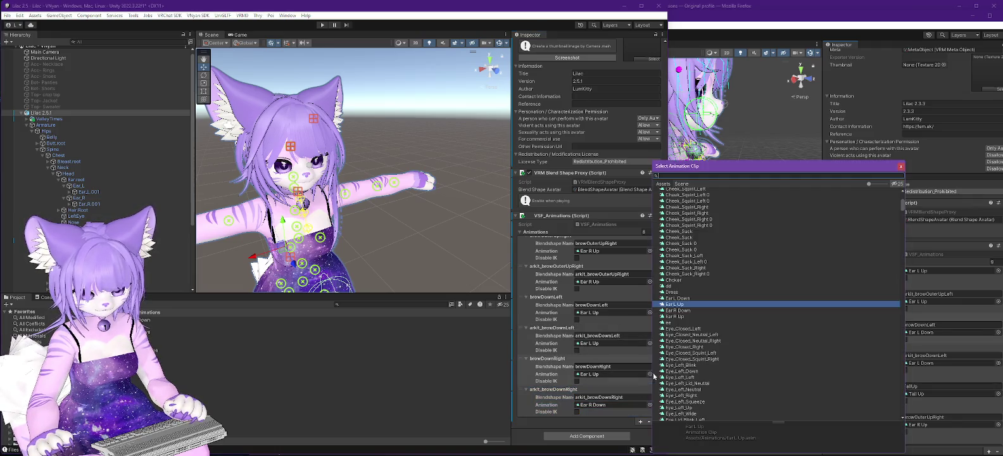
pyautogui.doubleClick(663, 311)
pyautogui.click(649, 342)
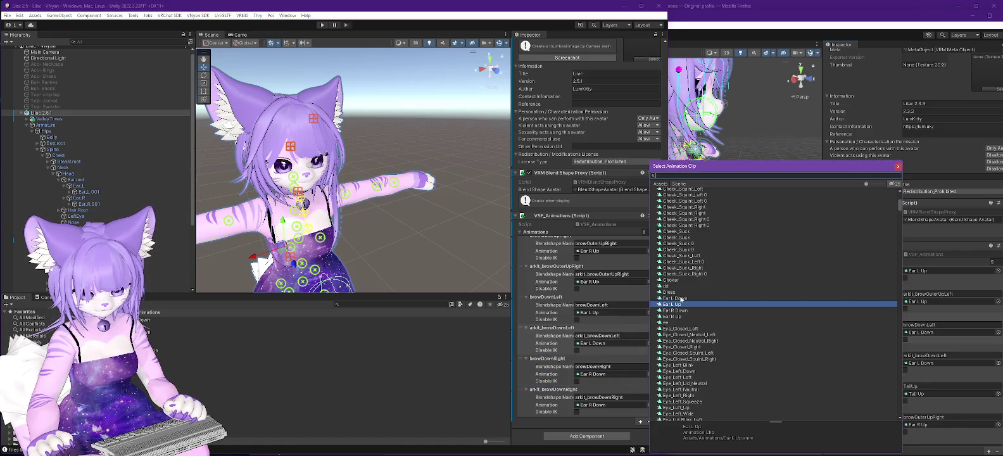
pyautogui.doubleClick(678, 299)
pyautogui.click(649, 312)
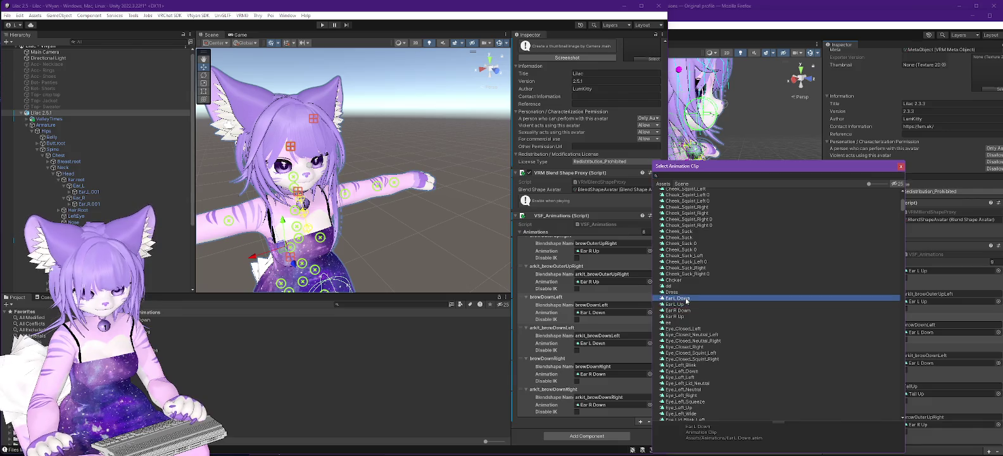
pyautogui.doubleClick(687, 299)
pyautogui.scroll(3, 649, 283)
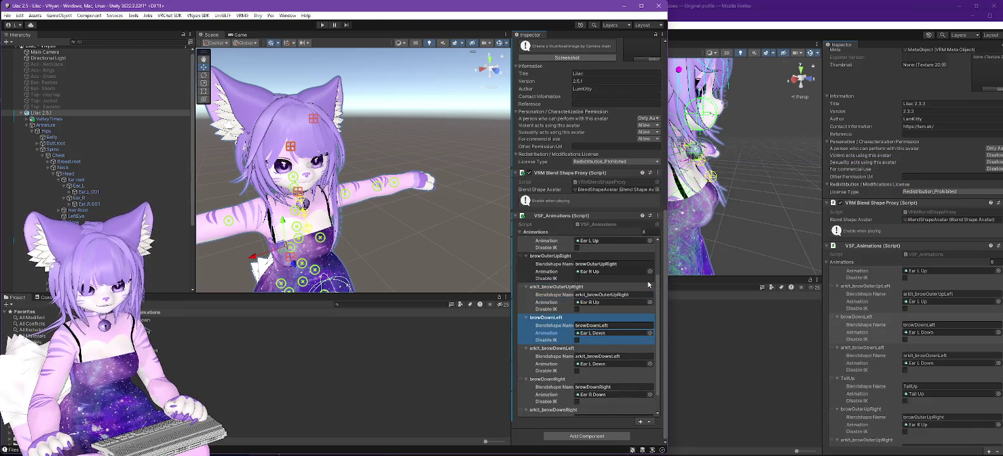
pyautogui.click(196, 15)
# - Export the avatar via VNyan SDK as Lilac 2.5.1.vsfavatar, overwriting the existing file
pyautogui.moveTo(241, 35)
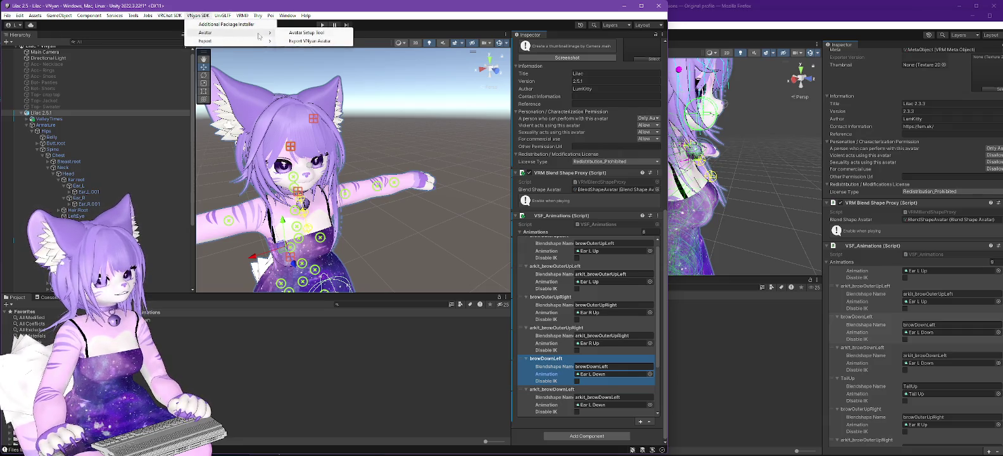
pyautogui.click(304, 40)
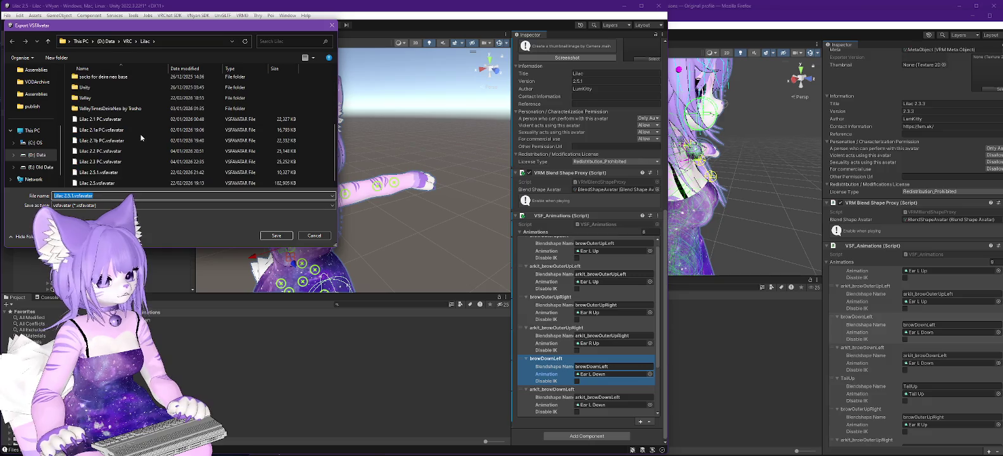
pyautogui.click(263, 235)
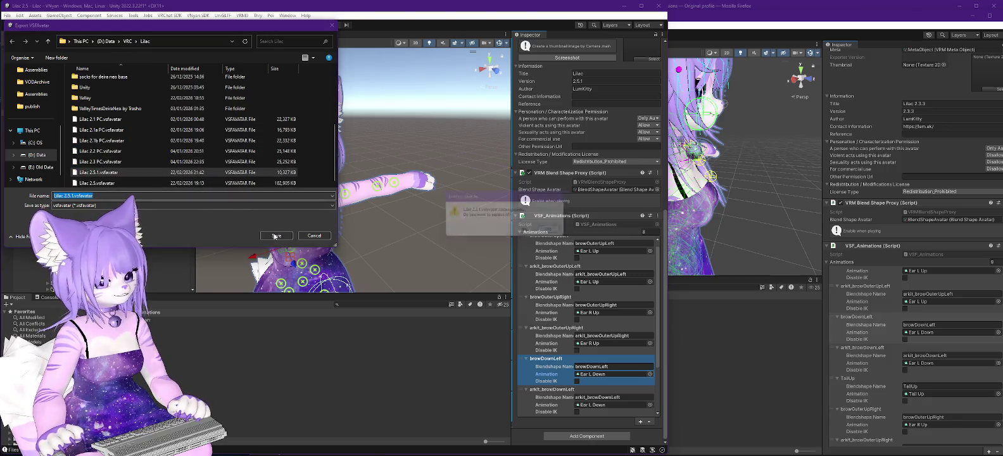
pyautogui.click(529, 232)
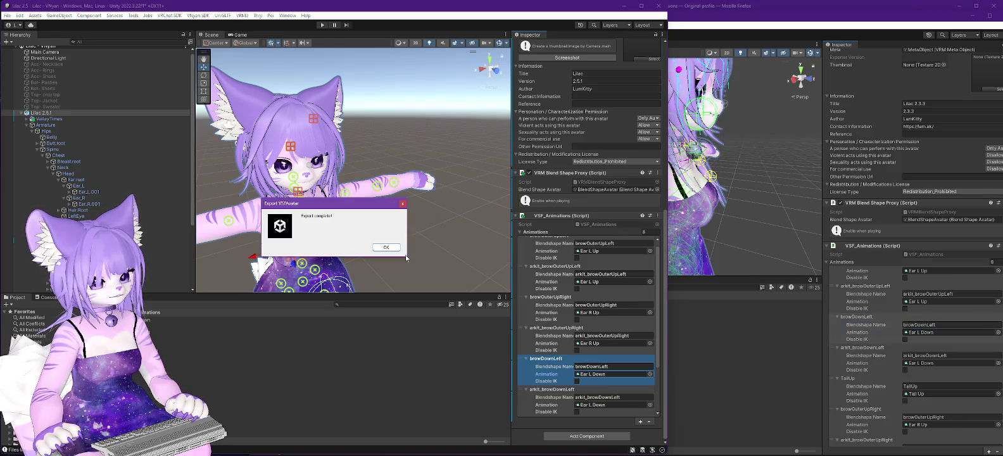
pyautogui.click(386, 247)
pyautogui.scroll(-5, 105, 200)
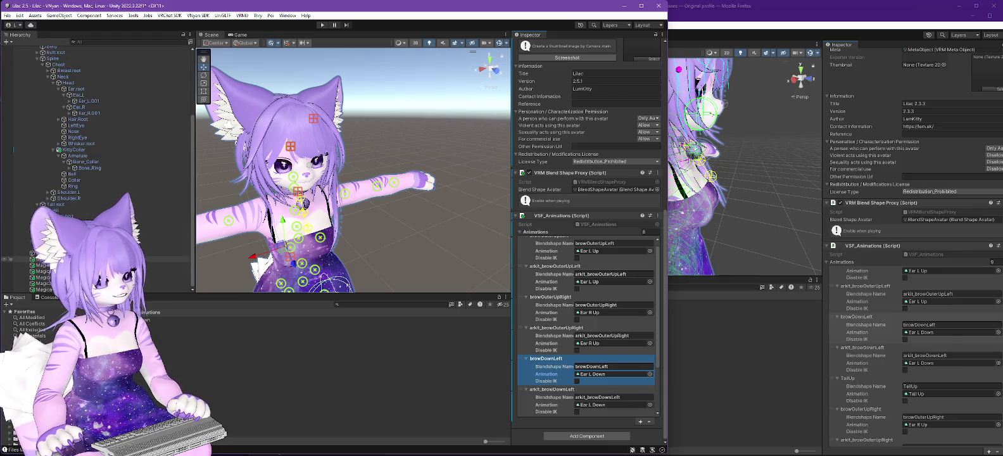
# - Search the Hierarchy for 'magic', clear the search, then go to VNyan's Load Avatar dialog
pyautogui.click(105, 40)
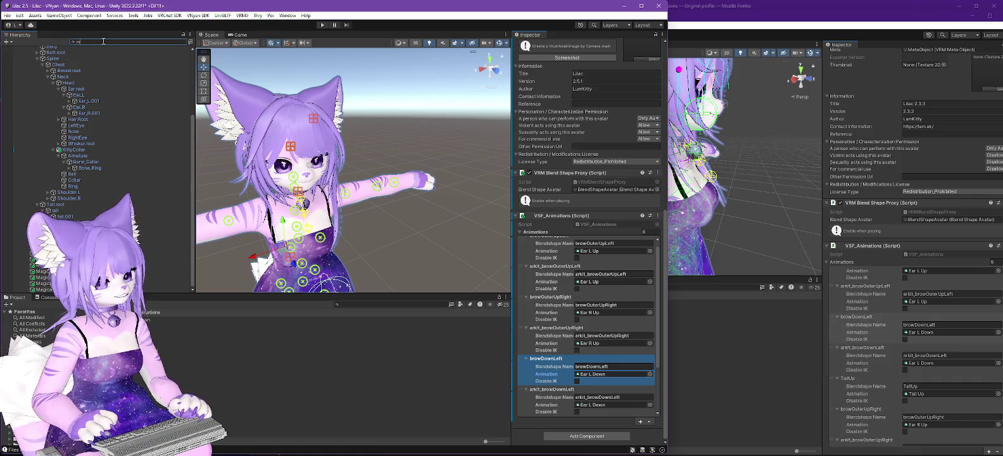
pyautogui.write('magic')
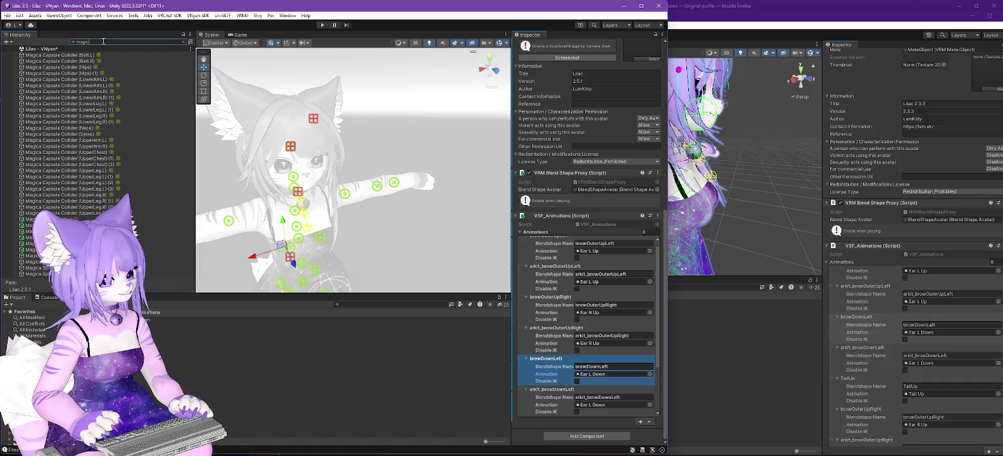
pyautogui.press('BackSpace')
pyautogui.press('BackSpace')
pyautogui.press('BackSpace')
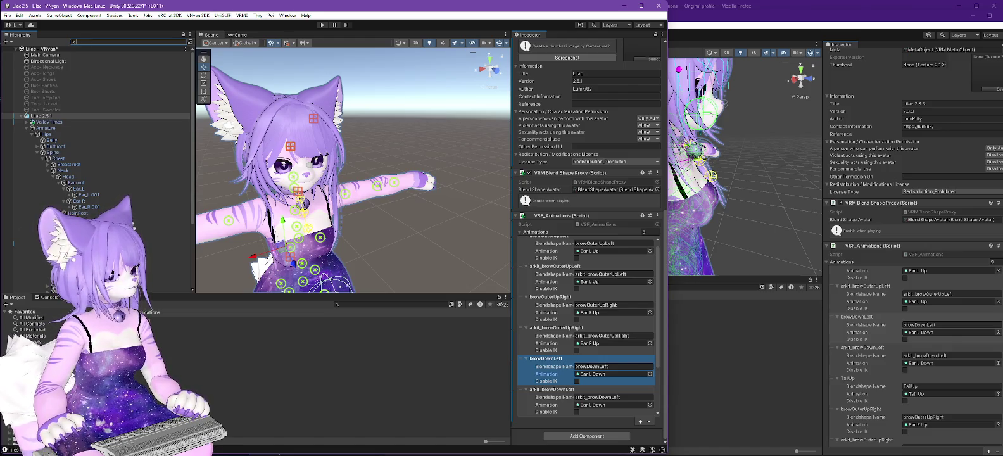
pyautogui.hotkey('alt', 'Tab')
pyautogui.click(985, 63)
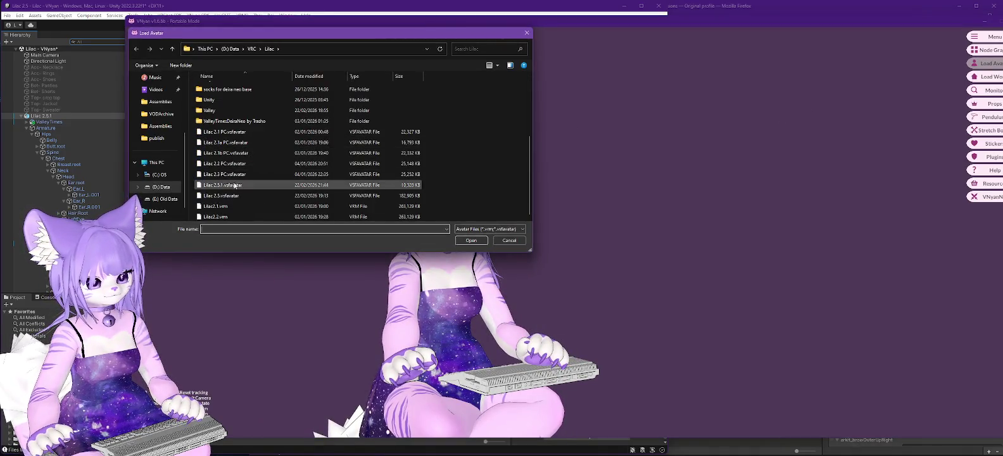
# - Load the re-exported Lilac 2.5.1.vsfavatar in VNyan and return to Unity
pyautogui.doubleClick(241, 184)
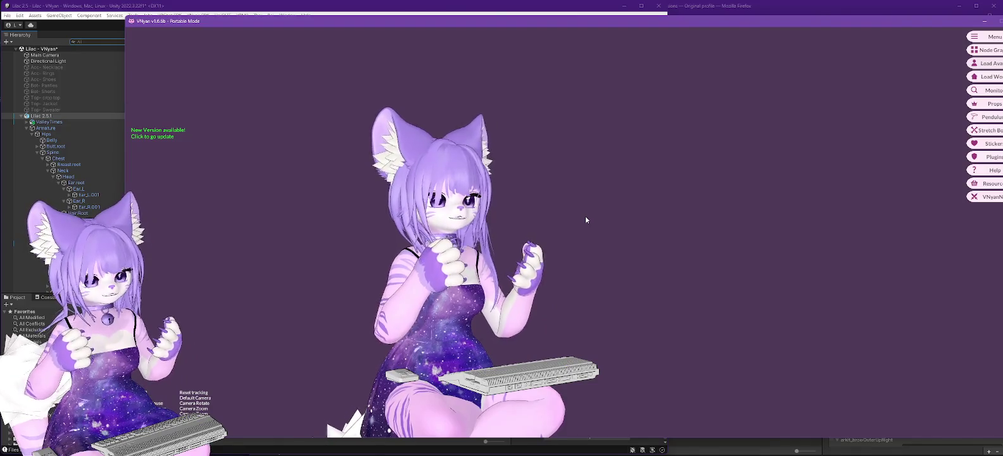
pyautogui.hotkey('alt', 'Tab')
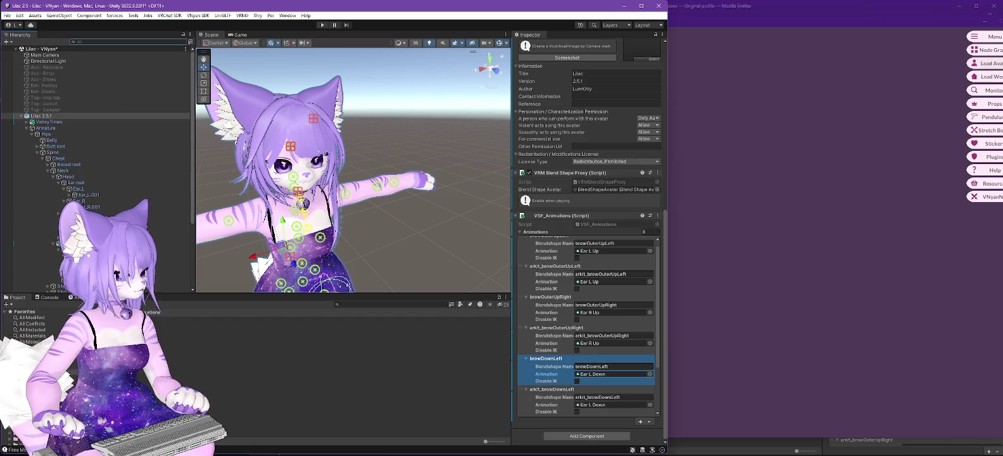
# - In the Lilac2.0 project, select Magica Cloth - Dress and choose Assets > Export Package
pyautogui.hotkey('alt', 'Tab')
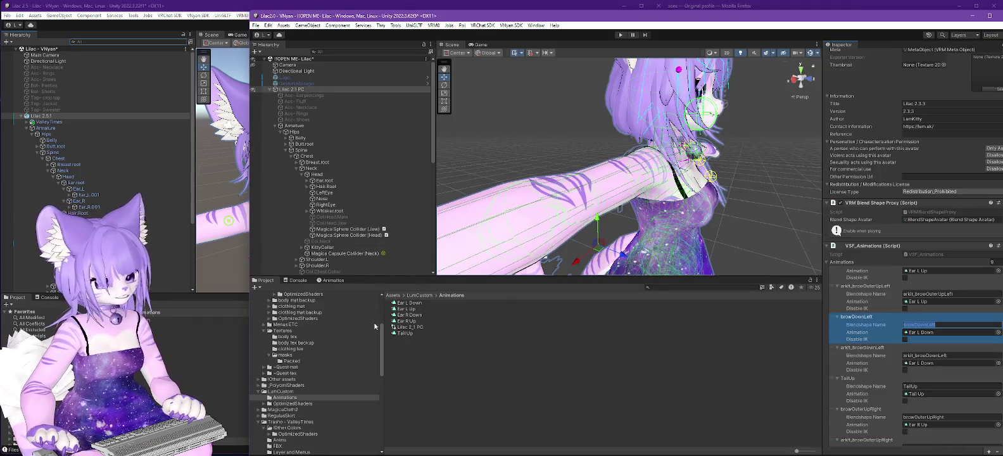
pyautogui.scroll(-10, 380, 190)
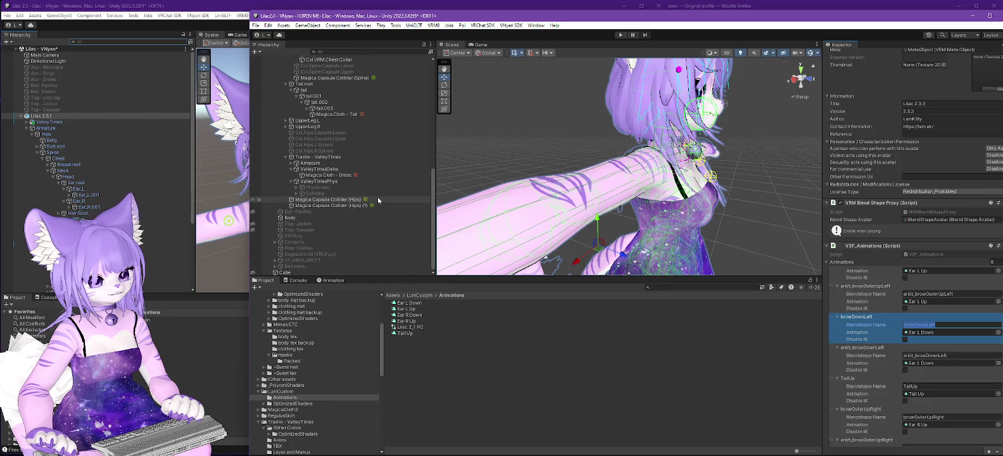
pyautogui.scroll(3, 378, 198)
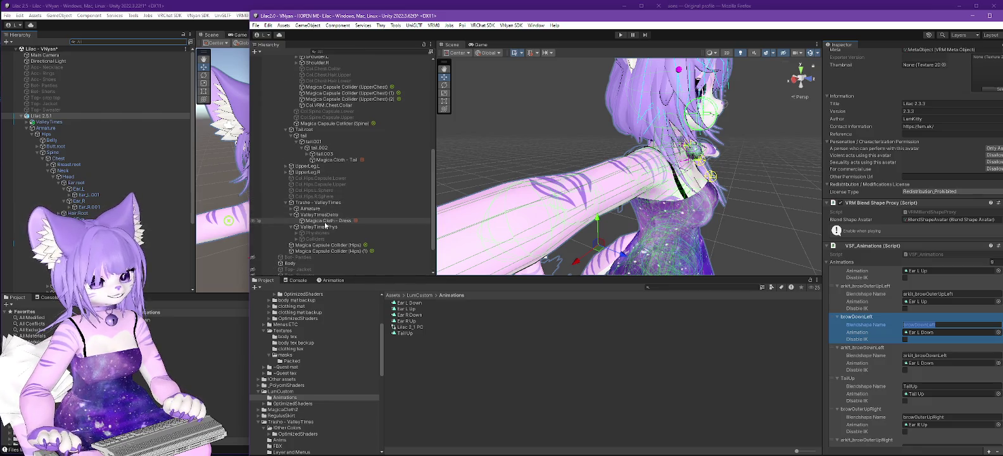
pyautogui.click(326, 221)
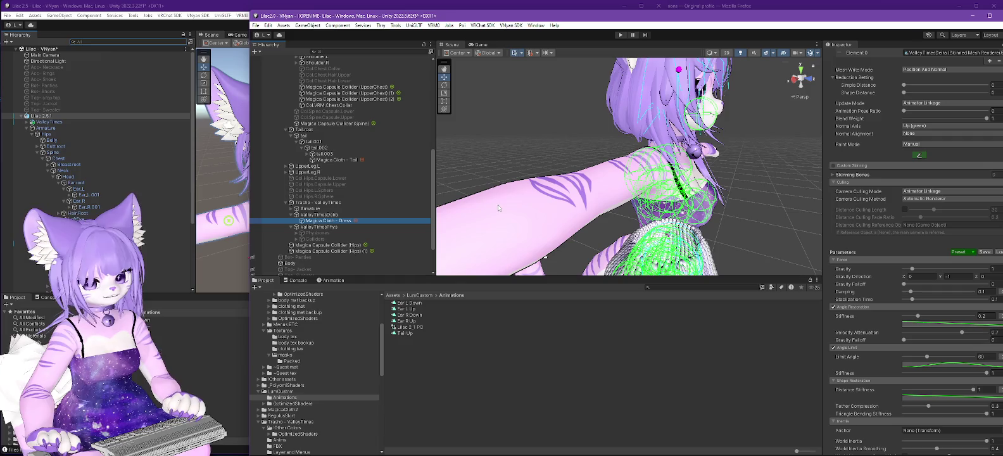
pyautogui.click(284, 25)
pyautogui.click(324, 132)
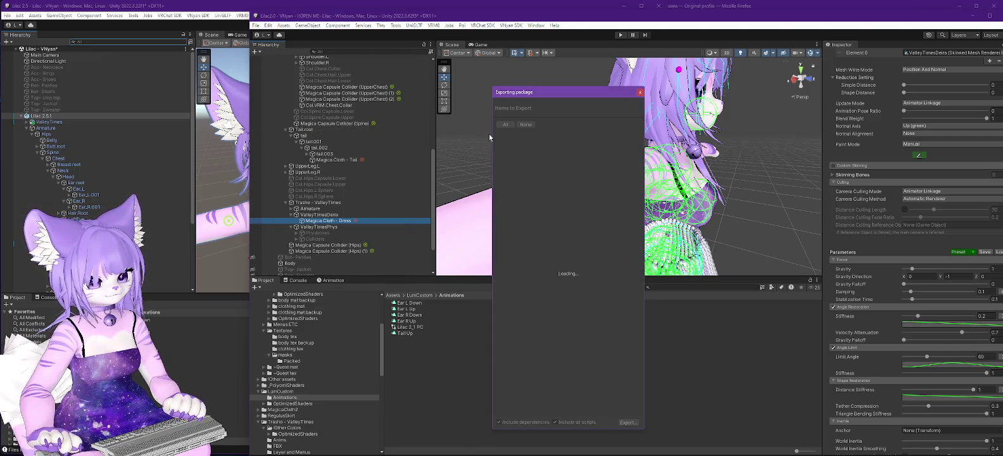
# - Cancel the first export and restart Export Package with Magica Cloth - Dress selected
pyautogui.click(640, 94)
pyautogui.click(330, 215)
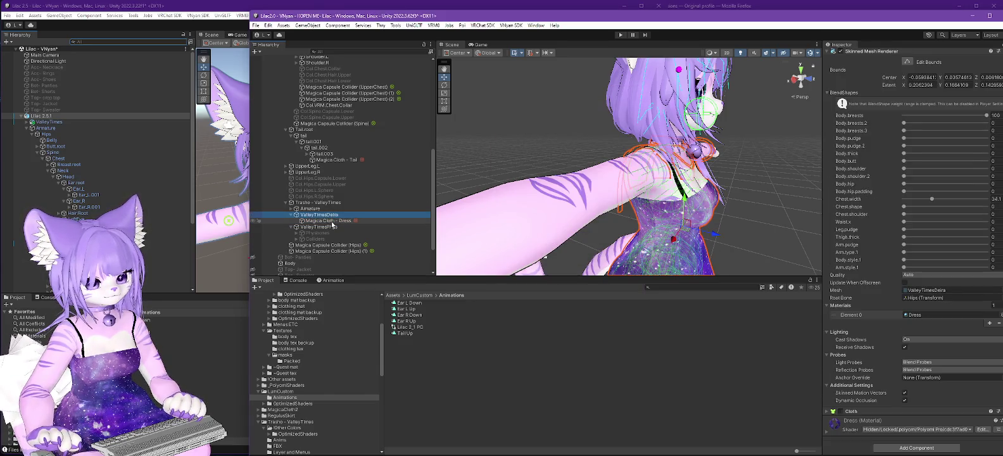
pyautogui.click(329, 220)
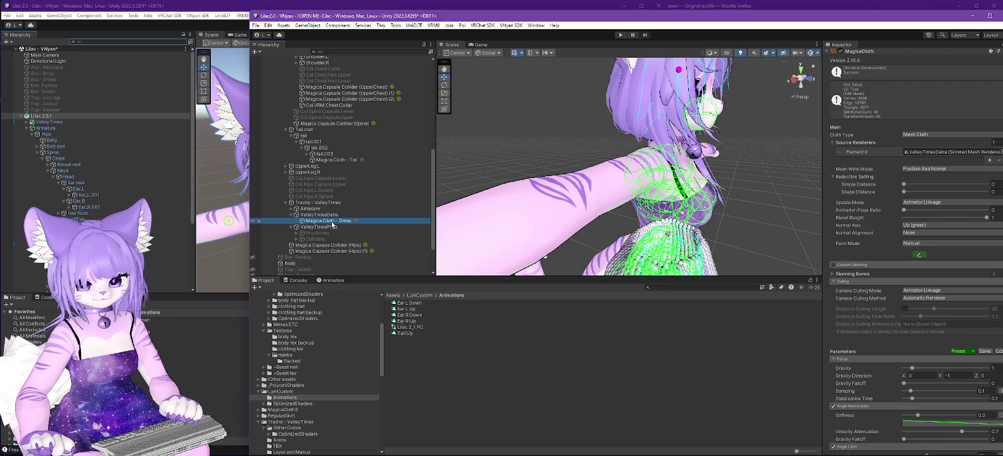
pyautogui.click(283, 25)
pyautogui.click(307, 132)
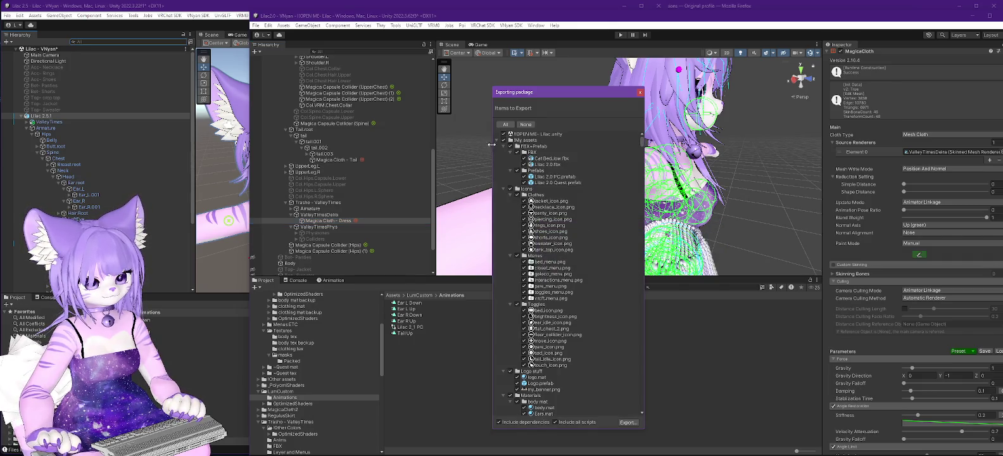
# - Collapse all top-level folders in the Exporting package list, from My assets to VSFStubs
pyautogui.click(498, 140)
pyautogui.click(498, 147)
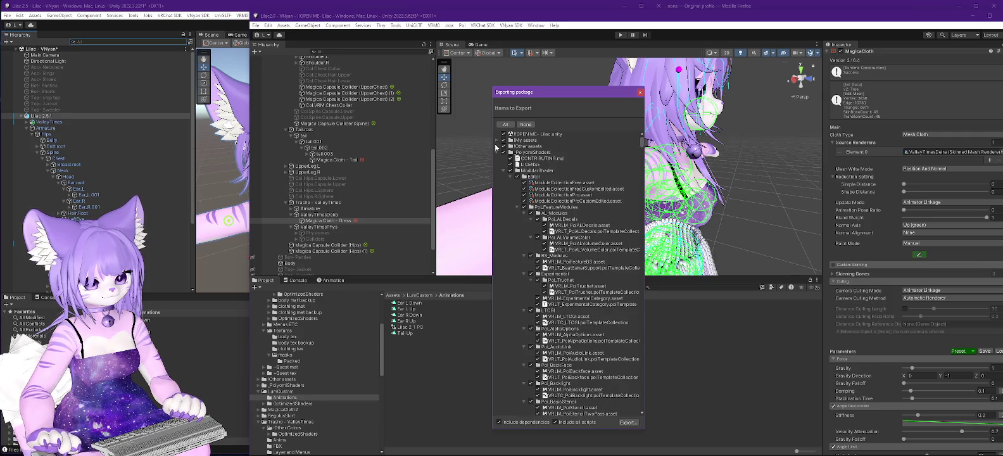
pyautogui.click(498, 152)
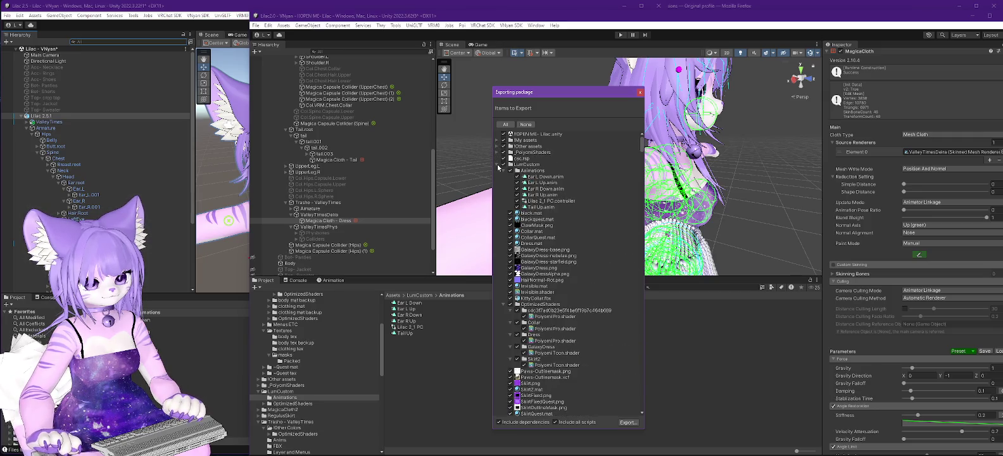
pyautogui.click(497, 166)
pyautogui.click(498, 171)
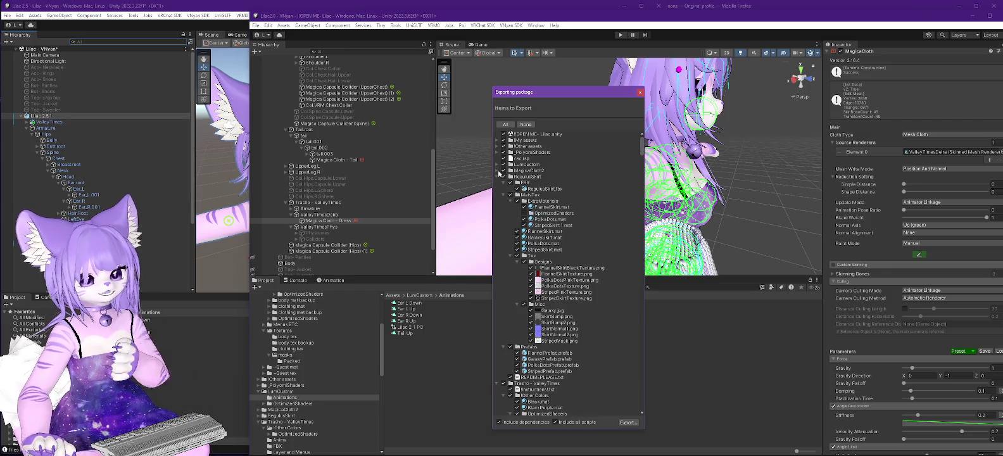
pyautogui.click(498, 177)
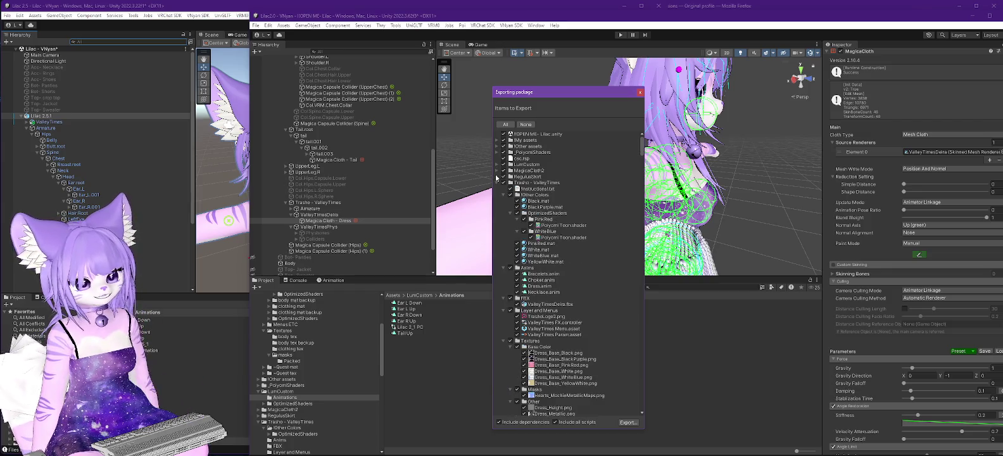
pyautogui.click(497, 183)
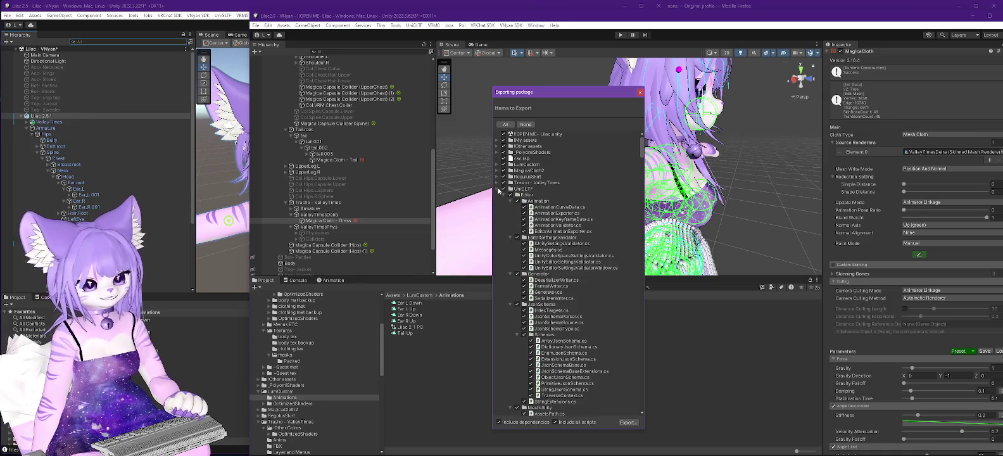
pyautogui.click(498, 188)
pyautogui.click(498, 195)
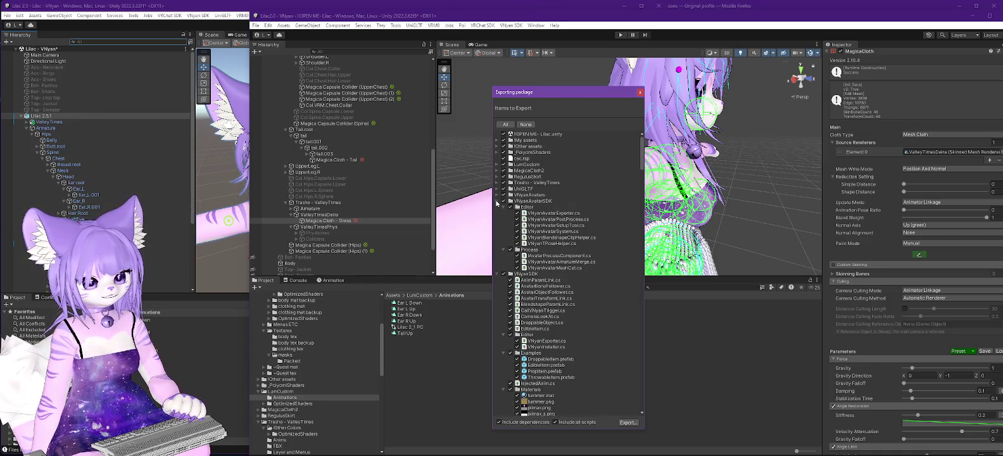
pyautogui.click(497, 201)
pyautogui.click(498, 207)
pyautogui.click(497, 213)
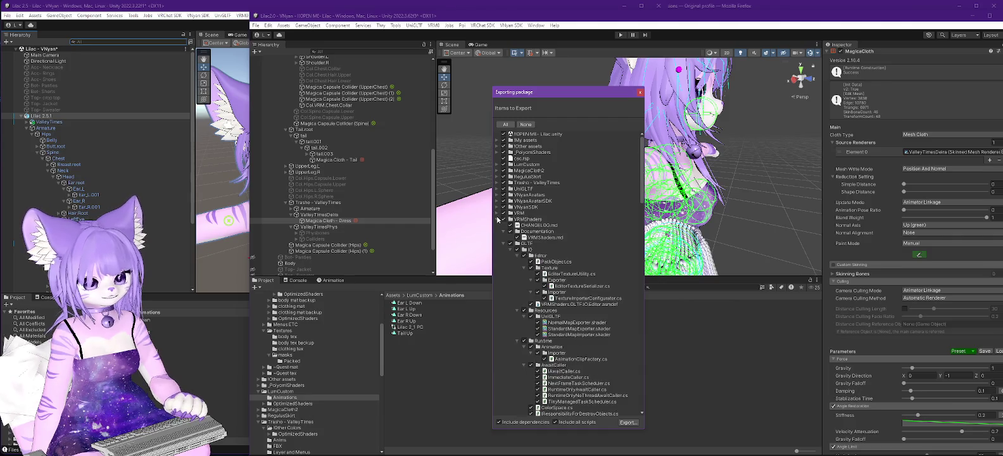
pyautogui.click(498, 219)
pyautogui.click(498, 226)
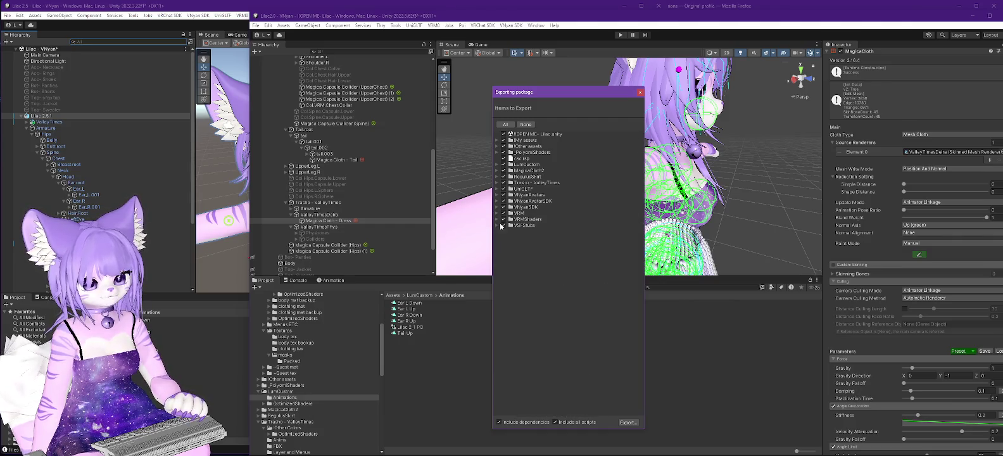
# - Untick VSFStubs, VRMShaders, VRM, VNyanSDK, VNyanAvatarSDK and VNyanAvatars, then switch to Lilac 2.5
pyautogui.click(504, 226)
pyautogui.click(504, 219)
pyautogui.click(504, 213)
pyautogui.click(504, 207)
pyautogui.click(504, 201)
pyautogui.click(504, 195)
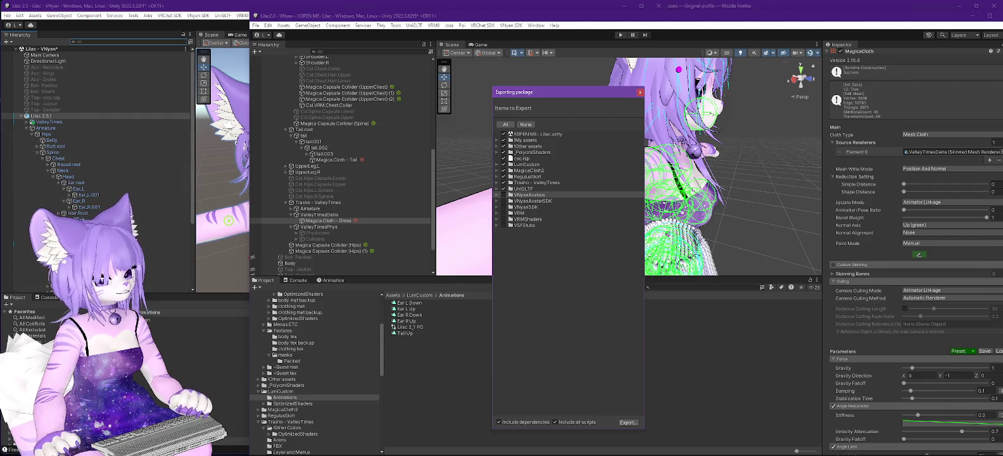
pyautogui.hotkey('alt', 'Tab')
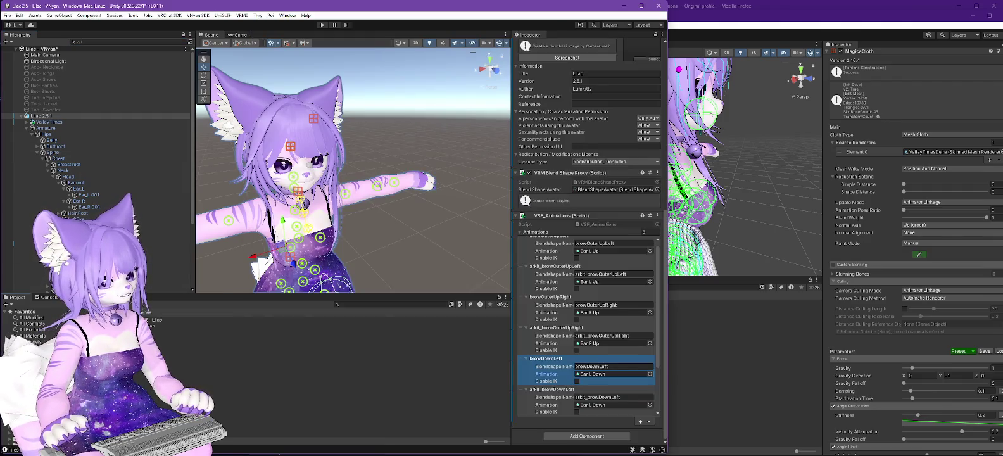
# - Open the !OPEN ME- Lilac scene in Lilac 2.5, expand Lilac 2.1 PC, and filter the Hierarchy for 'magica'
pyautogui.doubleClick(155, 319)
pyautogui.click(354, 248)
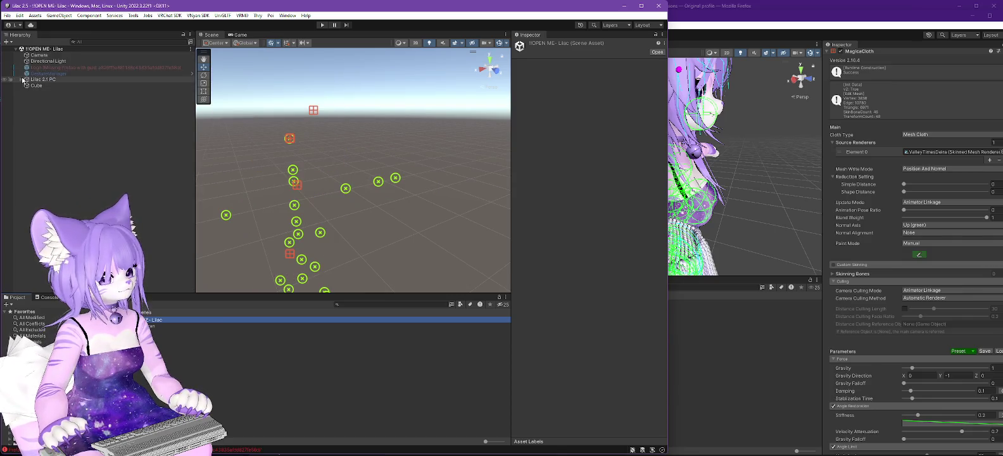
pyautogui.click(22, 80)
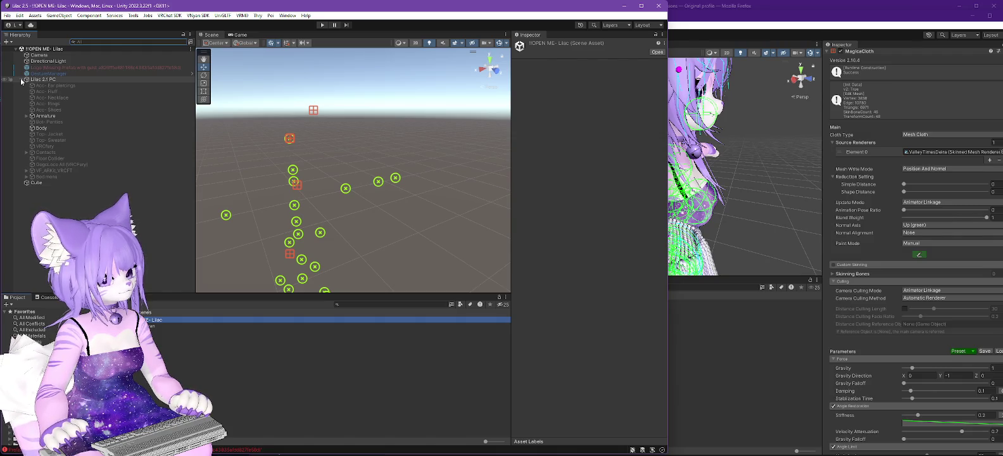
pyautogui.click(126, 41)
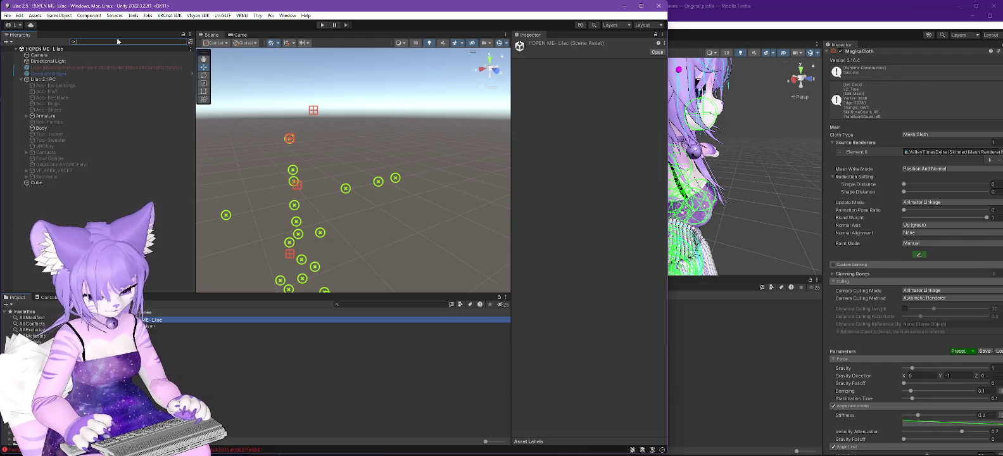
pyautogui.write('magica')
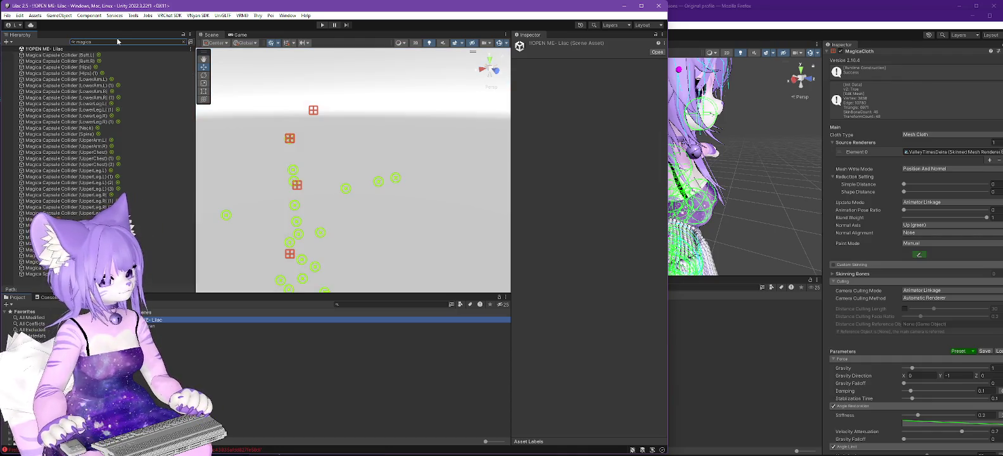
pyautogui.click(623, 5)
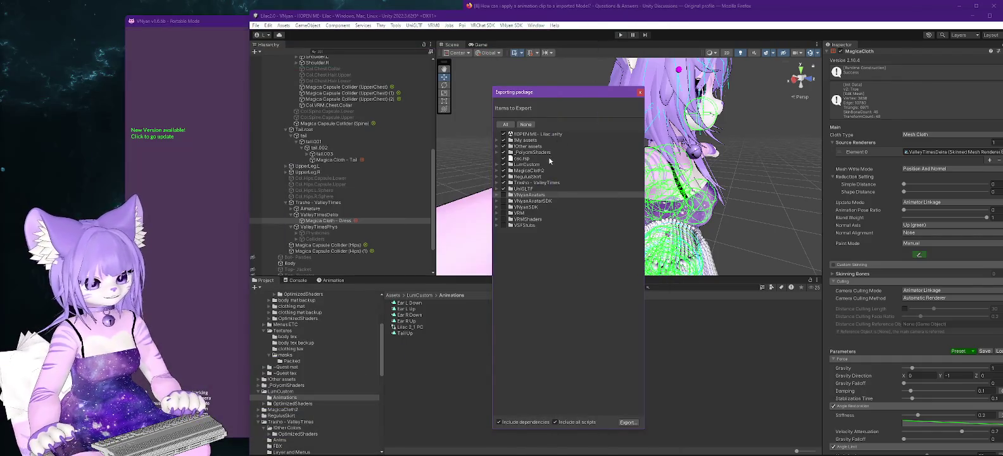
# - Untick My assets, Other assets, PoiyomiShaders, csc.rsp, LumCustom, MagicaCloth2, RegulusSkirt, Trasho, UniGLTF, then Export
pyautogui.click(504, 140)
pyautogui.click(504, 146)
pyautogui.click(504, 152)
pyautogui.click(504, 158)
pyautogui.click(504, 164)
pyautogui.click(504, 171)
pyautogui.click(504, 177)
pyautogui.click(504, 182)
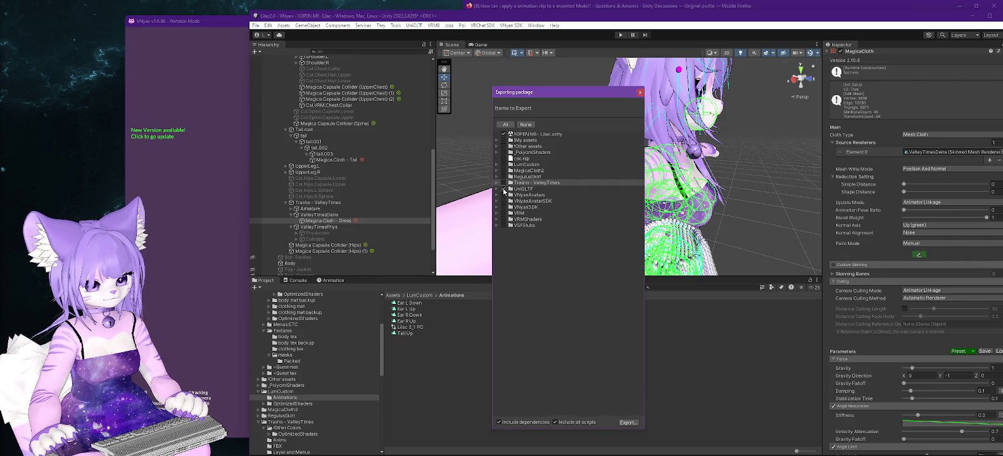
pyautogui.click(504, 189)
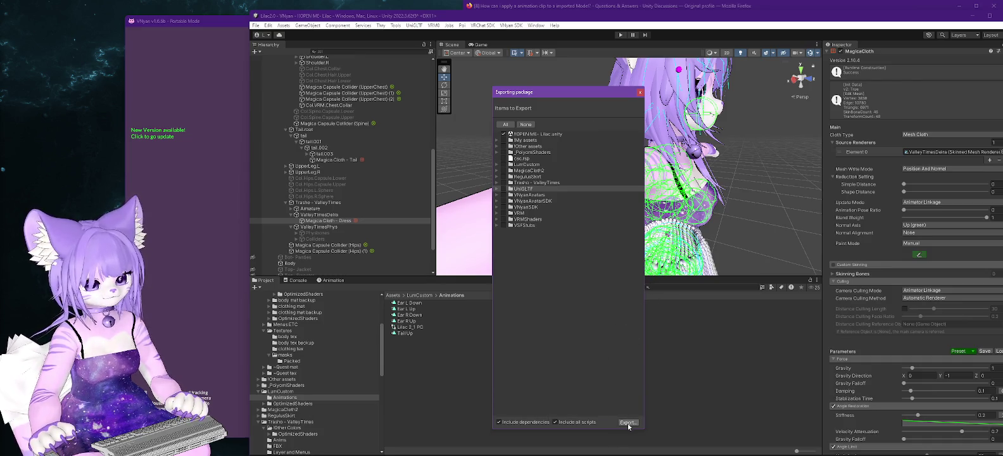
pyautogui.click(627, 423)
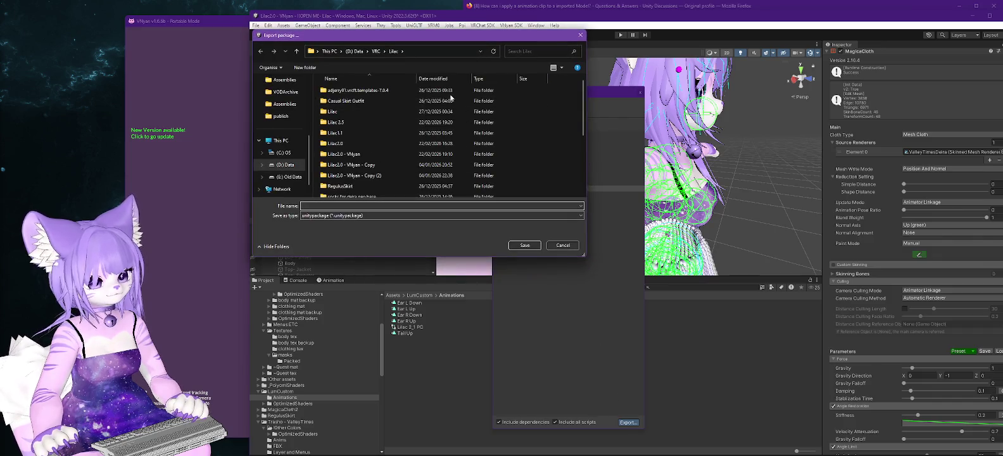
# - Save the package as Lilac Magica Dress.unitypackage, adapting the Lilac Magica Colliders file name
pyautogui.scroll(-3, 472, 158)
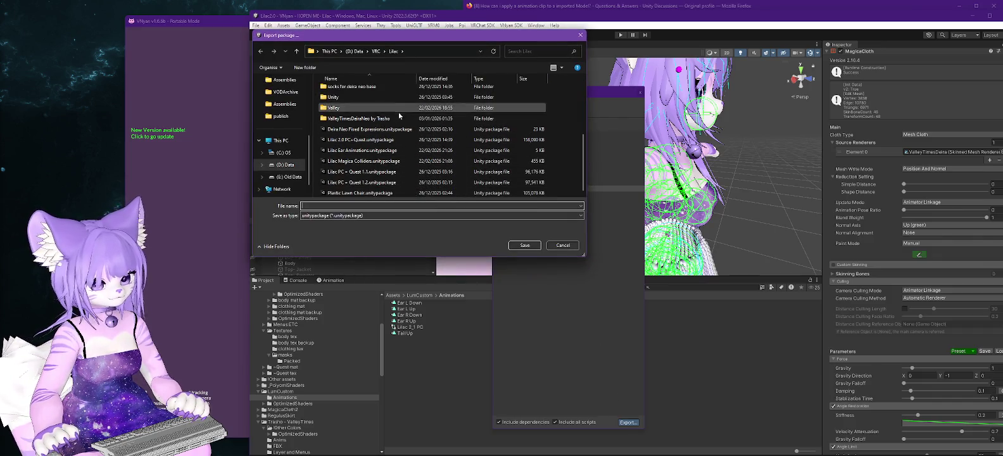
pyautogui.click(380, 160)
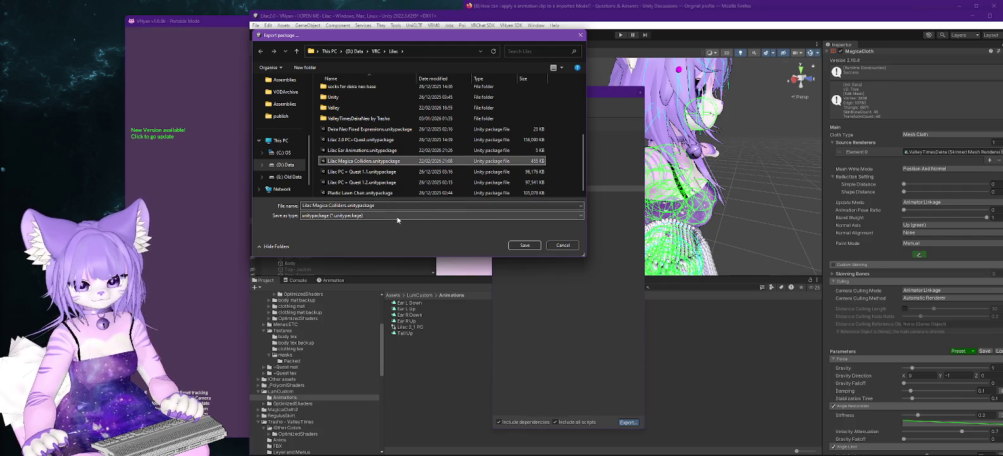
pyautogui.click(328, 206)
pyautogui.click(329, 205)
pyautogui.moveTo(328, 206); pyautogui.dragTo(346, 206)
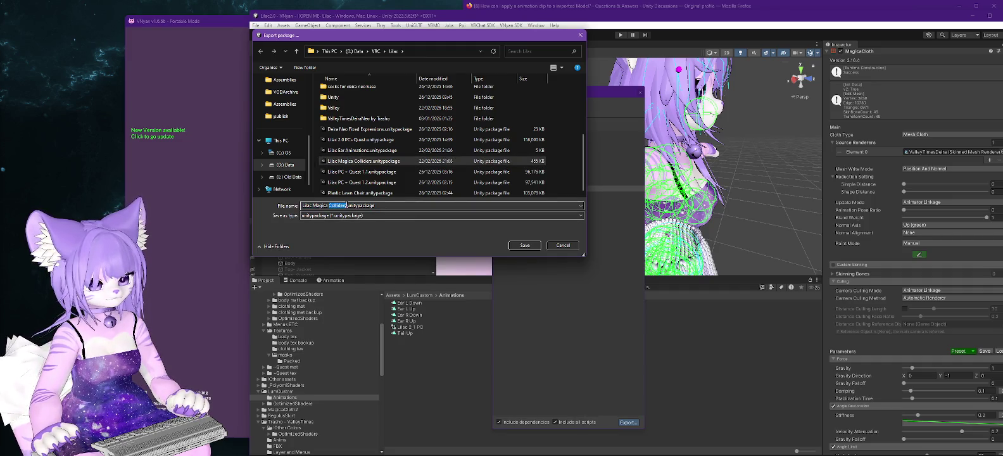
pyautogui.write('Dra')
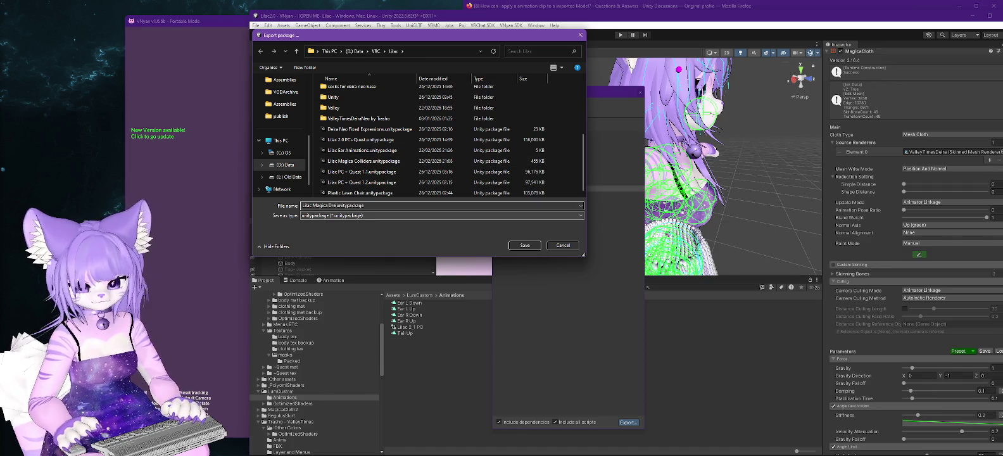
pyautogui.write('ss')
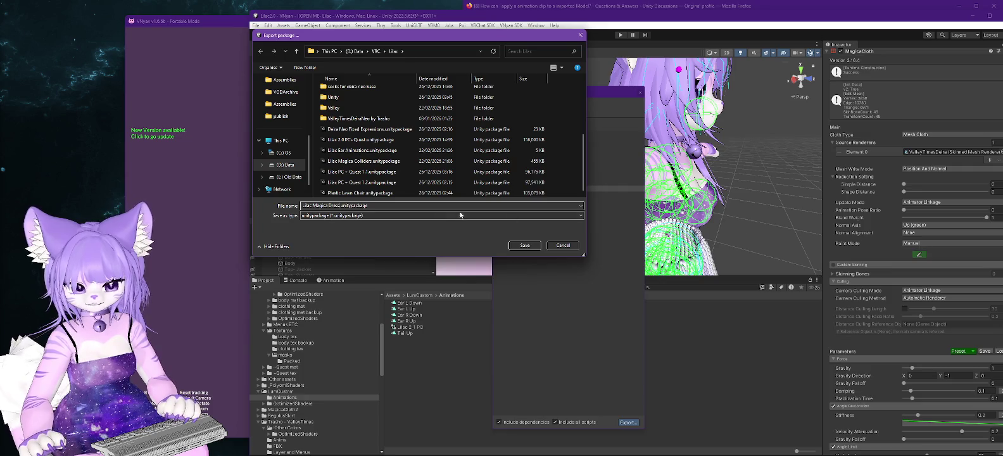
pyautogui.click(525, 245)
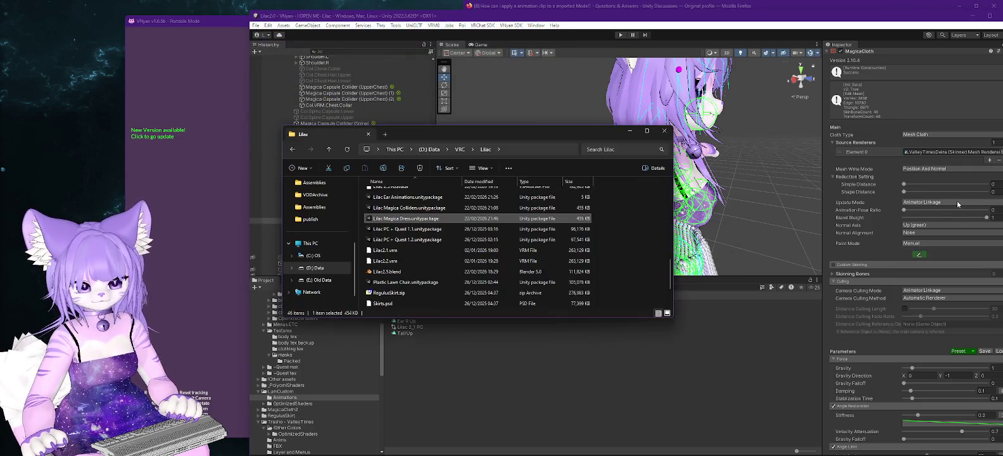
# - Check the new Lilac Magica Dress package in File Explorer, then return to the Lilac 2.5 project
pyautogui.scroll(-10, 957, 192)
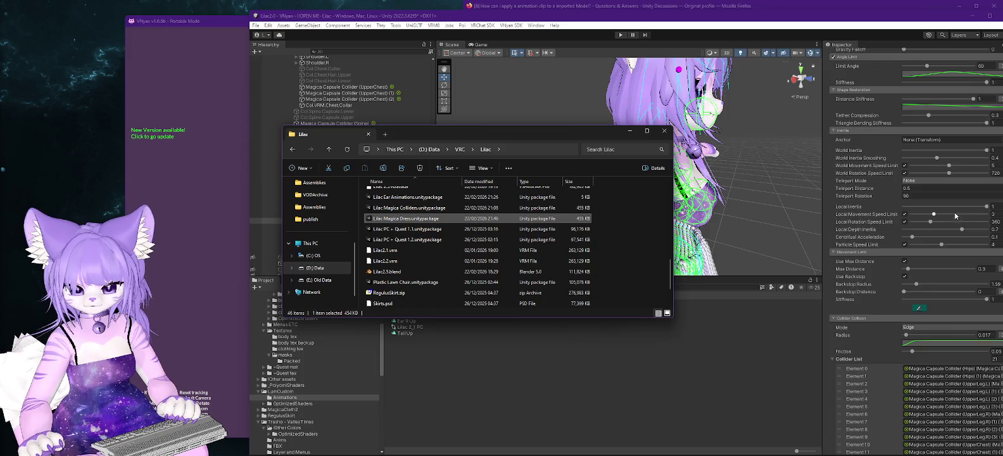
pyautogui.scroll(-5, 955, 215)
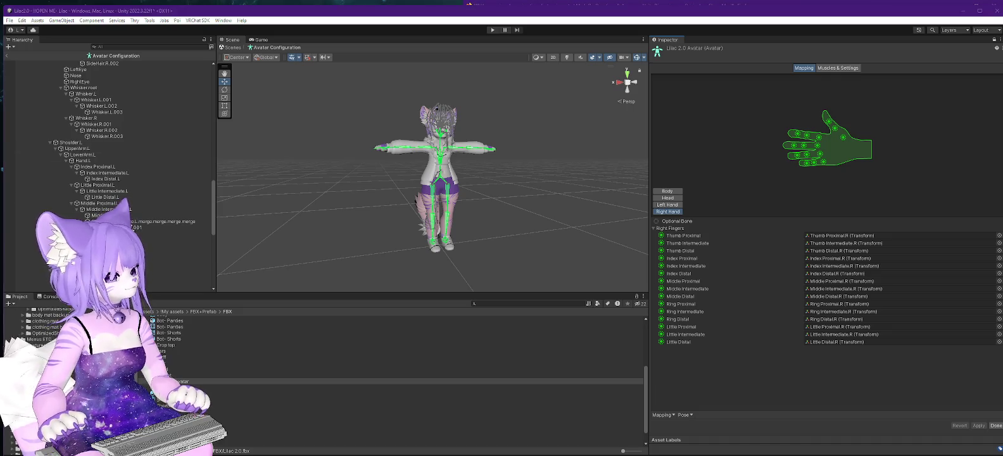
pyautogui.hotkey('alt', 'Tab')
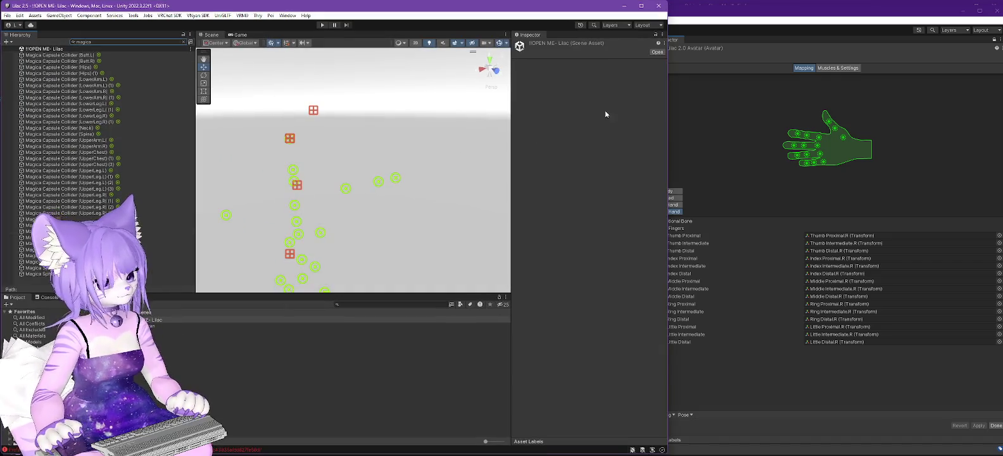
pyautogui.click(976, 7)
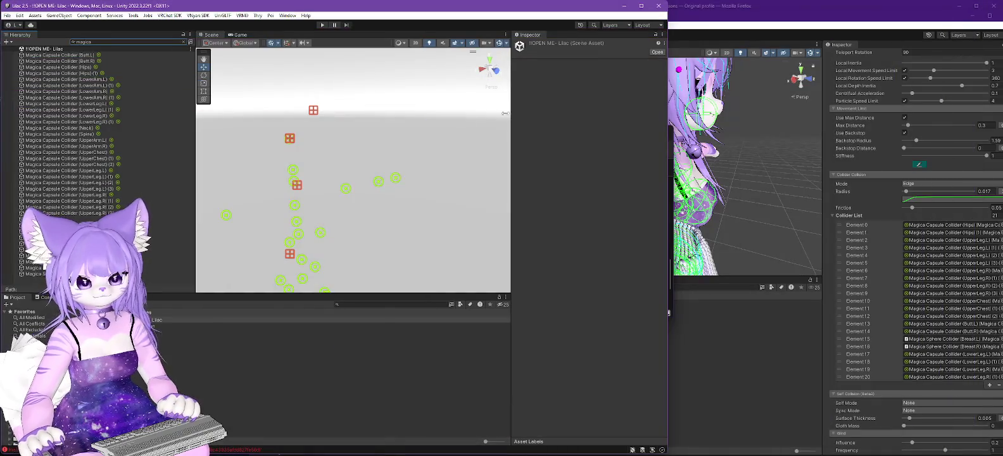
# - Clear the Hierarchy filter to show the full Lilac scene, then choose Assets > Import Package > Custom Package
pyautogui.moveTo(259, 214); pyautogui.dragTo(261, 208)
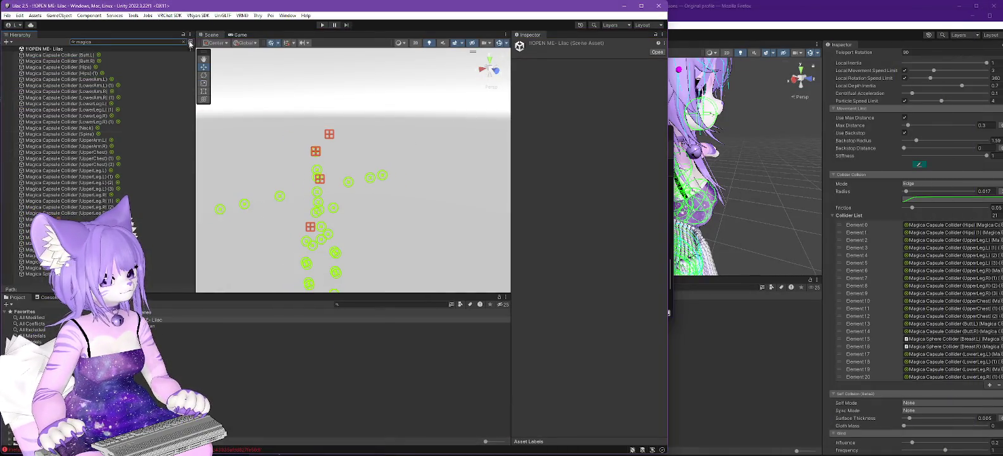
pyautogui.click(185, 42)
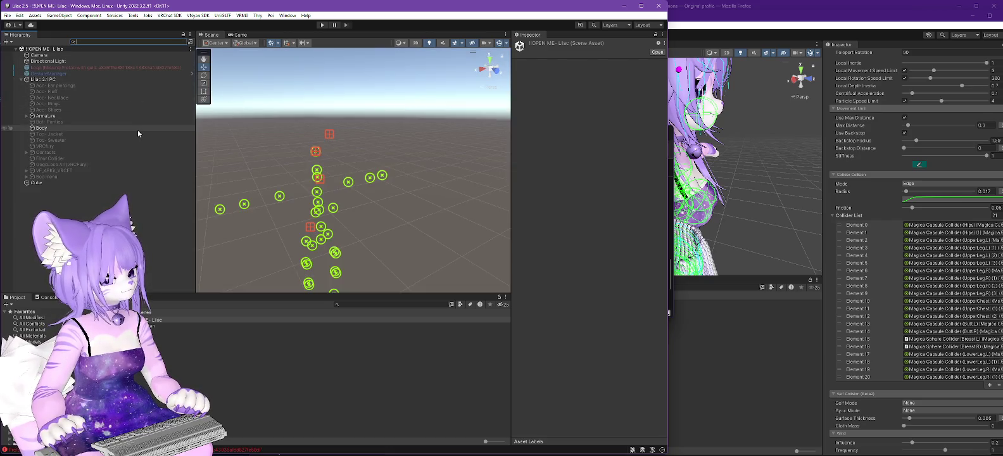
pyautogui.click(33, 16)
pyautogui.moveTo(133, 112)
pyautogui.click(168, 114)
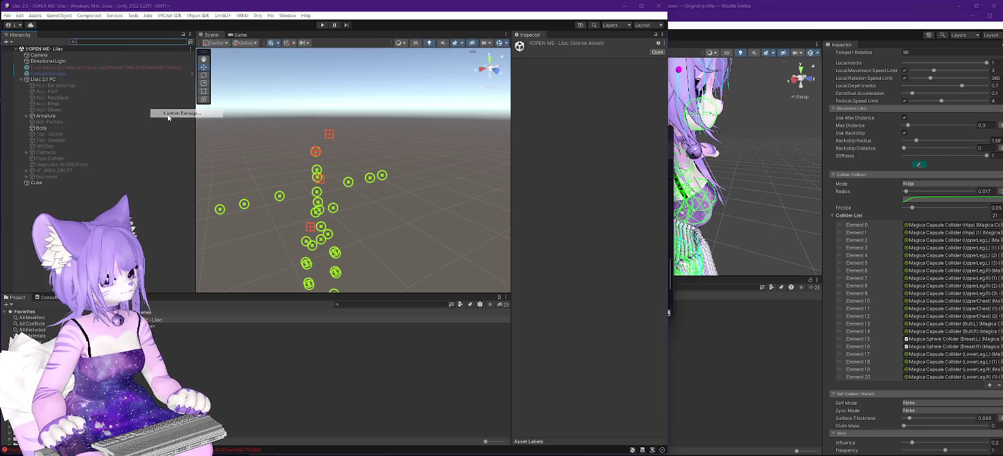
# - Import Lilac Magica Dress.unitypackage, reload the modified scene, and expand Lilac 2.1 PC
pyautogui.scroll(-2, 148, 148)
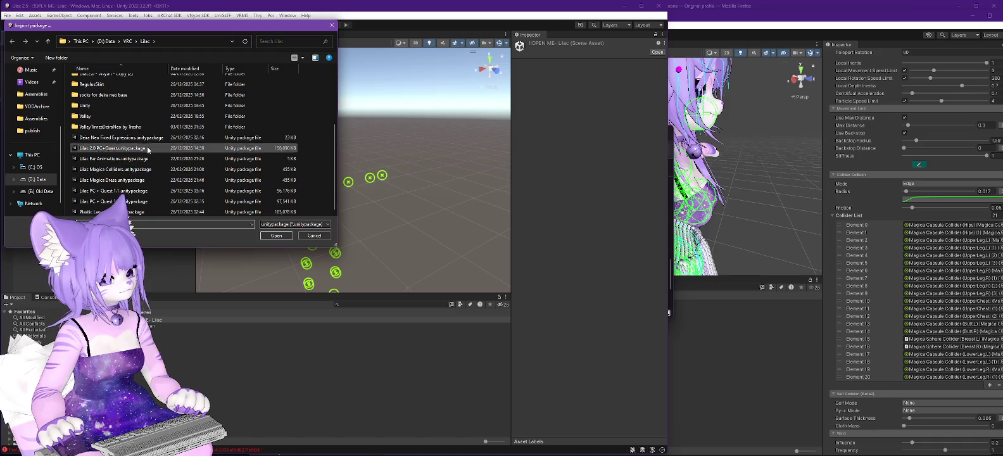
pyautogui.doubleClick(111, 180)
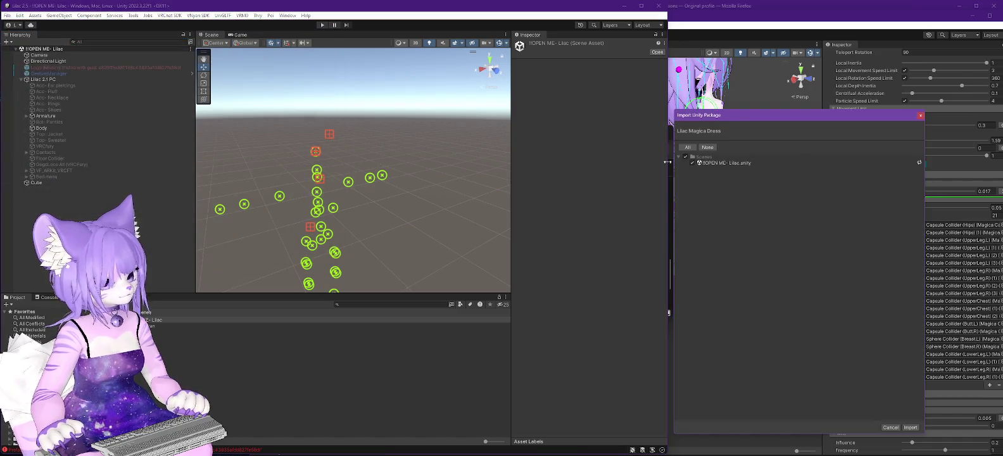
pyautogui.click(723, 162)
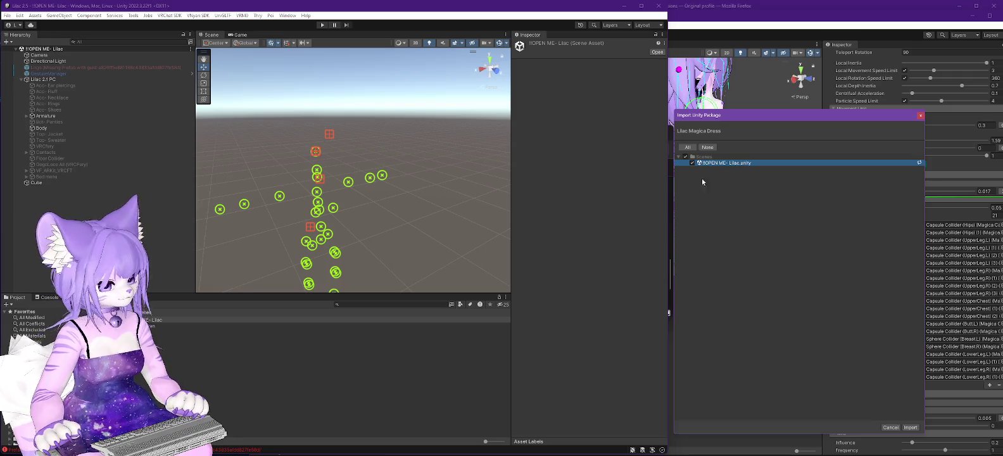
pyautogui.click(909, 428)
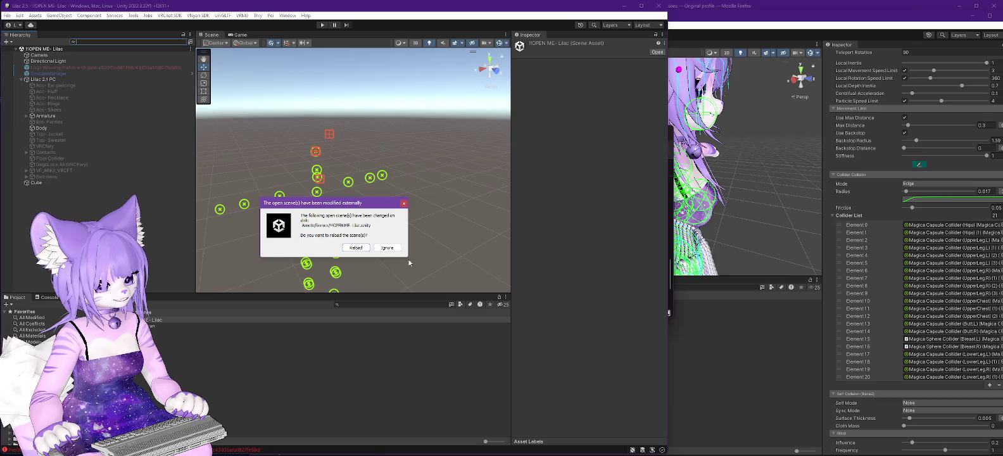
pyautogui.click(357, 250)
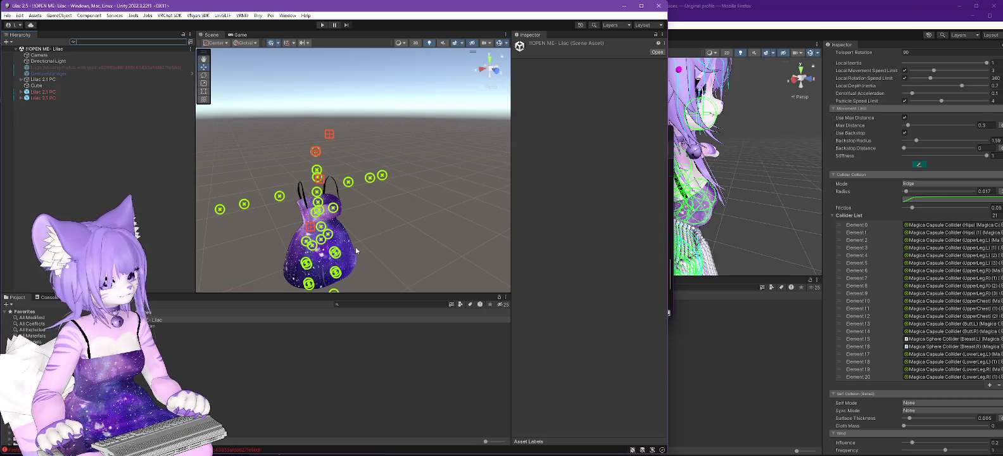
pyautogui.click(21, 79)
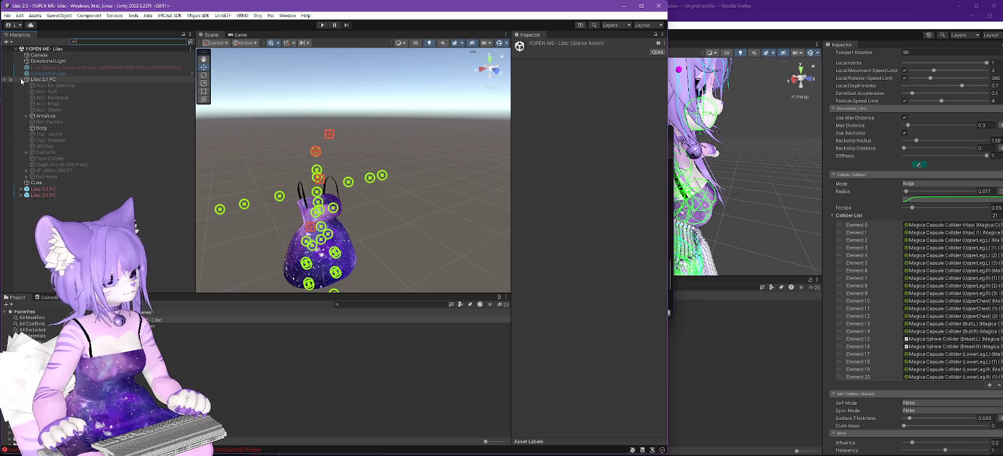
# - Copy Magica Cloth - Dress from Hips > Trasho - ValleyTimes, then open the Lilac - VNyan scene
pyautogui.click(31, 122)
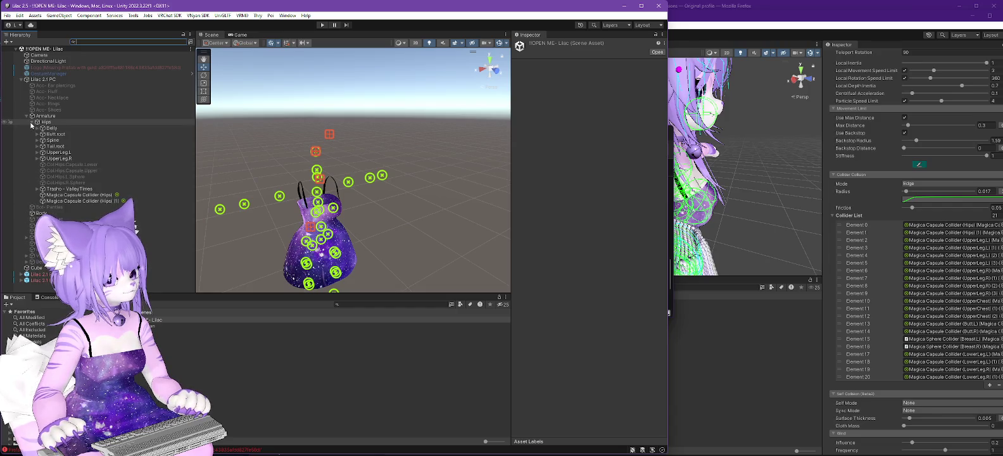
pyautogui.click(37, 189)
pyautogui.click(42, 207)
pyautogui.click(67, 207)
pyautogui.rightClick(70, 208)
pyautogui.click(102, 174)
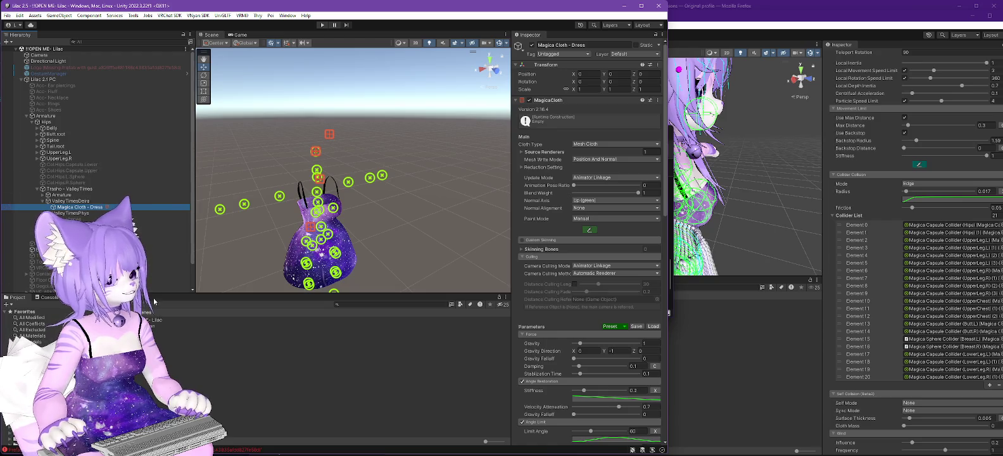
pyautogui.doubleClick(152, 326)
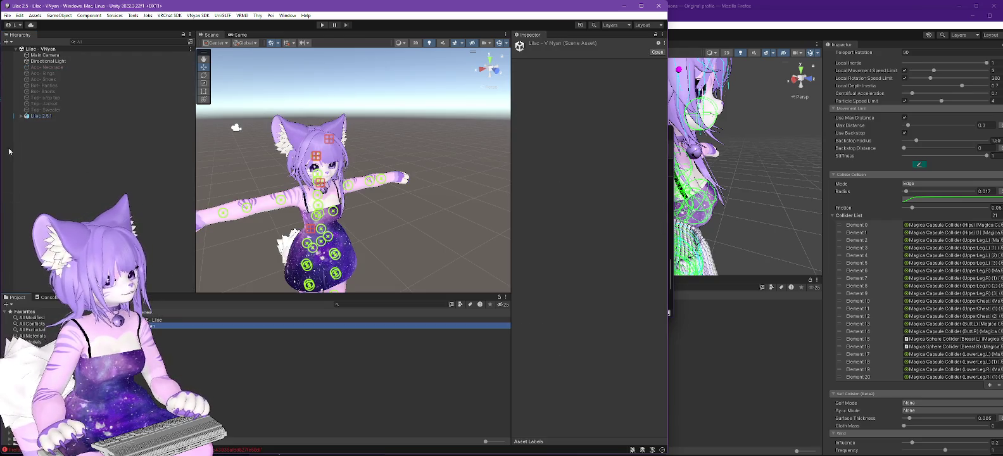
# - Paste Magica Cloth - Dress under Lilac 2.5.1 and expand its 21-entry Collider List
pyautogui.click(21, 116)
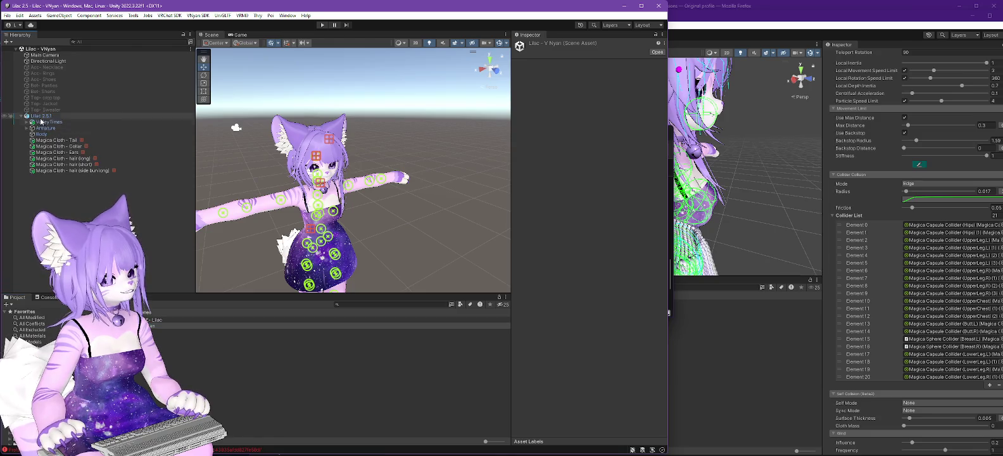
pyautogui.click(41, 117)
pyautogui.rightClick(41, 116)
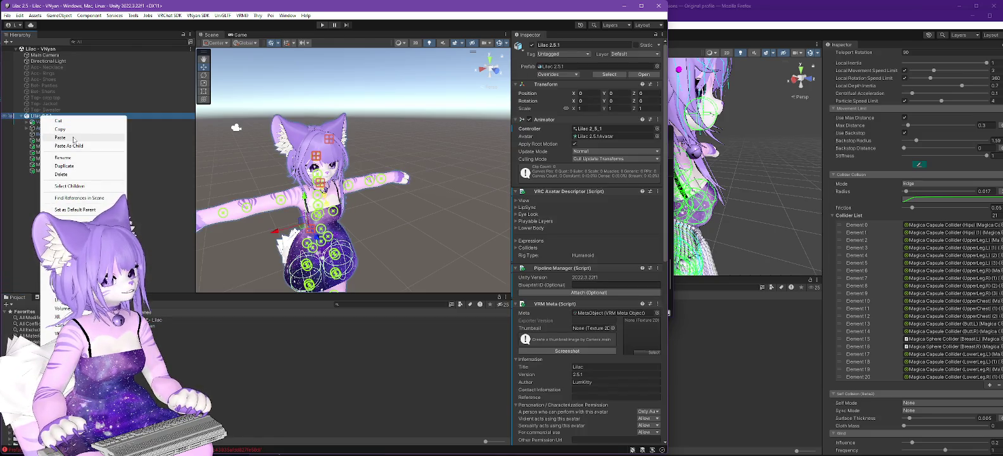
pyautogui.click(73, 138)
pyautogui.moveTo(46, 178); pyautogui.dragTo(45, 118)
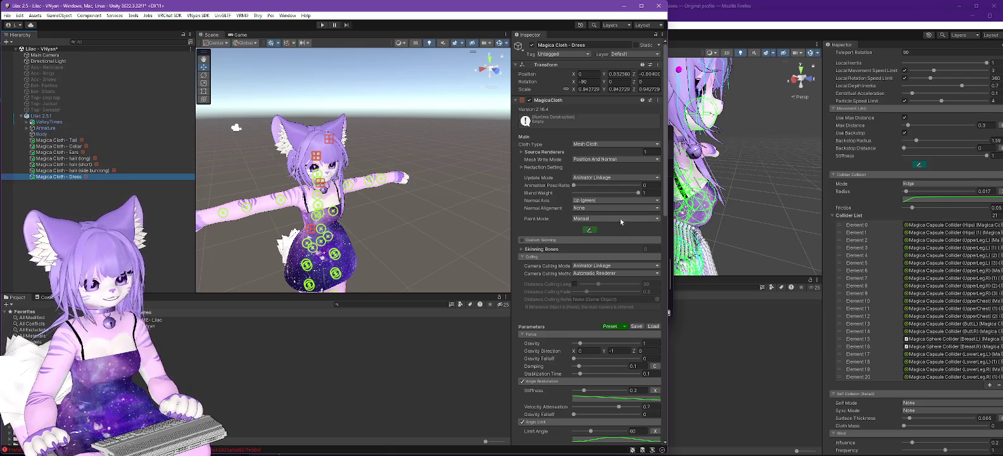
pyautogui.scroll(-15, 597, 191)
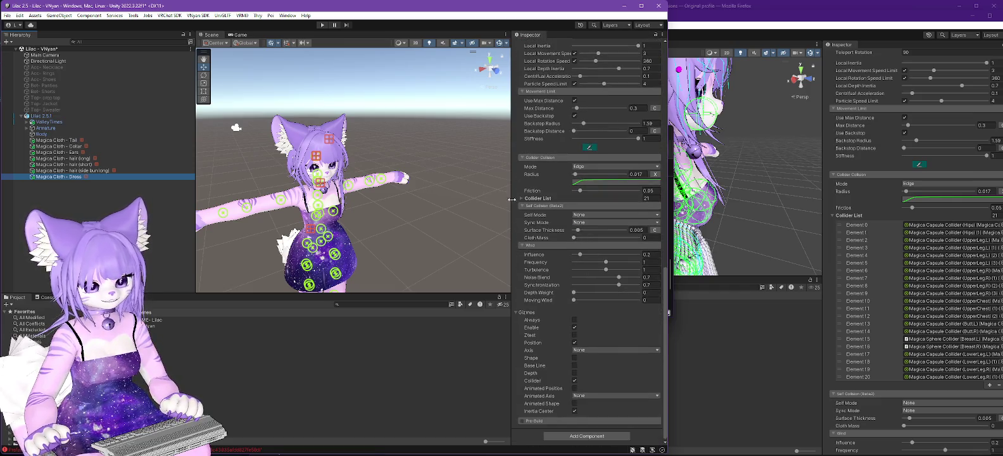
pyautogui.click(526, 198)
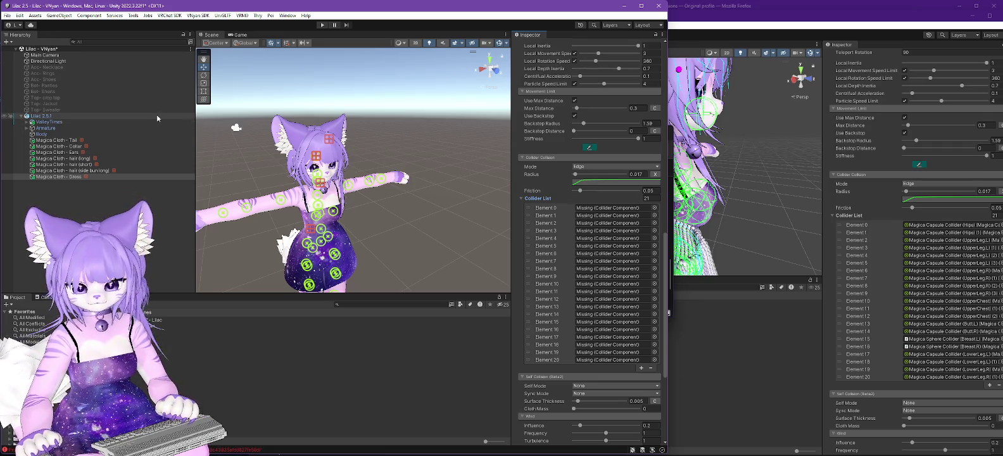
# - Filter the Hierarchy by 'agica' and assign the Hips and UpperLeg.L capsule colliders to Elements 0–5
pyautogui.click(129, 43)
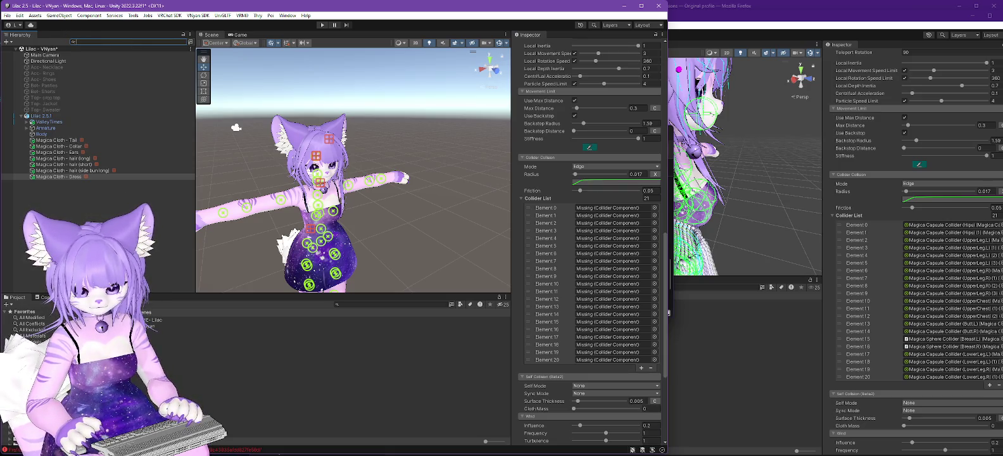
pyautogui.write('magic')
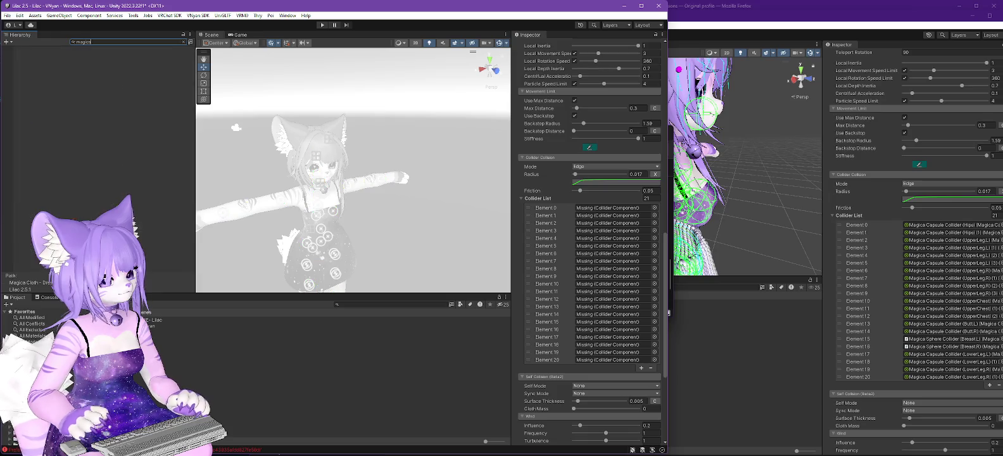
pyautogui.write('a')
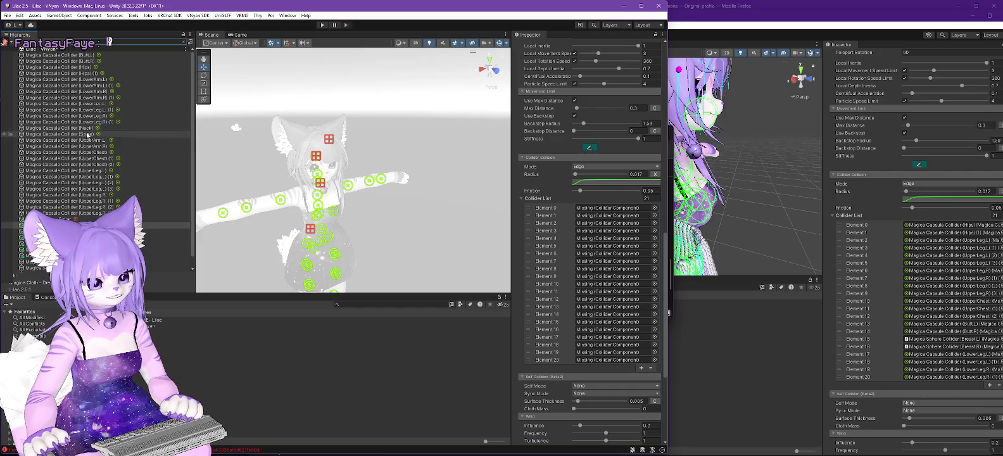
pyautogui.moveTo(84, 67)
pyautogui.mouseDown()
pyautogui.moveTo(241, 95)
pyautogui.moveTo(608, 207)
pyautogui.mouseUp()
pyautogui.moveTo(60, 73); pyautogui.dragTo(595, 217)
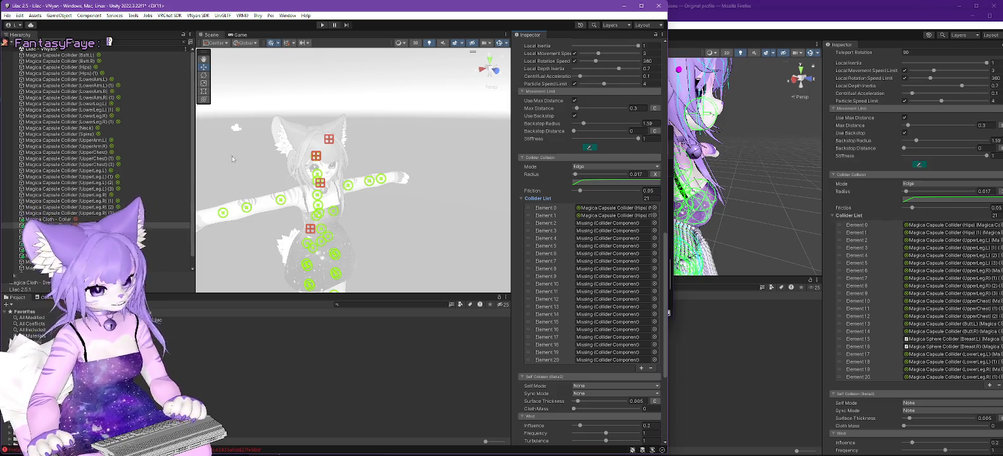
pyautogui.moveTo(108, 171); pyautogui.dragTo(595, 223)
pyautogui.moveTo(95, 177)
pyautogui.mouseDown()
pyautogui.moveTo(432, 194)
pyautogui.moveTo(573, 213)
pyautogui.moveTo(607, 231)
pyautogui.mouseUp()
pyautogui.moveTo(95, 183)
pyautogui.mouseDown()
pyautogui.moveTo(575, 229)
pyautogui.moveTo(616, 242)
pyautogui.mouseUp()
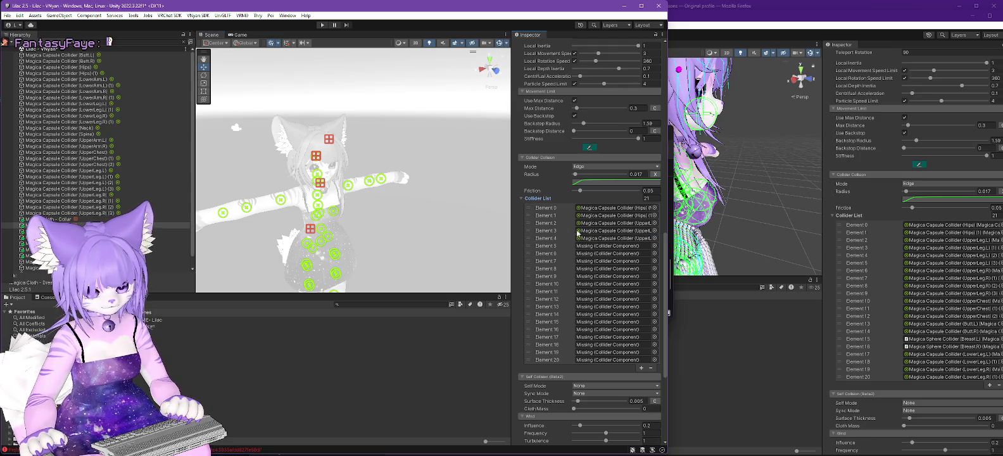
pyautogui.moveTo(95, 189)
pyautogui.mouseDown()
pyautogui.moveTo(456, 209)
pyautogui.moveTo(604, 249)
pyautogui.mouseUp()
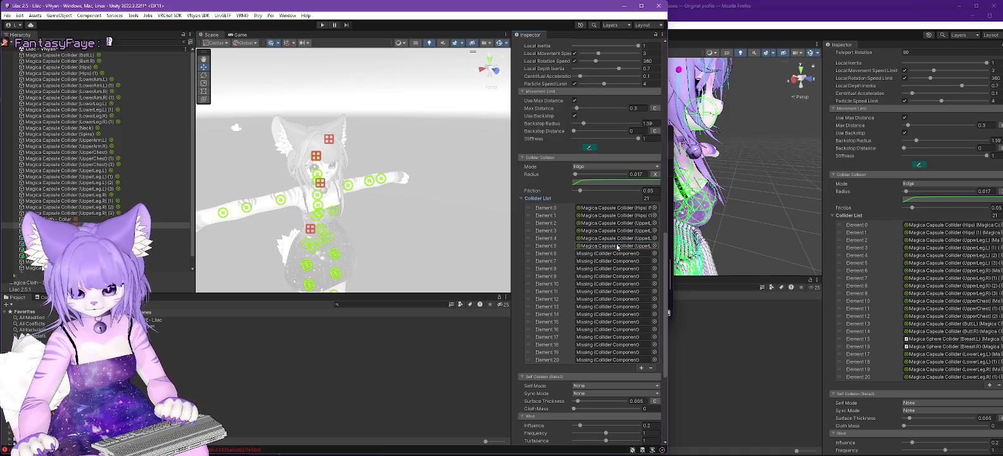
# - Widen the collider panel and assign the four UpperLeg.R capsule colliders to Elements 6–9
pyautogui.moveTo(513, 197); pyautogui.dragTo(438, 194)
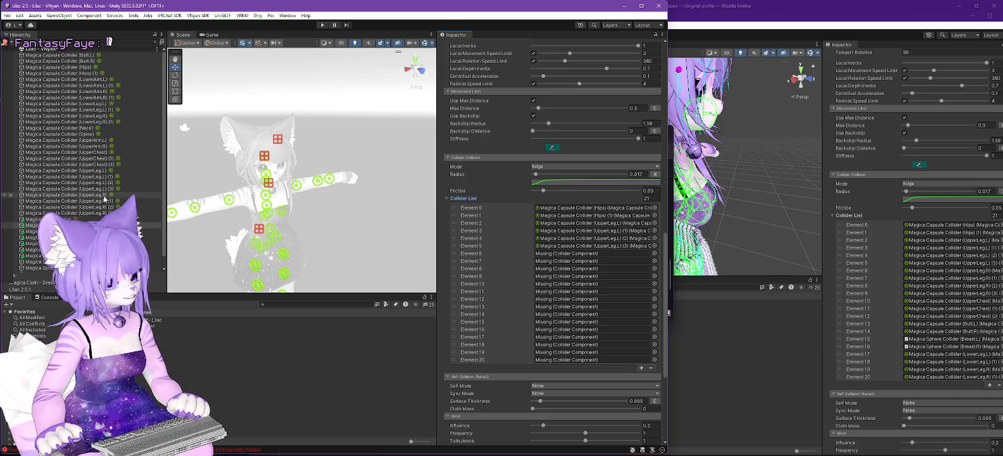
pyautogui.moveTo(463, 225)
pyautogui.mouseDown()
pyautogui.moveTo(488, 258)
pyautogui.moveTo(552, 256)
pyautogui.mouseUp()
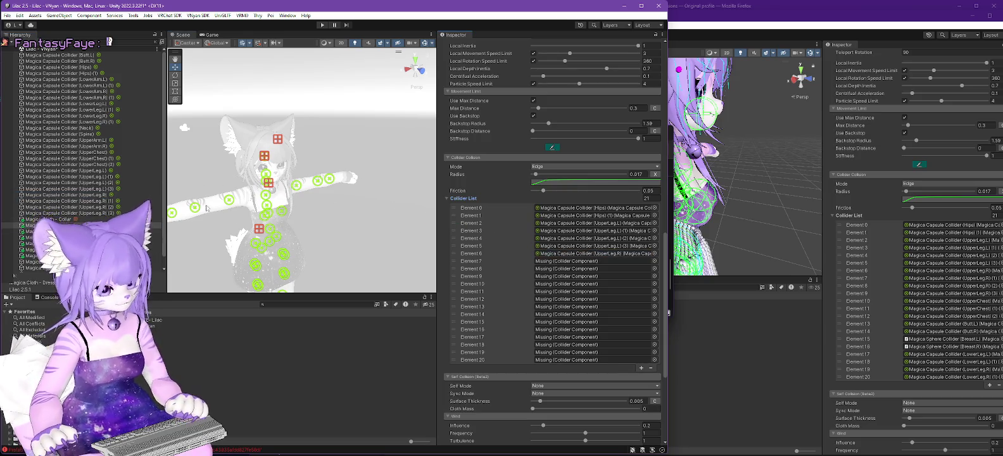
pyautogui.moveTo(496, 235); pyautogui.dragTo(599, 261)
pyautogui.moveTo(489, 229); pyautogui.dragTo(557, 270)
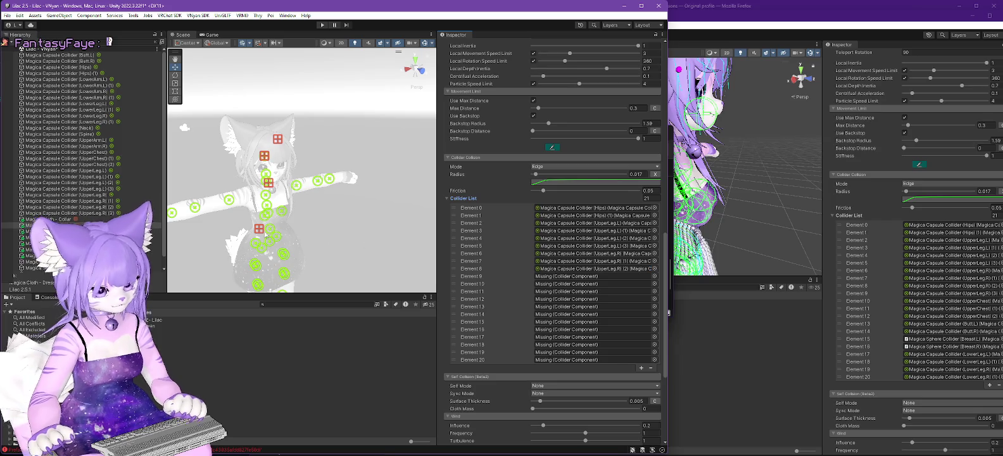
pyautogui.moveTo(88, 217)
pyautogui.mouseDown()
pyautogui.moveTo(602, 248)
pyautogui.moveTo(584, 278)
pyautogui.mouseUp()
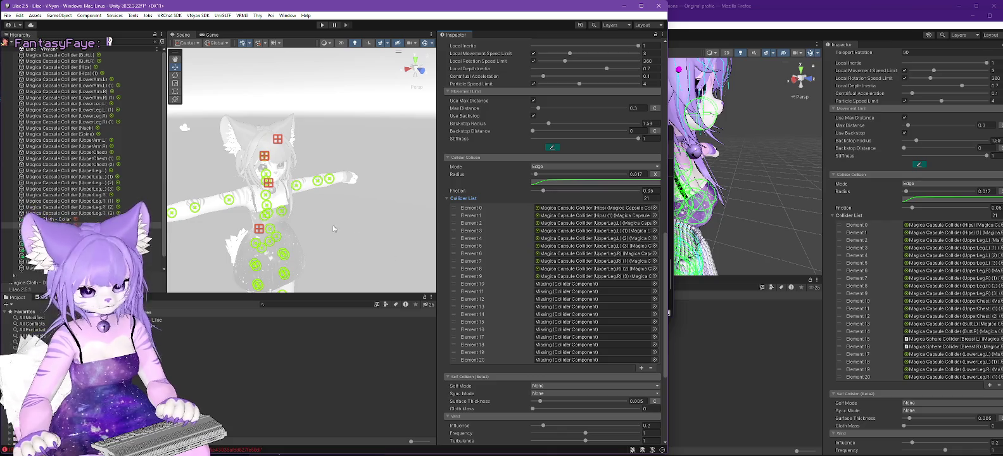
# - Assign the UpperChest, Butt.L and Butt.R colliders to Elements 10–14, then select the list size field
pyautogui.moveTo(391, 210); pyautogui.dragTo(577, 285)
pyautogui.moveTo(503, 201); pyautogui.dragTo(578, 291)
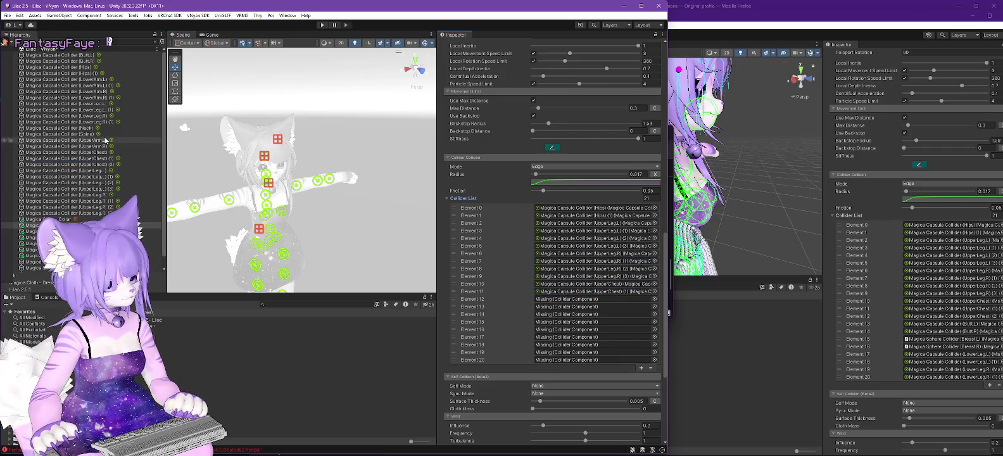
pyautogui.moveTo(107, 165)
pyautogui.mouseDown()
pyautogui.moveTo(459, 287)
pyautogui.moveTo(595, 304)
pyautogui.mouseUp()
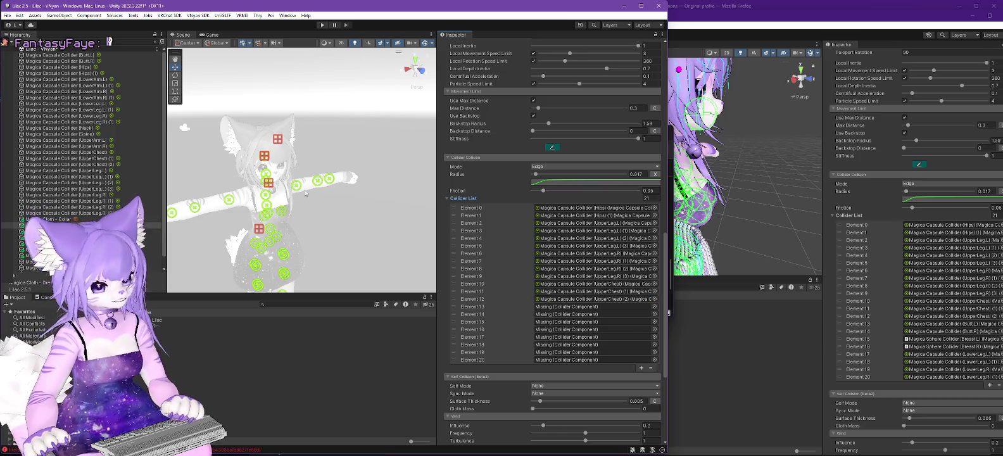
pyautogui.moveTo(63, 55); pyautogui.dragTo(582, 307)
pyautogui.click(88, 61)
pyautogui.moveTo(88, 61)
pyautogui.mouseDown()
pyautogui.moveTo(589, 307)
pyautogui.moveTo(591, 316)
pyautogui.mouseUp()
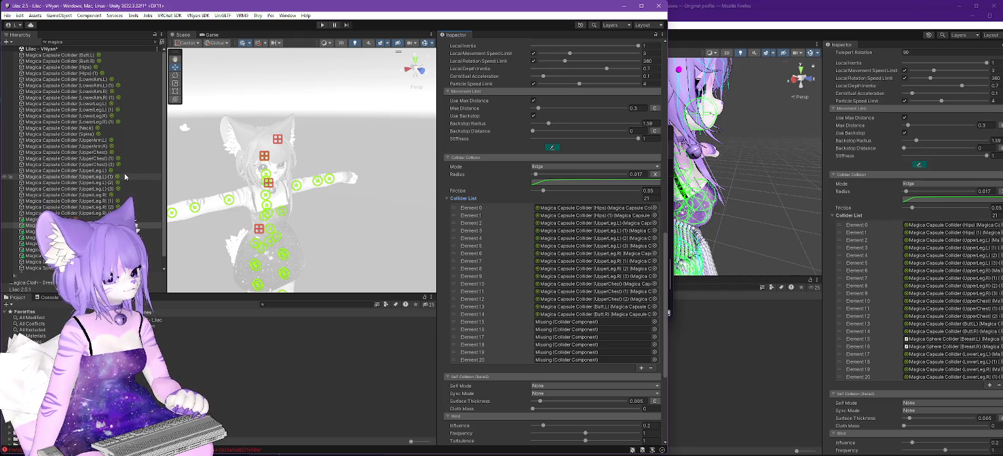
pyautogui.click(646, 199)
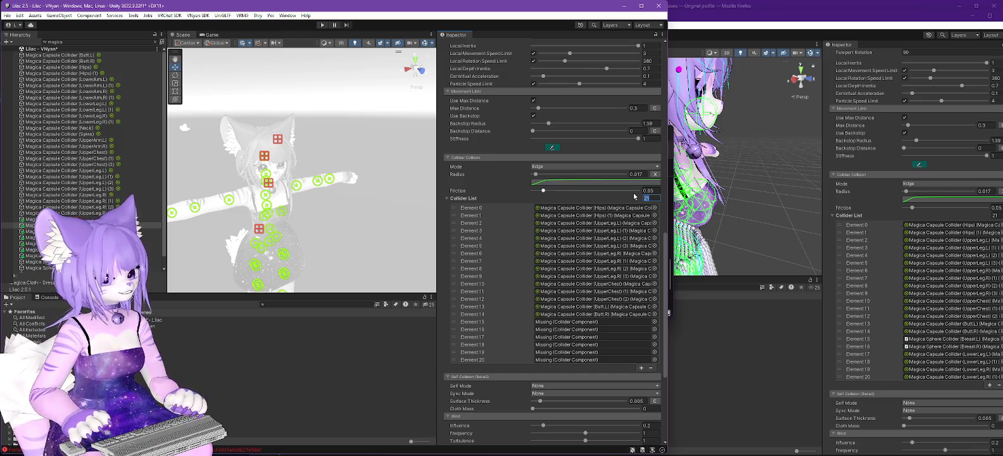
# - Resize the Collider List to 19, put LowerLeg.L/R colliders in Elements 15–18, and clear the search
pyautogui.write('19')
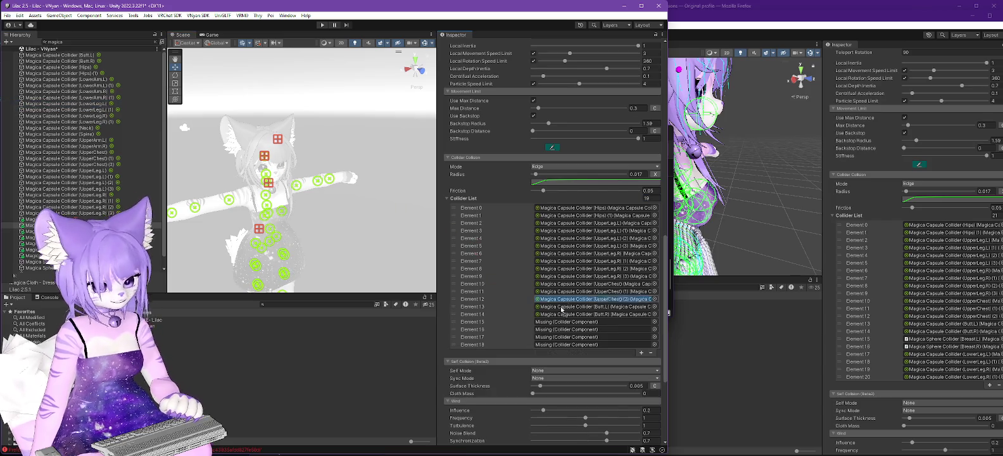
pyautogui.moveTo(575, 317); pyautogui.dragTo(576, 322)
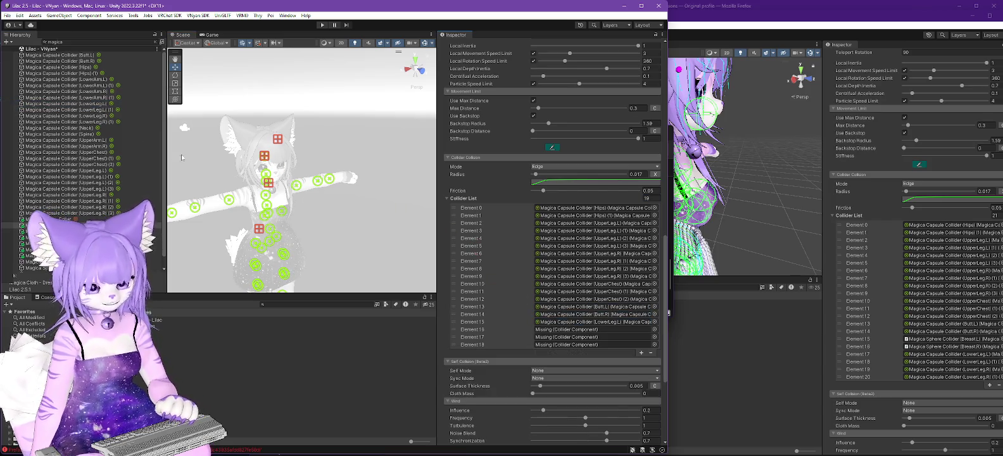
pyautogui.moveTo(70, 109)
pyautogui.mouseDown()
pyautogui.moveTo(432, 194)
pyautogui.moveTo(570, 328)
pyautogui.moveTo(586, 330)
pyautogui.mouseUp()
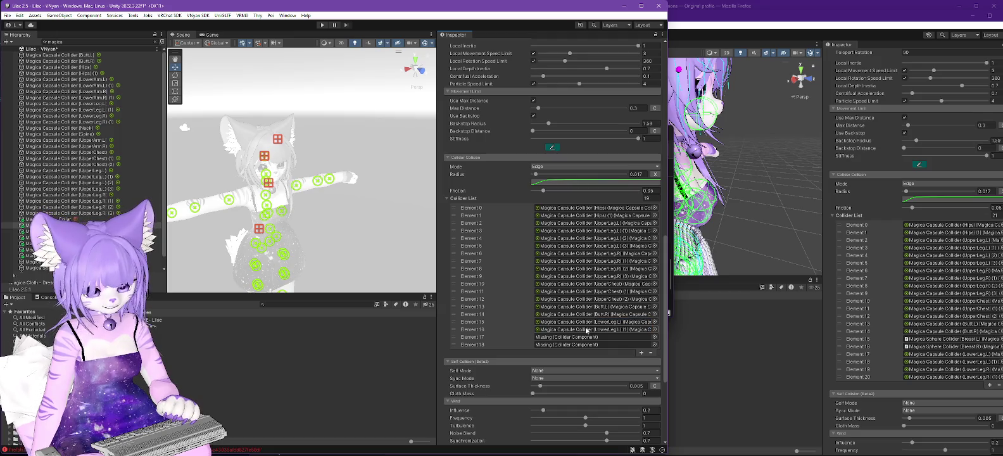
pyautogui.moveTo(70, 116)
pyautogui.mouseDown()
pyautogui.moveTo(596, 297)
pyautogui.moveTo(590, 337)
pyautogui.mouseUp()
pyautogui.moveTo(70, 122)
pyautogui.mouseDown()
pyautogui.moveTo(548, 319)
pyautogui.moveTo(579, 345)
pyautogui.mouseUp()
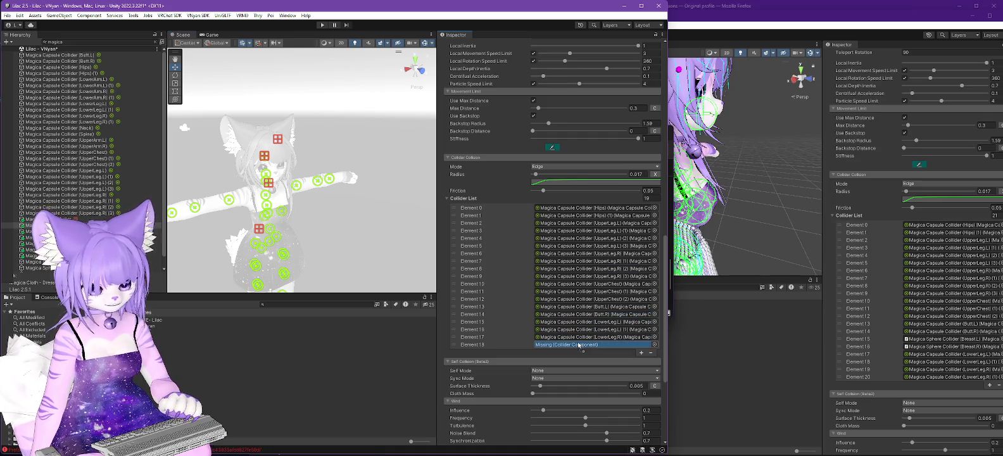
pyautogui.click(157, 41)
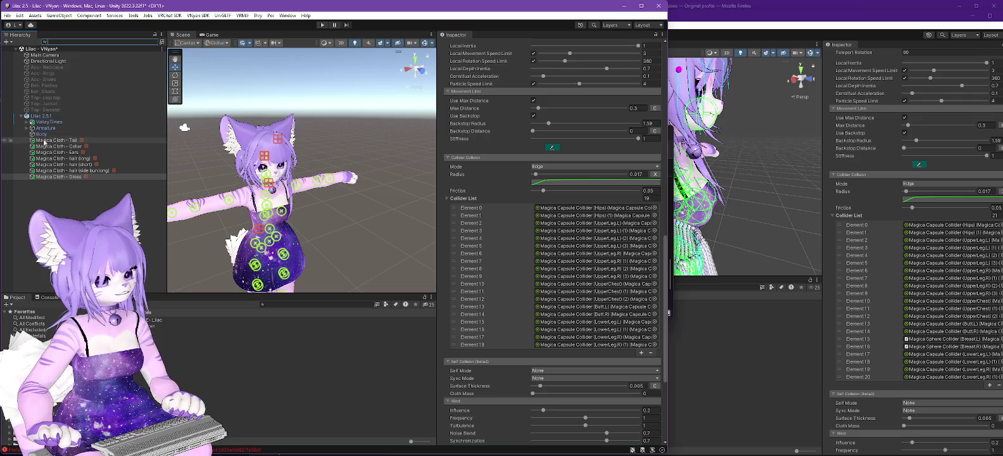
# - Export Lilac 2.5.1 with VNyan SDK, overwriting Lilac 2.5.1.vsfavatar
pyautogui.click(43, 117)
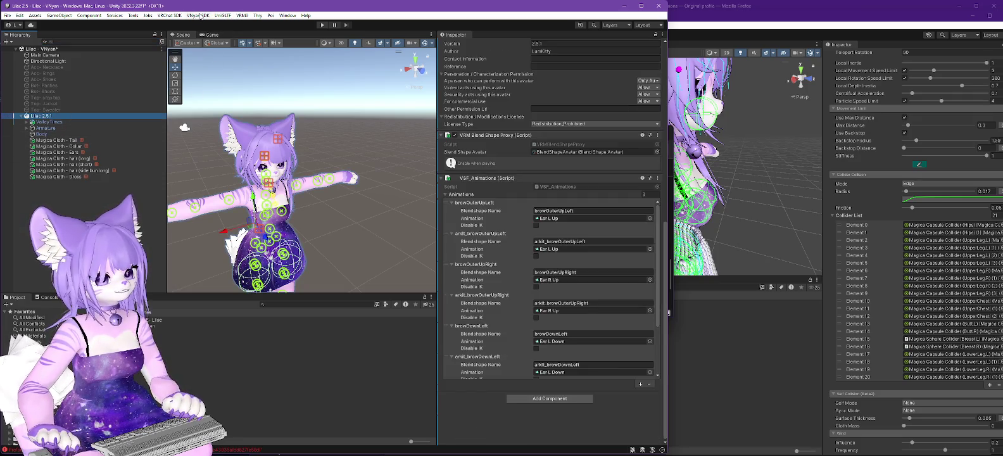
pyautogui.click(199, 16)
pyautogui.moveTo(218, 42)
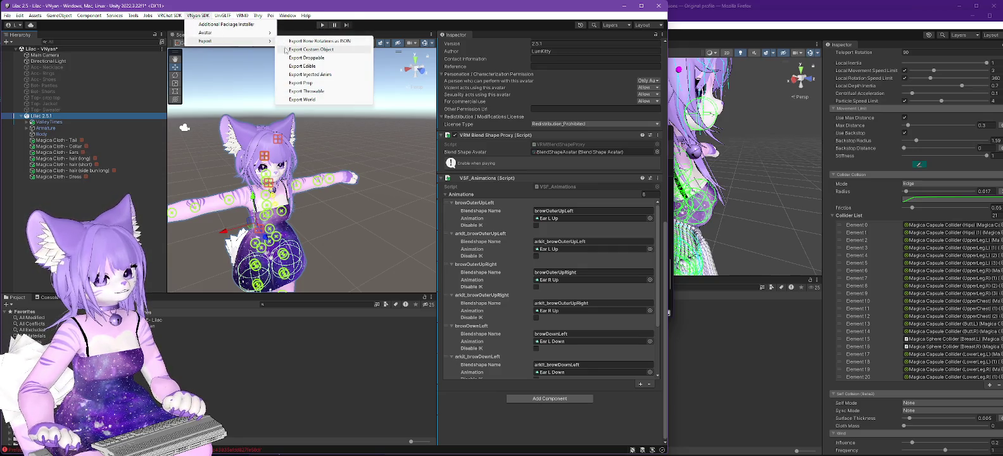
pyautogui.moveTo(266, 32)
pyautogui.click(304, 41)
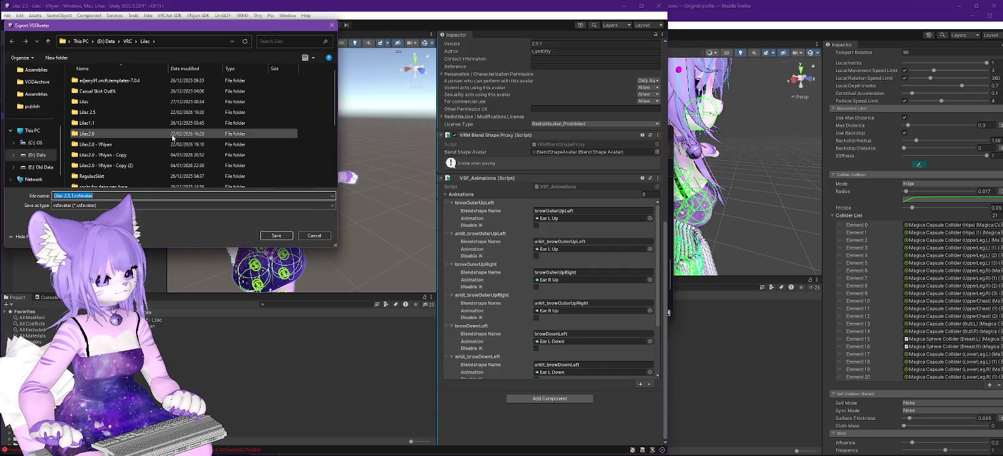
pyautogui.scroll(-3, 159, 129)
pyautogui.scroll(-1, 158, 130)
pyautogui.click(160, 174)
pyautogui.click(273, 232)
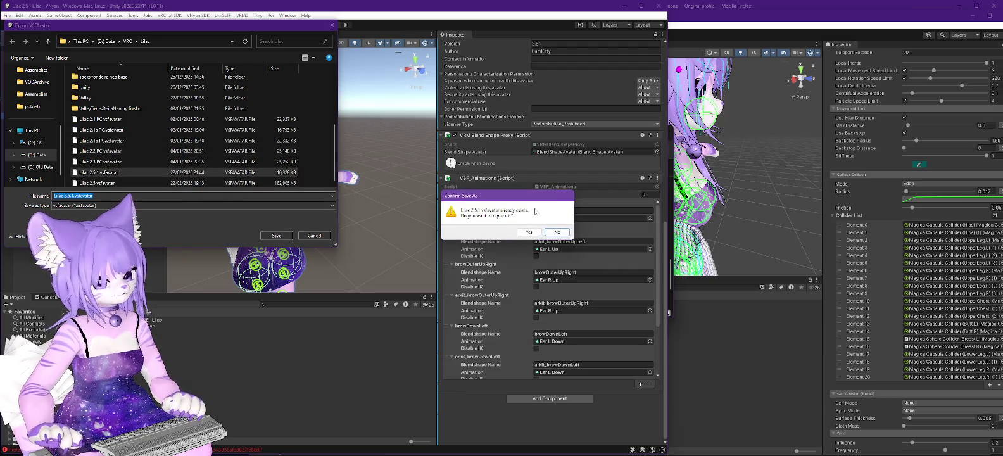
pyautogui.click(527, 232)
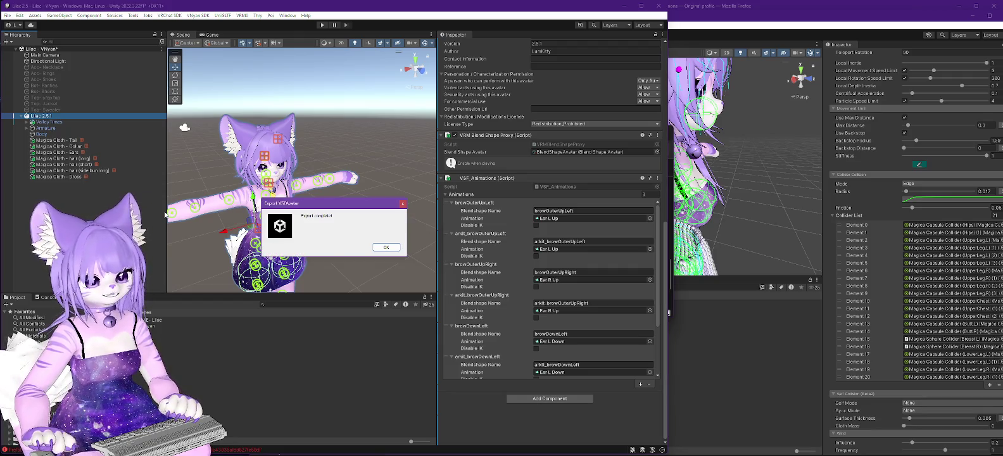
pyautogui.click(386, 248)
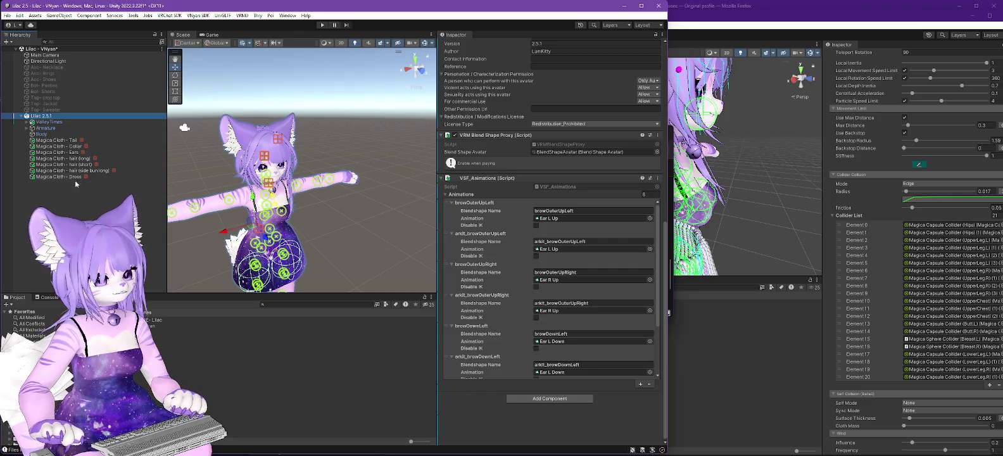
# - Set ValleyTimesDelta as Element 0 of Magica Cloth - Dress's Source Renderers
pyautogui.click(69, 178)
pyautogui.scroll(-10, 519, 215)
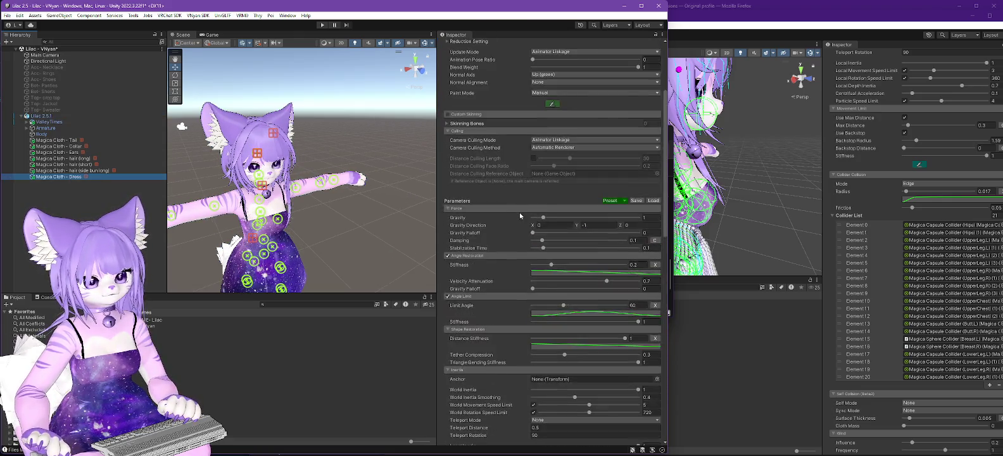
pyautogui.scroll(5, 519, 216)
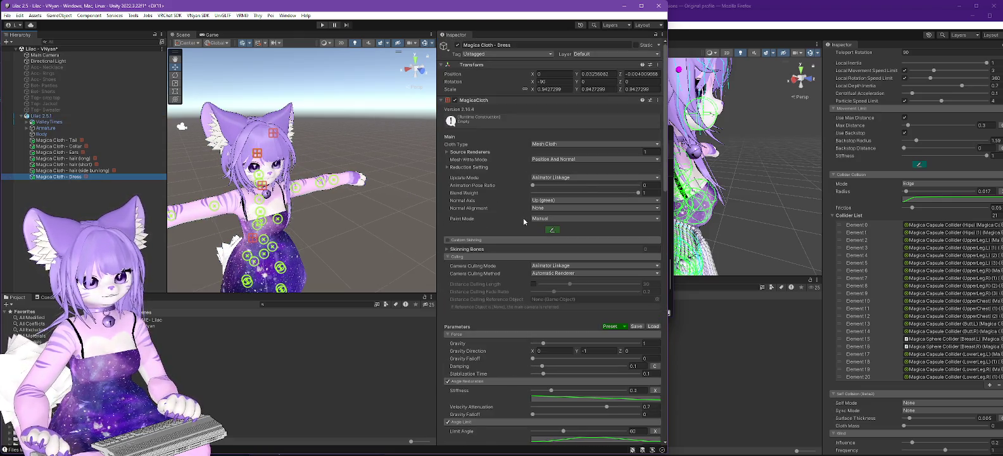
pyautogui.click(448, 153)
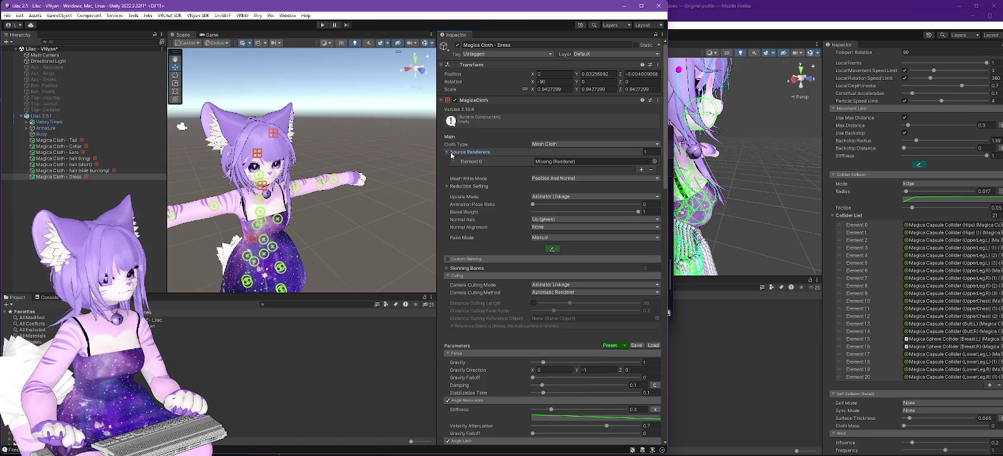
pyautogui.click(26, 122)
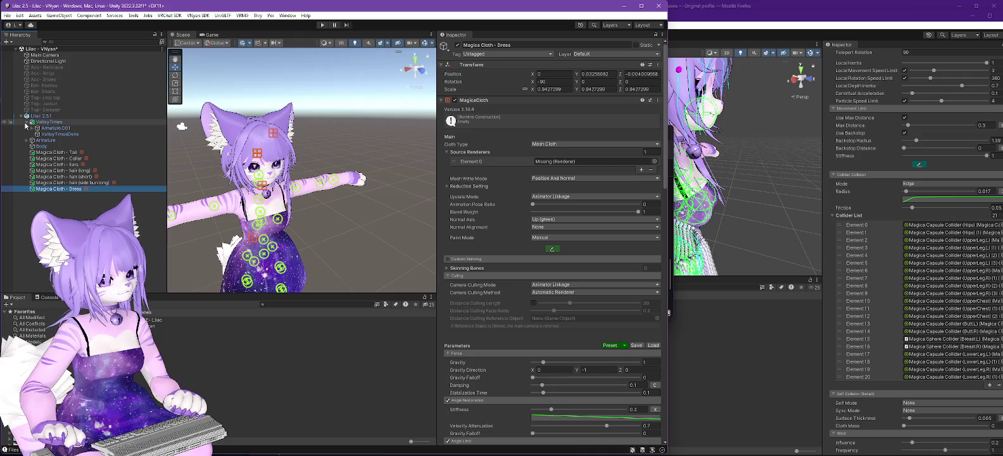
pyautogui.scroll(10, 878, 202)
pyautogui.scroll(8, 878, 203)
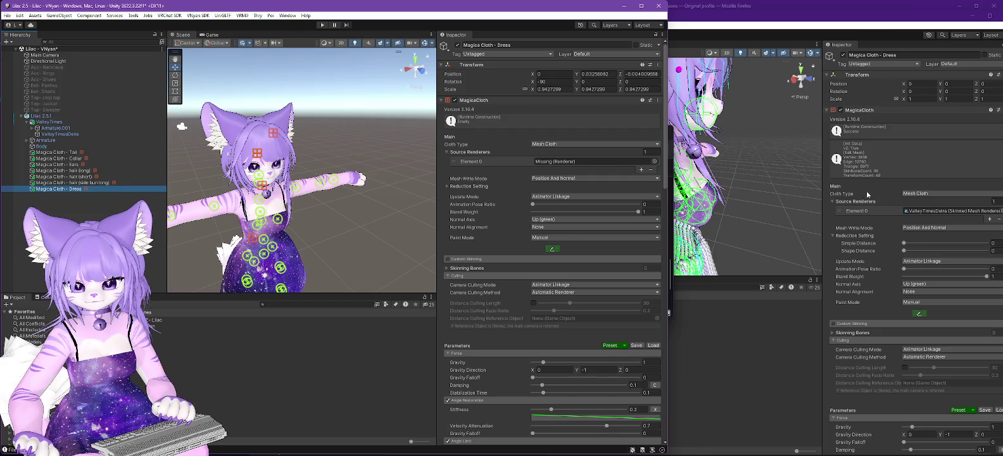
pyautogui.moveTo(63, 135); pyautogui.dragTo(572, 164)
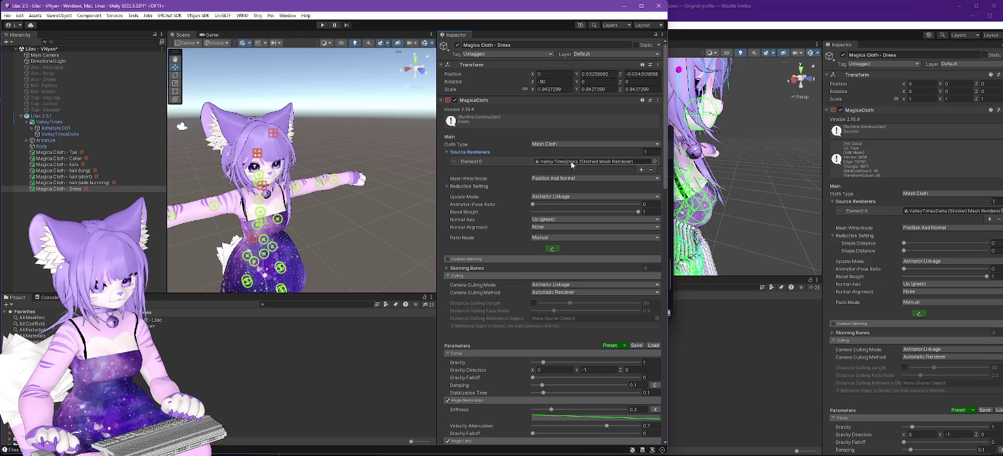
pyautogui.click(322, 25)
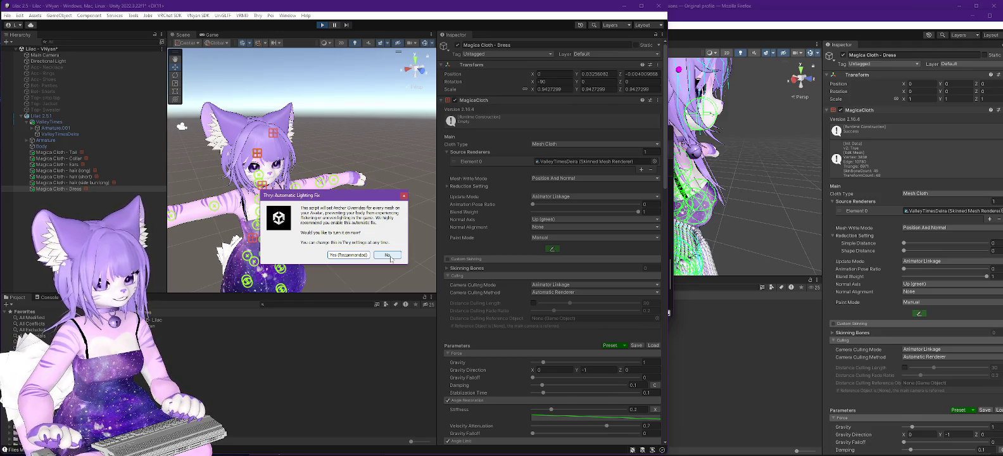
pyautogui.click(390, 257)
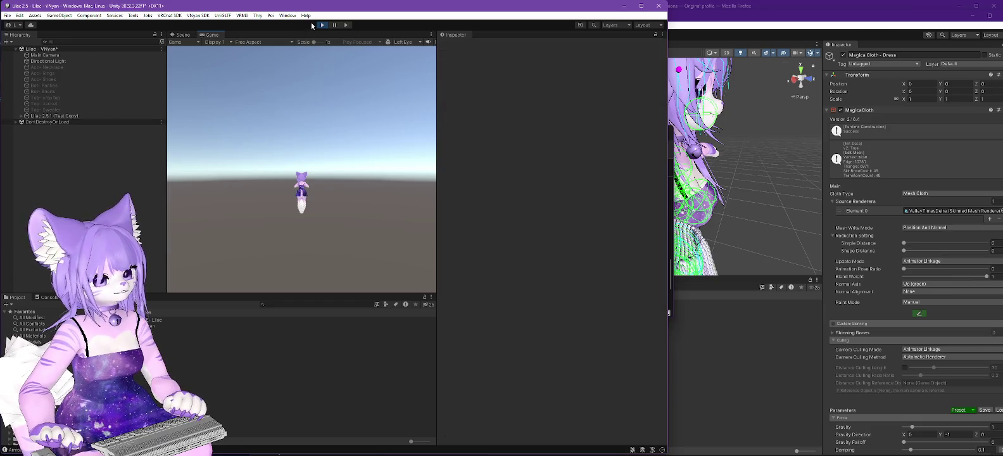
pyautogui.click(323, 26)
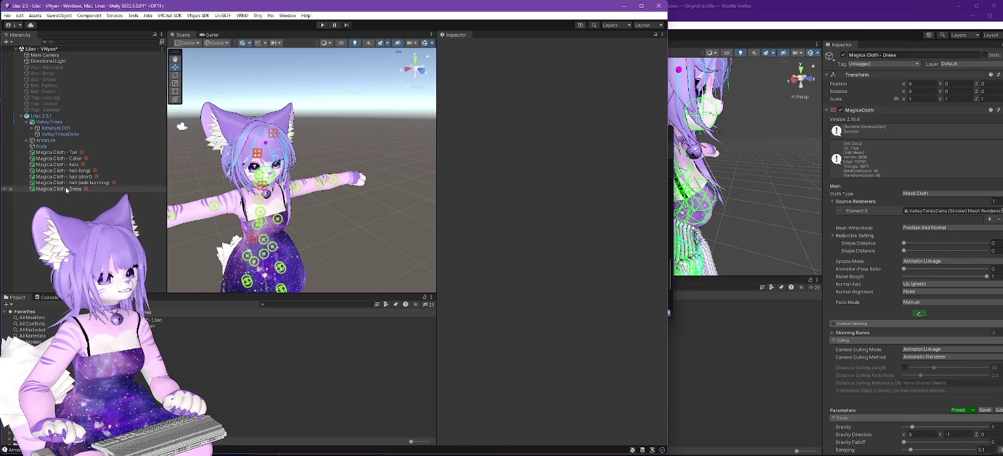
# - Select Magica Cloth - Dress and open its movement attribute paint tool
pyautogui.click(120, 188)
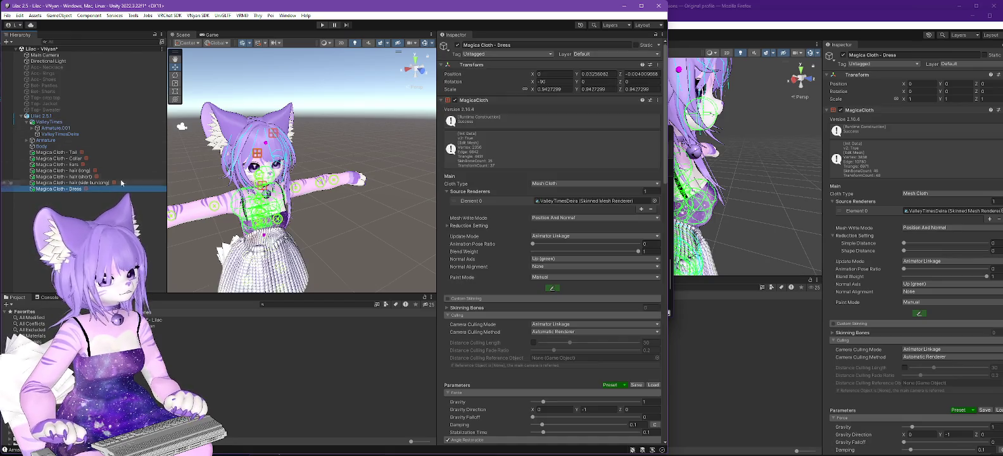
pyautogui.click(554, 292)
pyautogui.scroll(5, 414, 219)
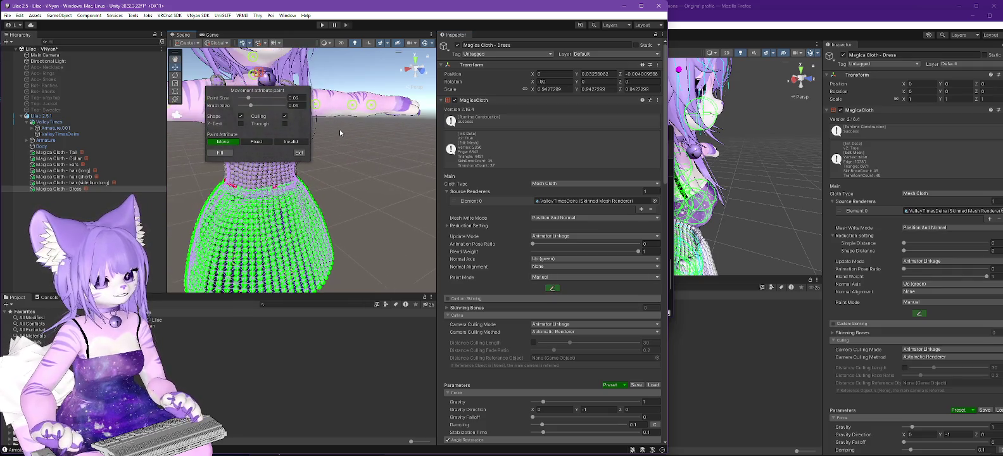
pyautogui.scroll(3, 340, 133)
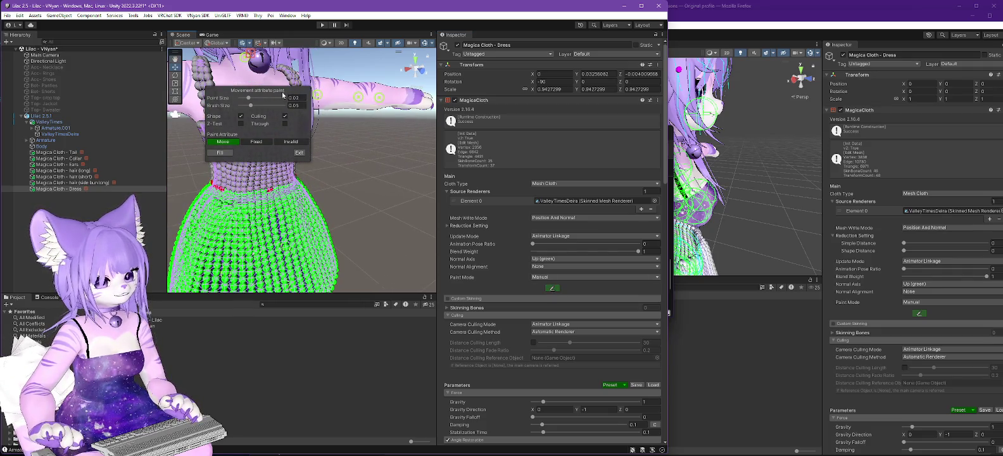
pyautogui.scroll(3, 355, 146)
pyautogui.scroll(-2, 347, 155)
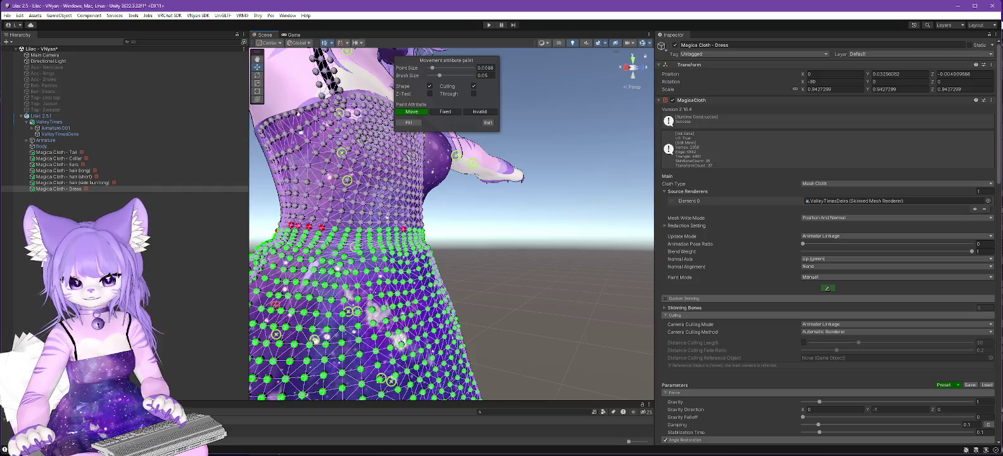
# - View the Lilac 2.0 reference dress's painted attributes at brush size 0.031, then return to Lilac 2.5
pyautogui.hotkey('alt', 'Tab')
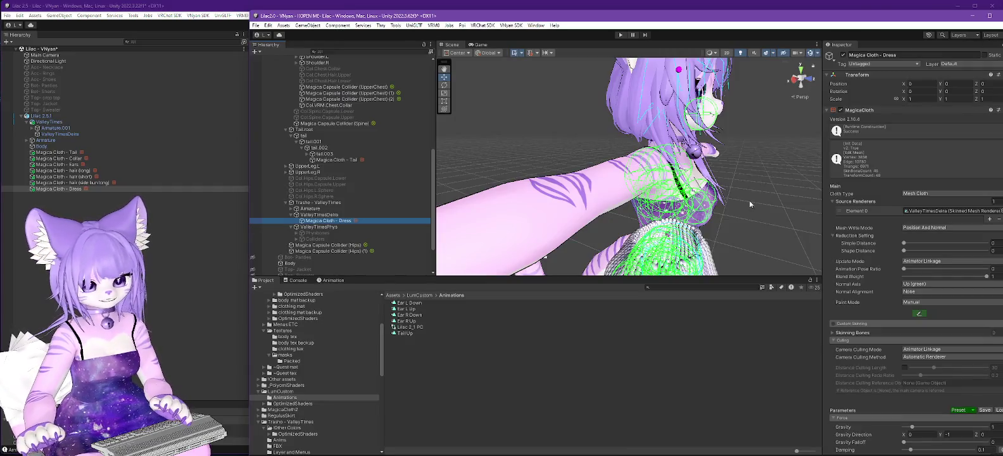
pyautogui.press('f')
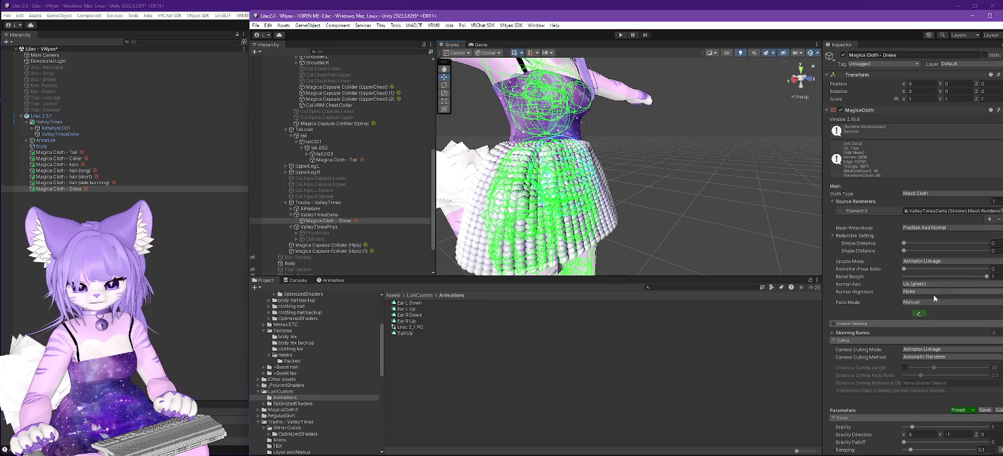
pyautogui.click(919, 315)
pyautogui.moveTo(550, 104); pyautogui.dragTo(718, 104)
pyautogui.scroll(3, 566, 139)
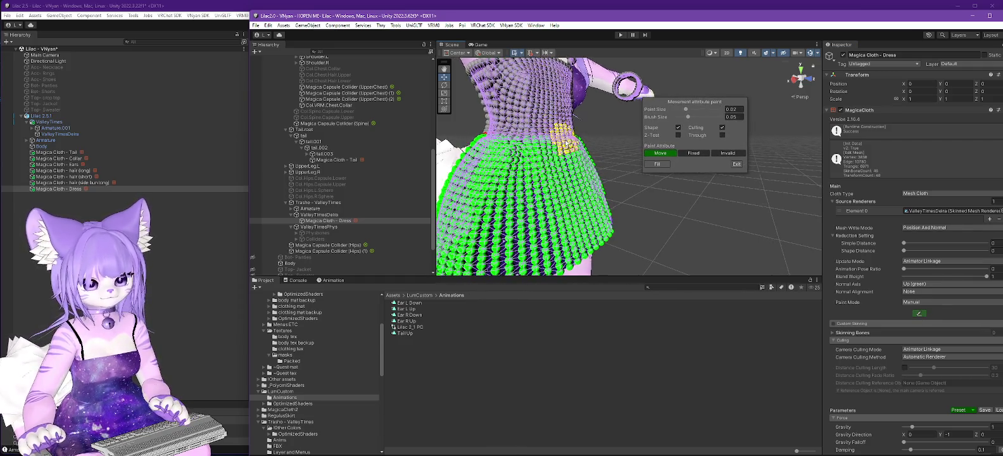
pyautogui.scroll(3, 566, 139)
pyautogui.moveTo(608, 96)
pyautogui.mouseDown()
pyautogui.moveTo(762, 143)
pyautogui.moveTo(676, 164)
pyautogui.moveTo(722, 163)
pyautogui.mouseUp()
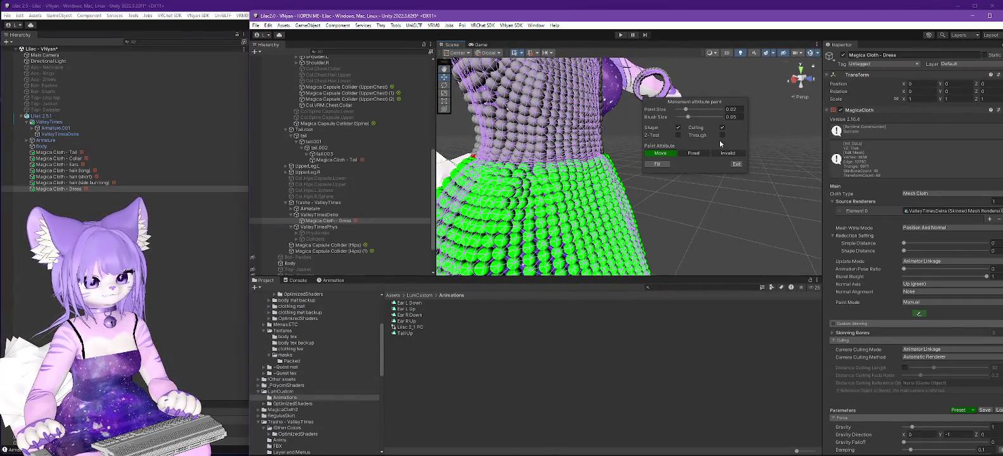
pyautogui.moveTo(689, 119); pyautogui.dragTo(680, 112)
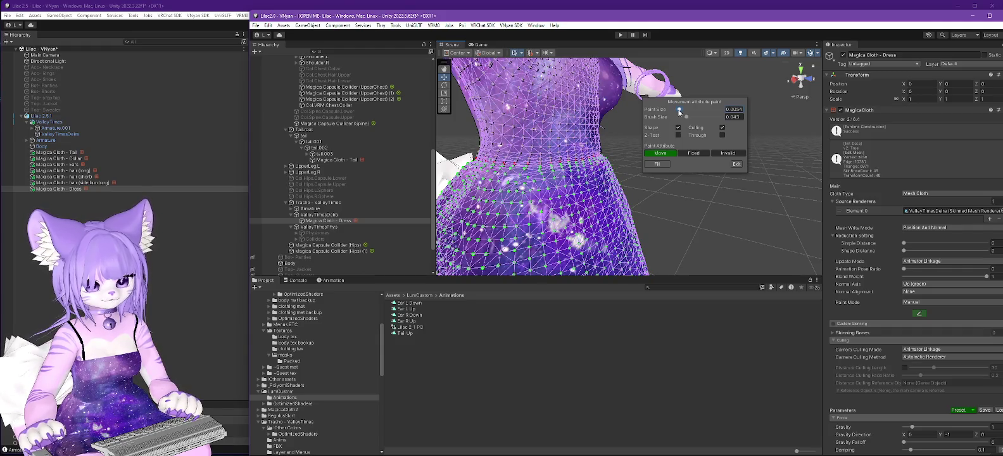
pyautogui.click(237, 23)
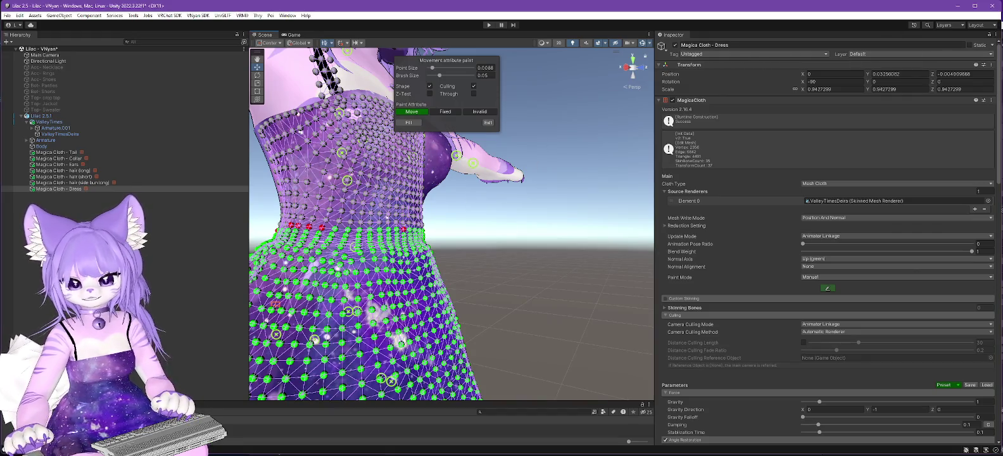
# - Compare the dress against the Lilac 2.0 project, toggling back-face culling off and on
pyautogui.hotkey('alt', 'Tab')
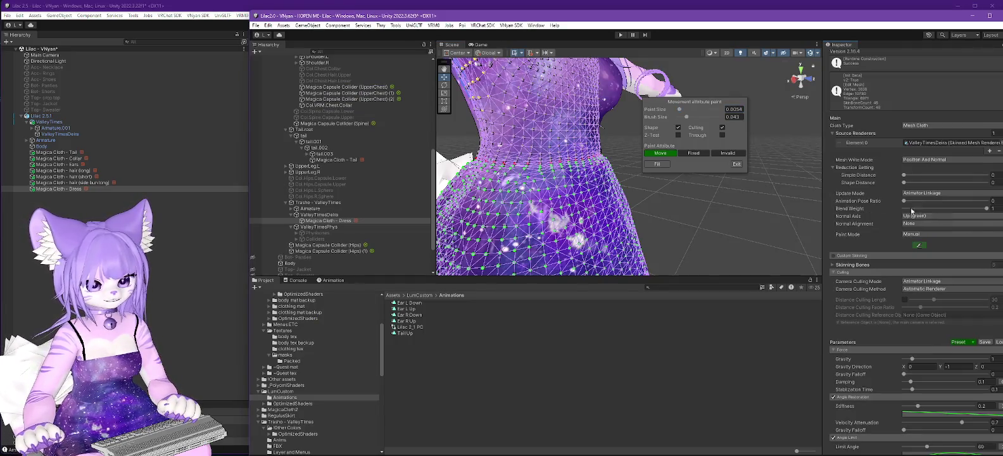
pyautogui.moveTo(573, 154)
pyautogui.mouseDown()
pyautogui.moveTo(653, 172)
pyautogui.moveTo(644, 172)
pyautogui.mouseUp()
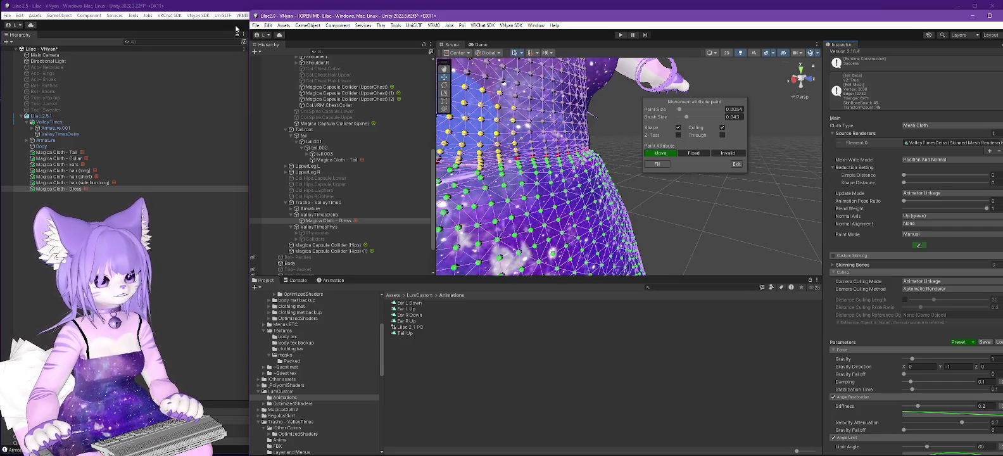
pyautogui.hotkey('alt', 'Tab')
pyautogui.moveTo(455, 171)
pyautogui.mouseDown()
pyautogui.moveTo(511, 213)
pyautogui.moveTo(583, 191)
pyautogui.moveTo(554, 118)
pyautogui.moveTo(570, 217)
pyautogui.moveTo(547, 169)
pyautogui.mouseUp()
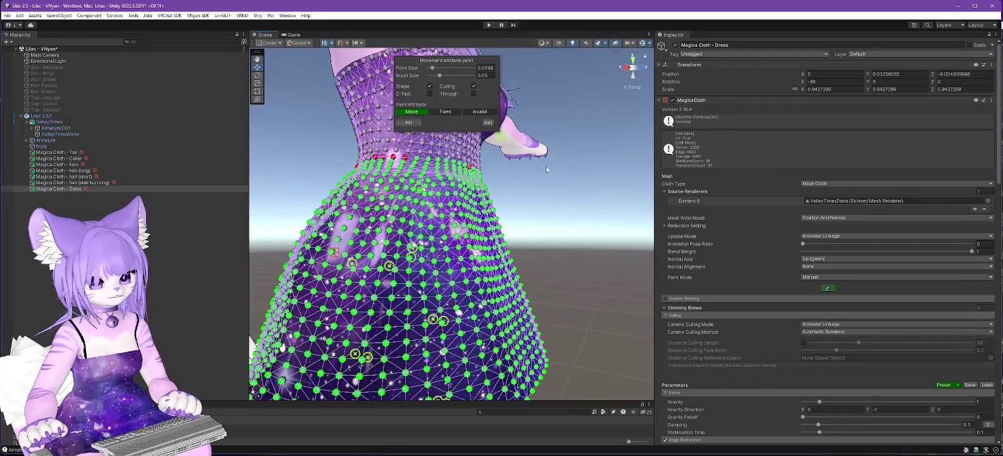
pyautogui.click(474, 87)
pyautogui.moveTo(382, 230)
pyautogui.mouseDown()
pyautogui.moveTo(720, 258)
pyautogui.moveTo(408, 269)
pyautogui.moveTo(365, 232)
pyautogui.moveTo(402, 193)
pyautogui.mouseUp()
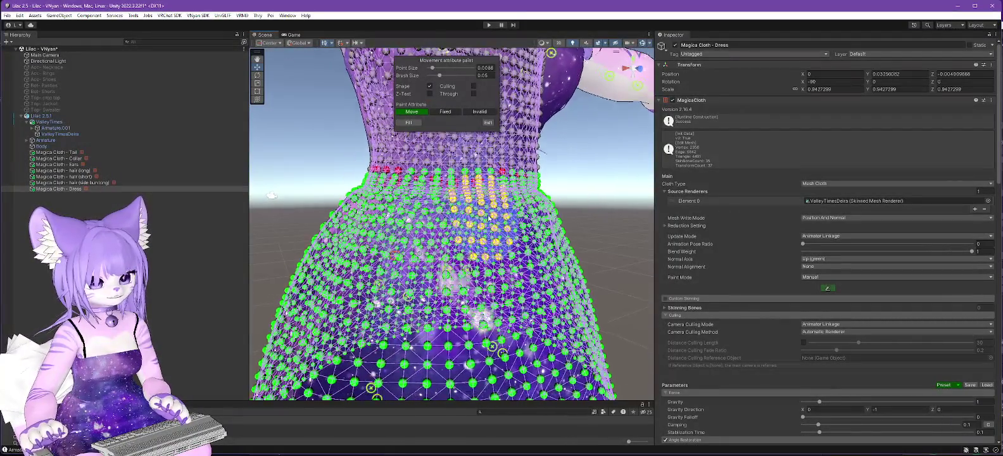
pyautogui.click(473, 85)
pyautogui.moveTo(546, 190)
pyautogui.mouseDown()
pyautogui.moveTo(532, 233)
pyautogui.moveTo(592, 269)
pyautogui.mouseUp()
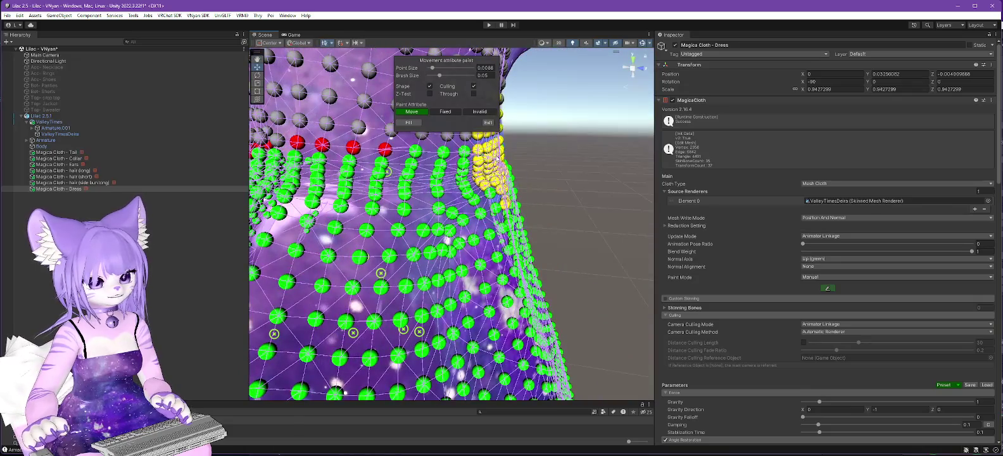
# - Shrink the displayed cloth points to 0.0045 and choose Fixed as the paint attribute
pyautogui.moveTo(434, 68); pyautogui.dragTo(431, 68)
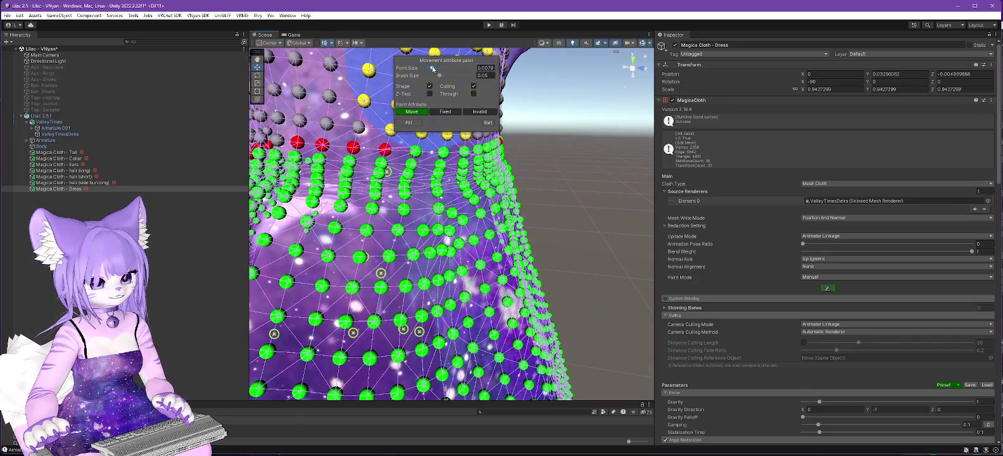
pyautogui.moveTo(476, 201)
pyautogui.mouseDown()
pyautogui.moveTo(538, 209)
pyautogui.moveTo(471, 216)
pyautogui.mouseUp()
pyautogui.moveTo(434, 109)
pyautogui.mouseDown()
pyautogui.moveTo(382, 96)
pyautogui.moveTo(423, 84)
pyautogui.mouseUp()
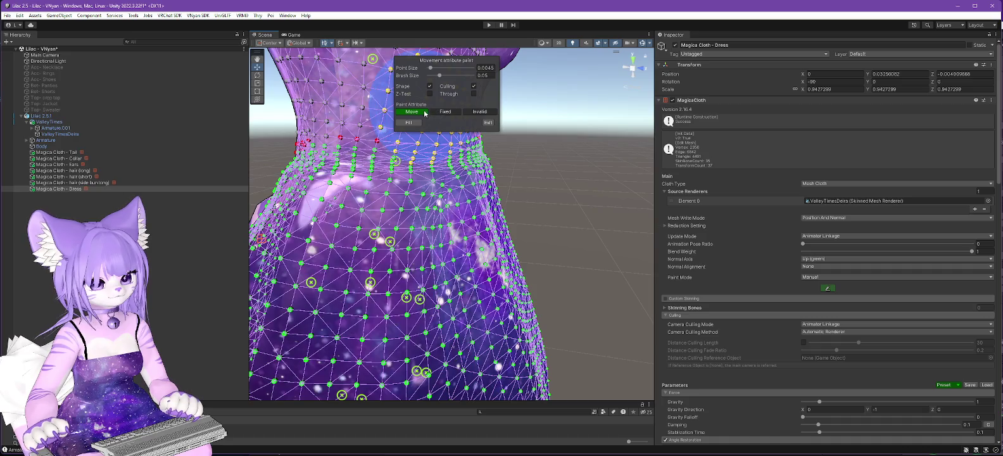
pyautogui.click(433, 112)
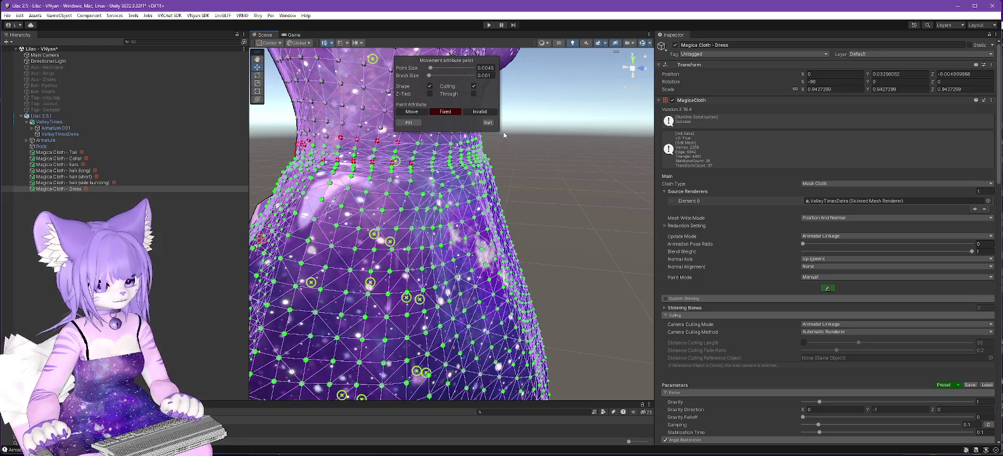
# - Move the paint panel to the upper right, then reselect Fixed with a 0.001 brush
pyautogui.click(480, 111)
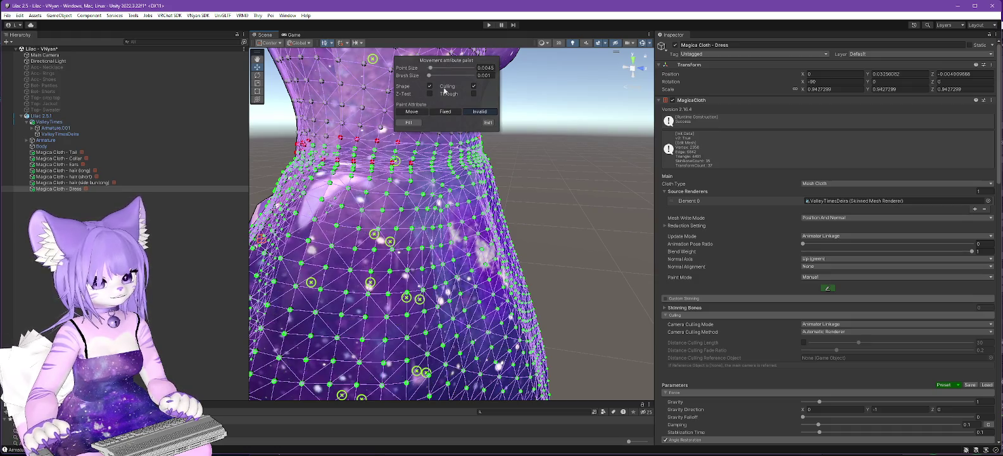
pyautogui.moveTo(430, 76); pyautogui.dragTo(433, 76)
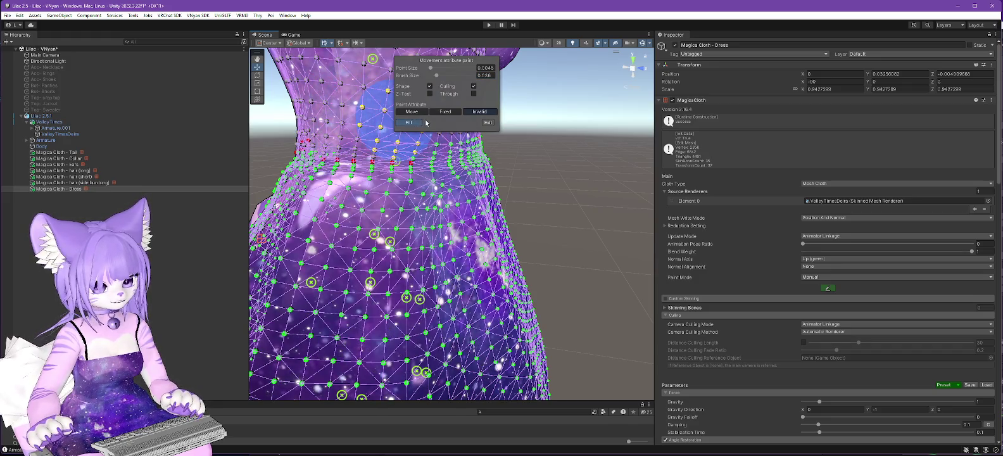
pyautogui.moveTo(455, 61); pyautogui.dragTo(610, 72)
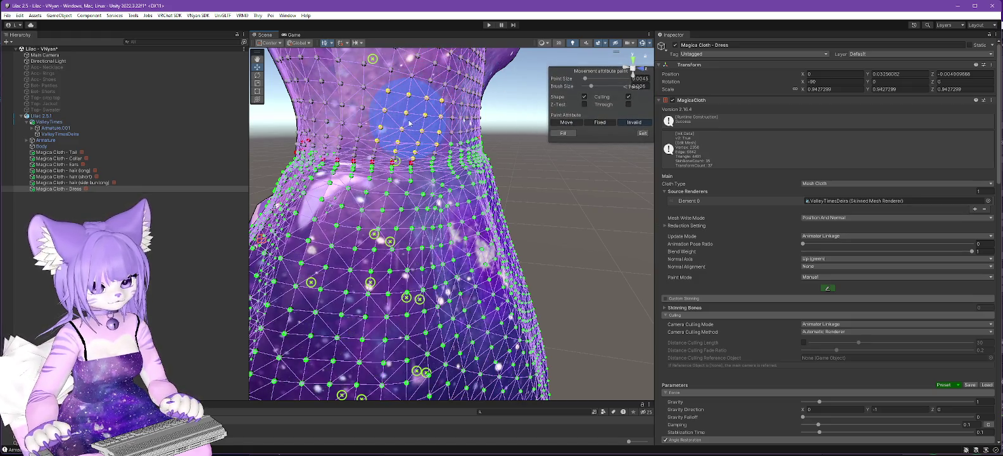
pyautogui.moveTo(553, 180)
pyautogui.mouseDown()
pyautogui.moveTo(459, 184)
pyautogui.moveTo(513, 175)
pyautogui.moveTo(551, 152)
pyautogui.mouseUp()
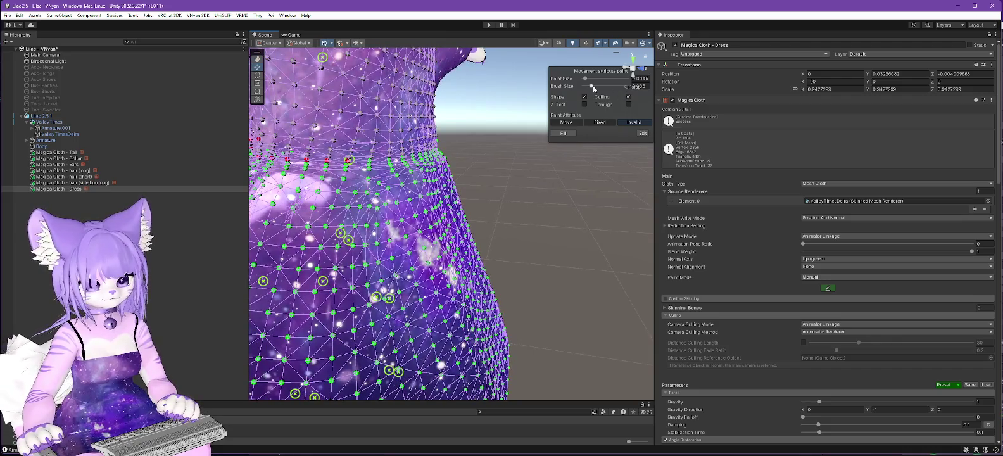
pyautogui.click(600, 122)
pyautogui.moveTo(591, 86); pyautogui.dragTo(526, 86)
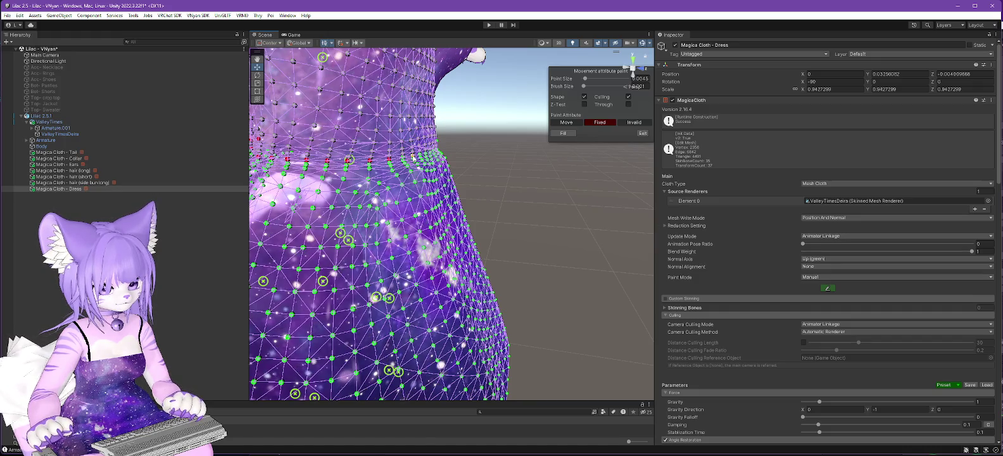
# - Paint four more waist-row vertices of the dress as Fixed, then set the paint attribute to Invalid
pyautogui.scroll(5, 412, 157)
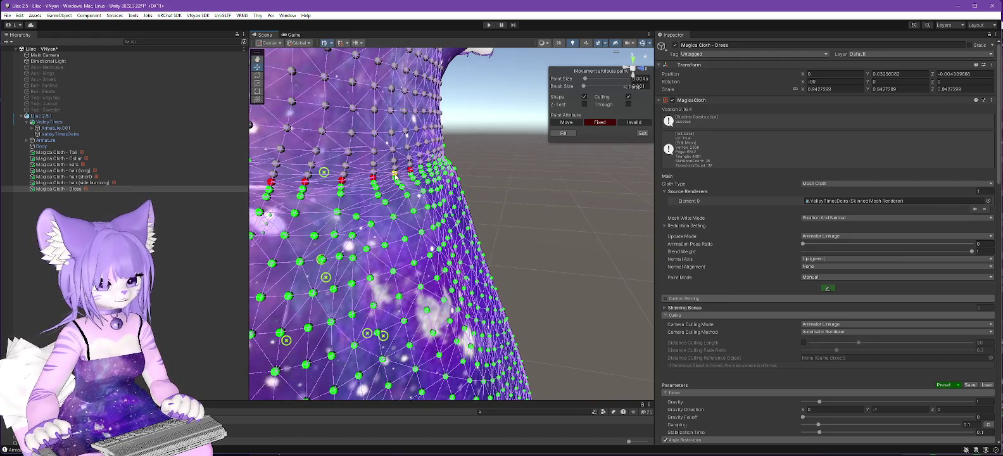
pyautogui.click(394, 172)
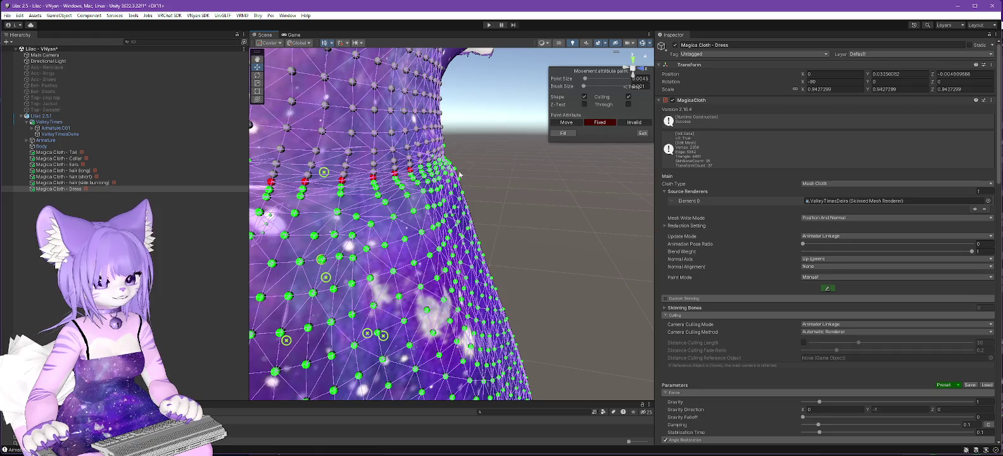
pyautogui.click(424, 166)
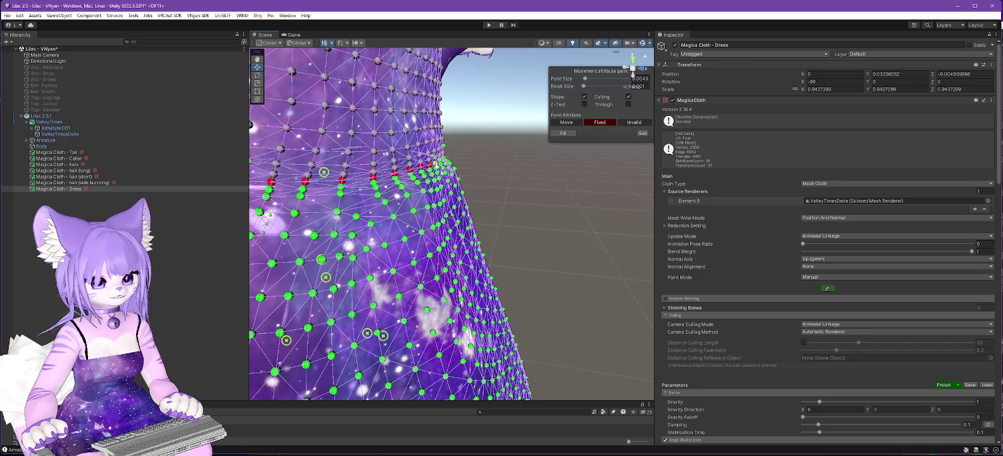
pyautogui.moveTo(512, 219)
pyautogui.mouseDown()
pyautogui.moveTo(451, 220)
pyautogui.moveTo(522, 226)
pyautogui.moveTo(415, 211)
pyautogui.moveTo(485, 238)
pyautogui.moveTo(371, 211)
pyautogui.mouseUp()
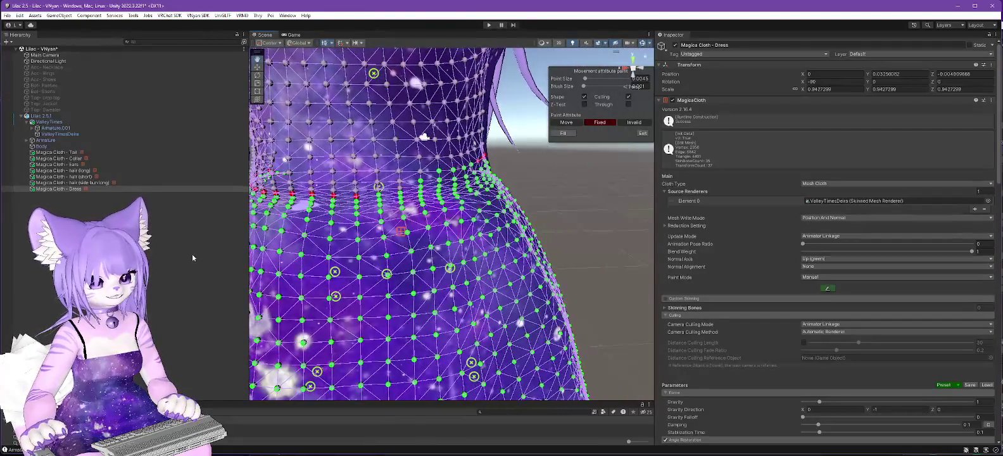
pyautogui.click(379, 194)
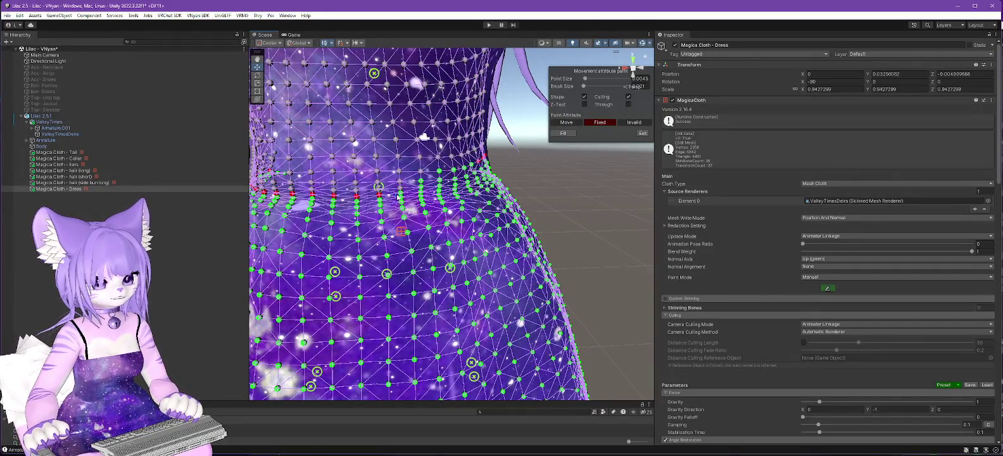
pyautogui.click(401, 193)
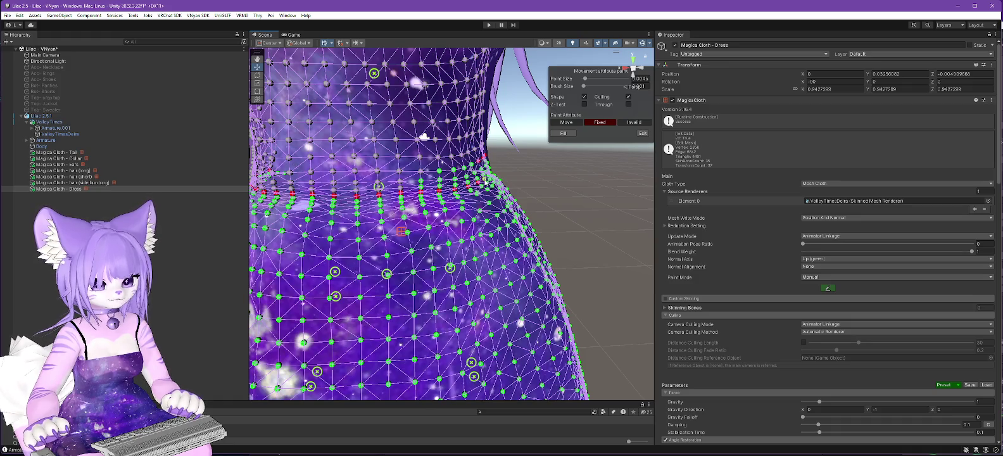
pyautogui.click(626, 123)
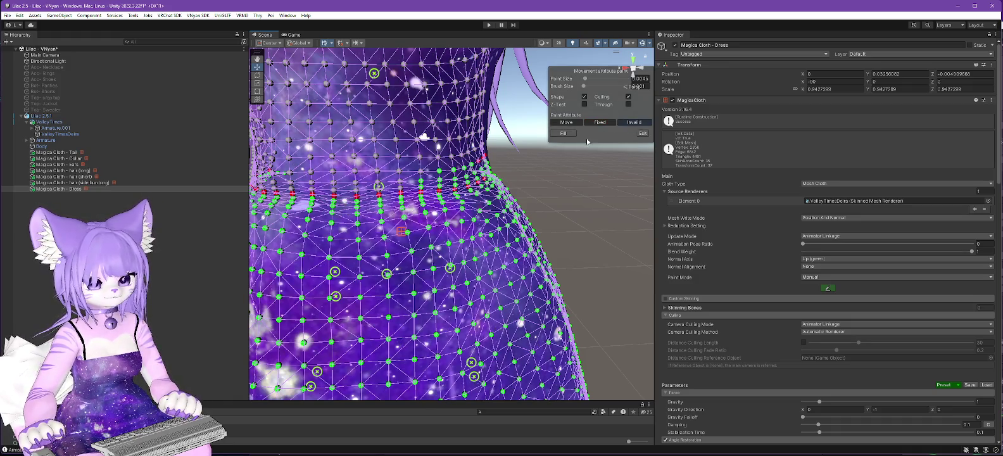
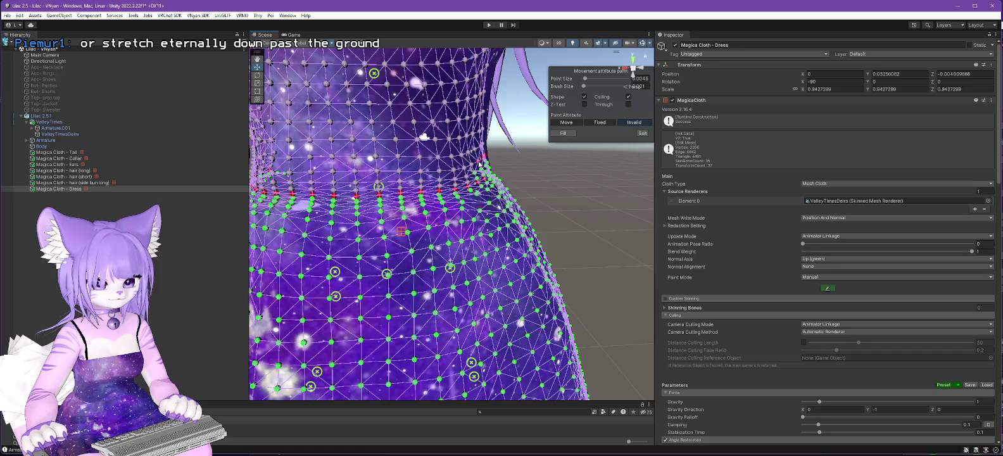
# - Enlarge the vertex paint brush and orbit around the dress mesh to a side view
pyautogui.moveTo(573, 215)
pyautogui.mouseDown()
pyautogui.moveTo(481, 231)
pyautogui.moveTo(491, 231)
pyautogui.moveTo(372, 234)
pyautogui.moveTo(537, 198)
pyautogui.moveTo(527, 145)
pyautogui.mouseUp()
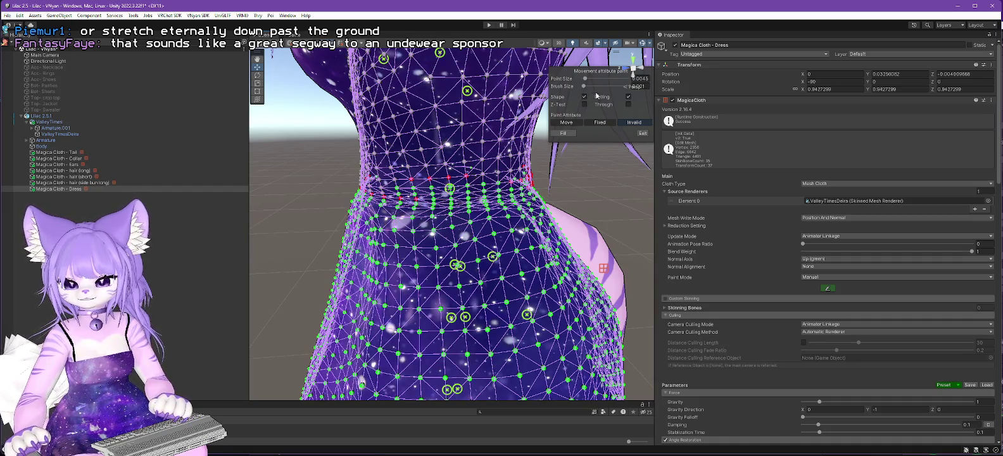
pyautogui.moveTo(585, 86); pyautogui.dragTo(594, 86)
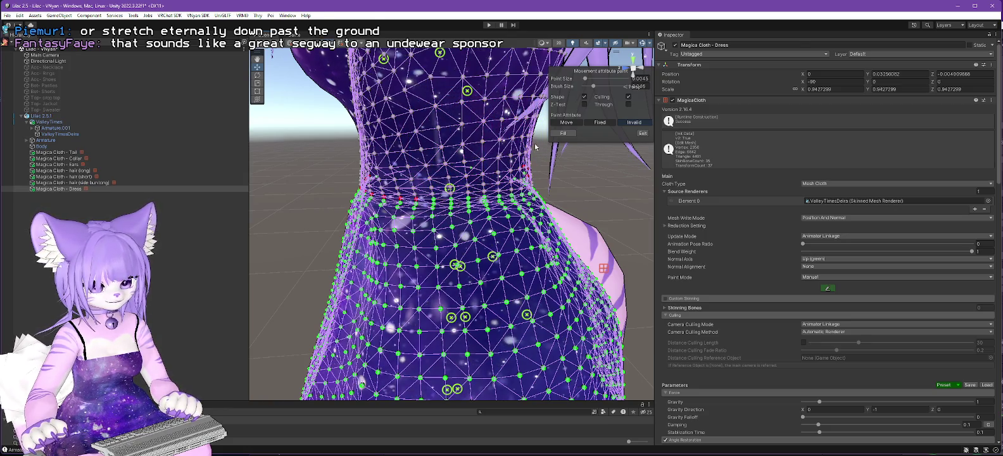
pyautogui.moveTo(537, 155)
pyautogui.mouseDown()
pyautogui.moveTo(588, 179)
pyautogui.moveTo(526, 202)
pyautogui.moveTo(313, 168)
pyautogui.mouseUp()
pyautogui.moveTo(584, 198)
pyautogui.mouseDown()
pyautogui.moveTo(103, 201)
pyautogui.moveTo(225, 218)
pyautogui.mouseUp()
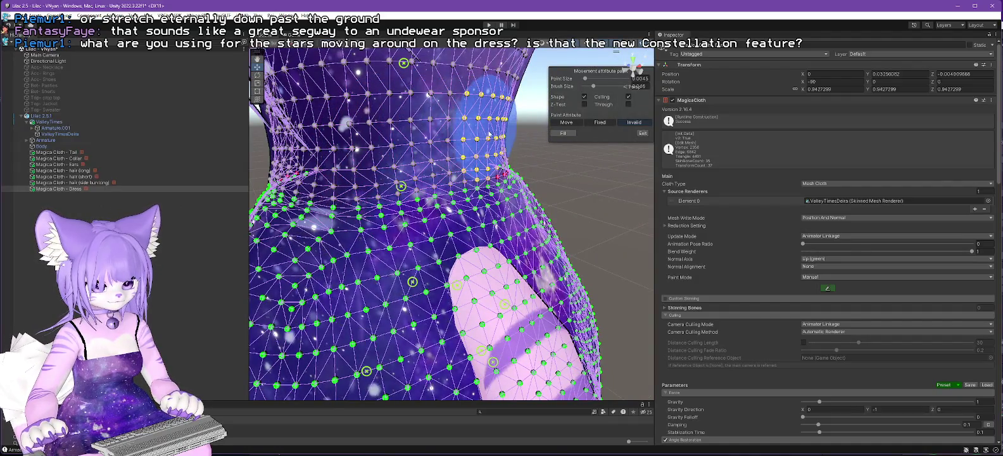
pyautogui.moveTo(569, 175)
pyautogui.mouseDown()
pyautogui.moveTo(491, 206)
pyautogui.moveTo(425, 138)
pyautogui.mouseUp()
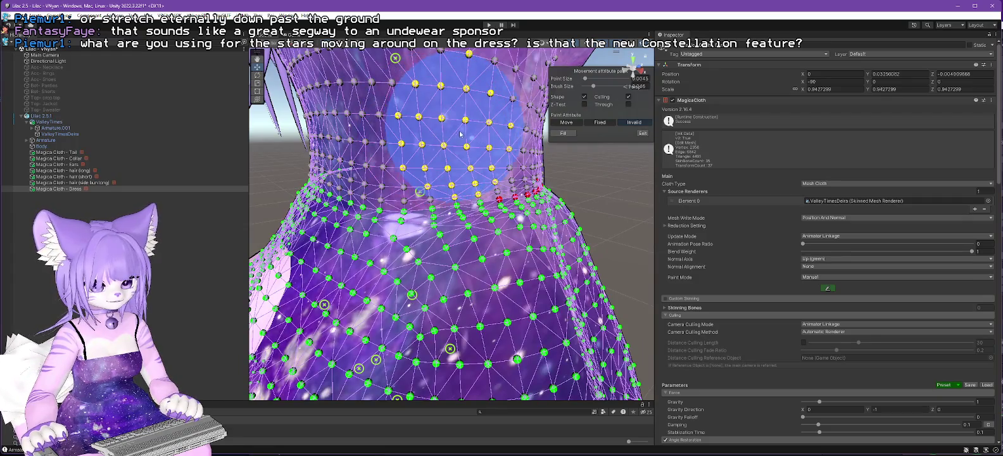
# - Select the Fixed paint attribute, shrink the brush, and fix three waistline vertices
pyautogui.click(609, 122)
pyautogui.click(609, 123)
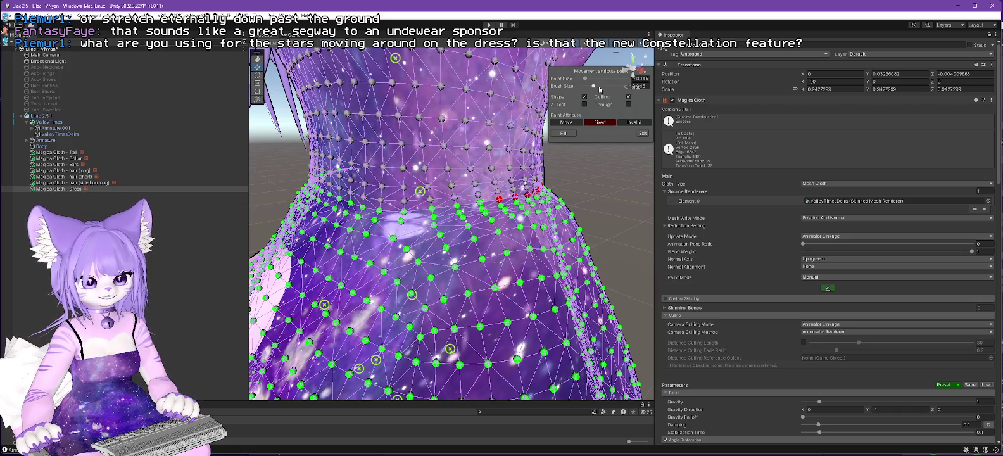
pyautogui.moveTo(594, 87); pyautogui.dragTo(583, 86)
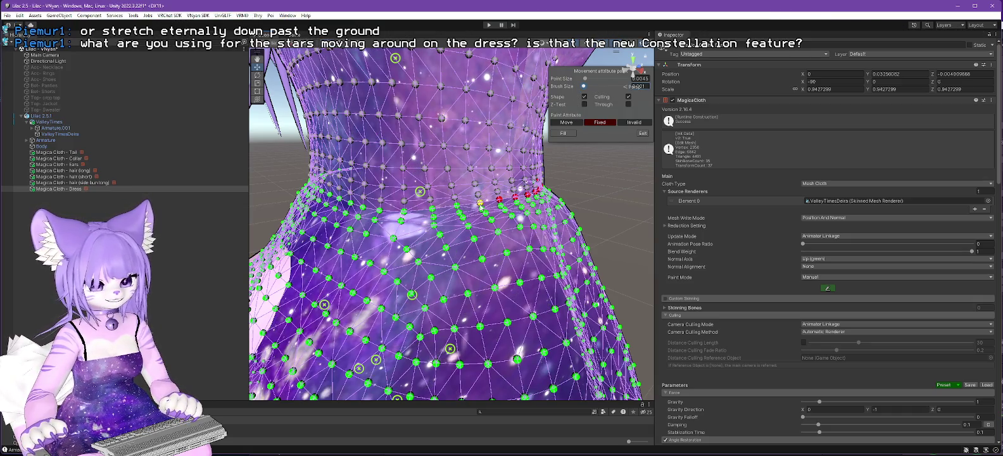
pyautogui.click(481, 203)
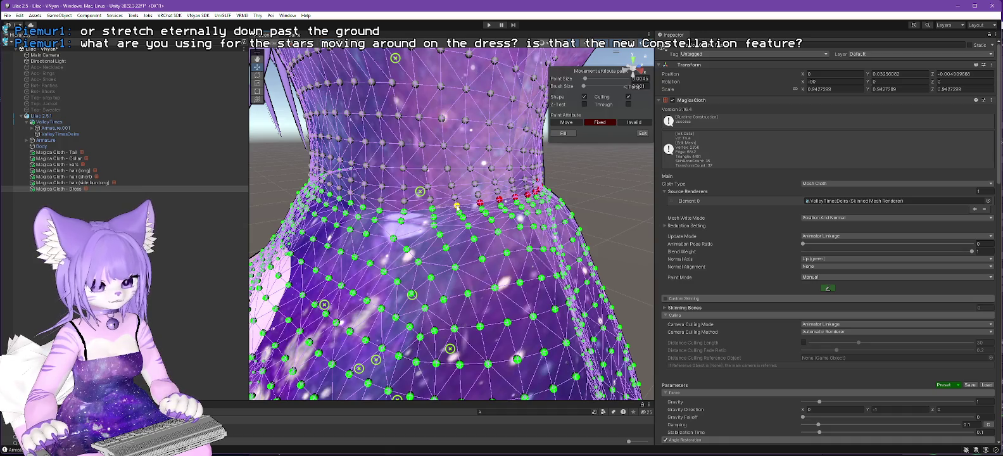
pyautogui.click(403, 211)
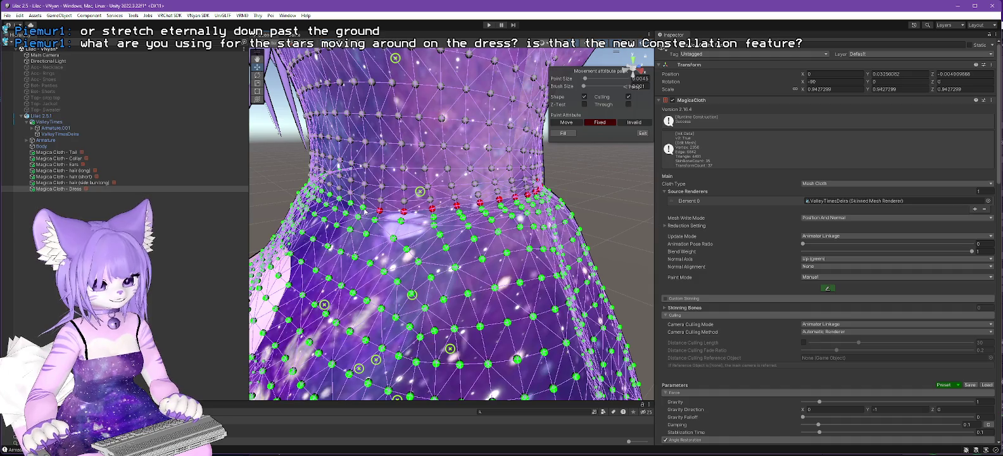
pyautogui.moveTo(380, 213)
pyautogui.mouseDown()
pyautogui.moveTo(446, 192)
pyautogui.moveTo(501, 212)
pyautogui.mouseUp()
pyautogui.click(500, 210)
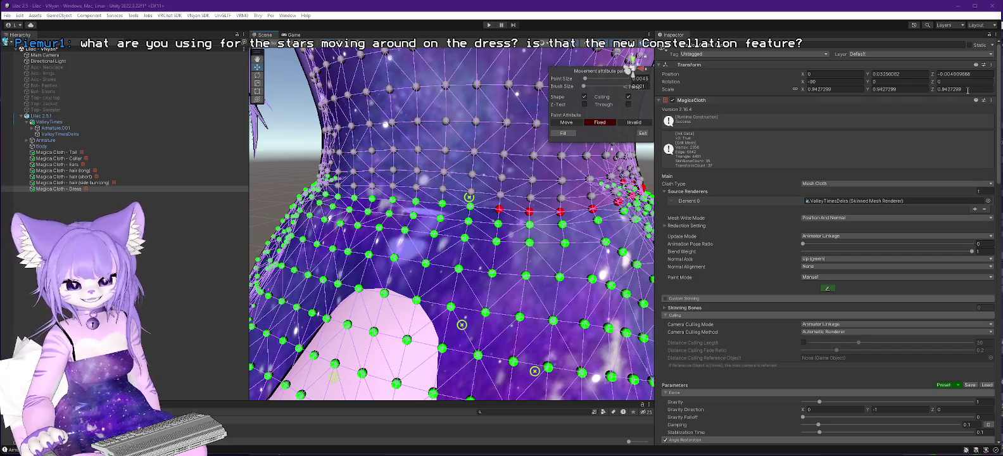
# - Orbit around the dress and paint the remaining front and side waistline vertices as Fixed
pyautogui.click(470, 207)
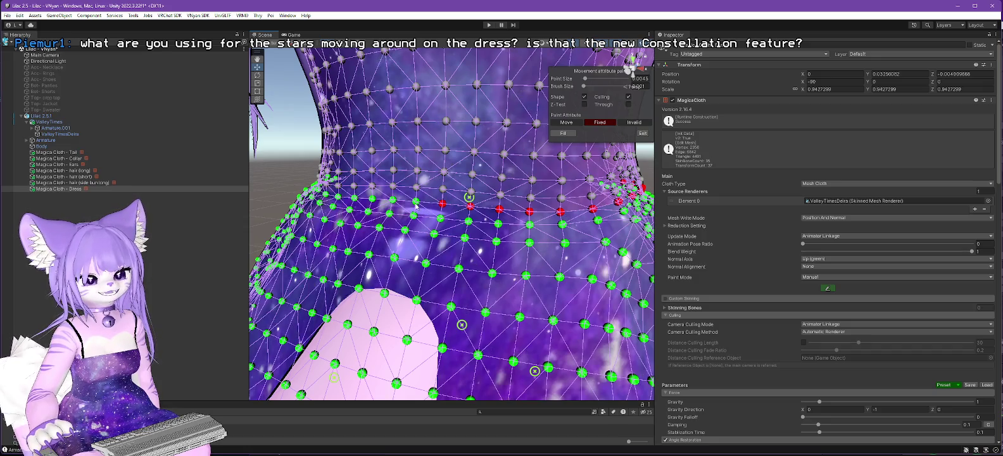
pyautogui.moveTo(428, 211)
pyautogui.mouseDown()
pyautogui.moveTo(423, 187)
pyautogui.moveTo(707, 172)
pyautogui.mouseUp()
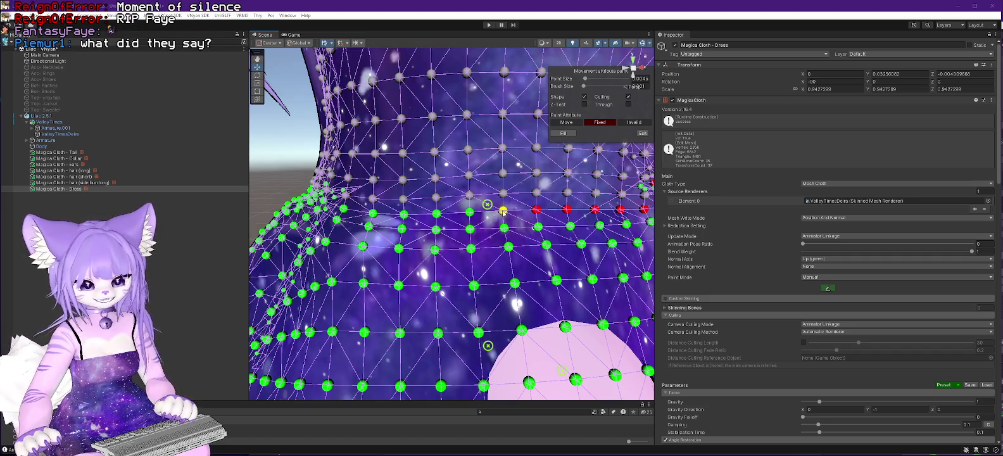
pyautogui.click(502, 210)
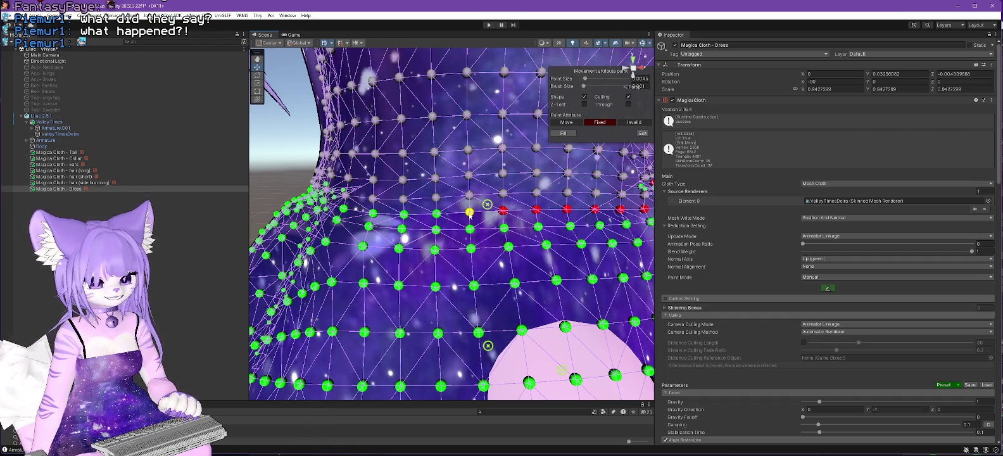
pyautogui.moveTo(469, 214)
pyautogui.mouseDown()
pyautogui.moveTo(396, 218)
pyautogui.moveTo(562, 210)
pyautogui.mouseUp()
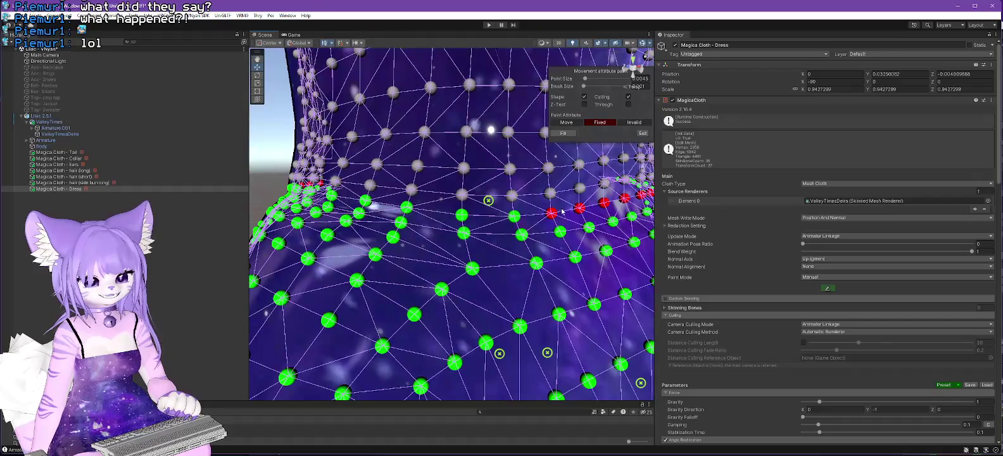
pyautogui.click(463, 217)
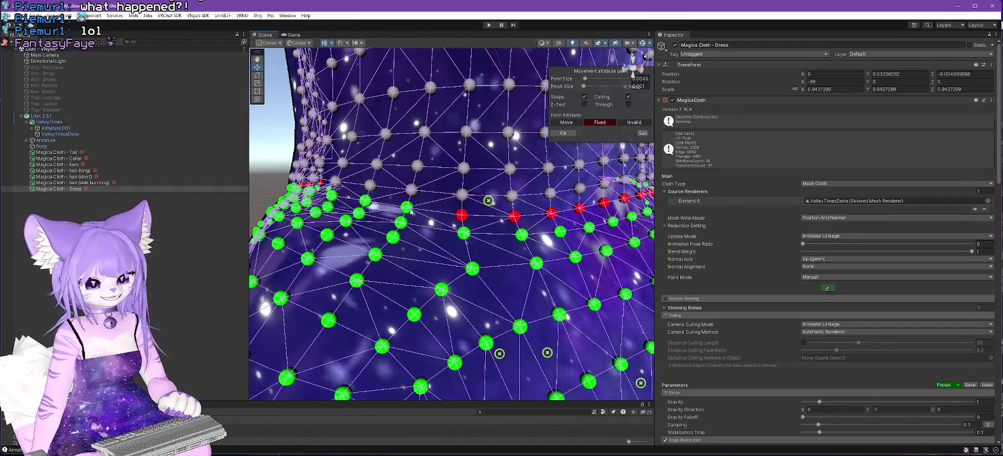
pyautogui.click(407, 208)
pyautogui.moveTo(366, 203)
pyautogui.mouseDown()
pyautogui.moveTo(347, 219)
pyautogui.moveTo(536, 162)
pyautogui.mouseUp()
pyautogui.click(534, 242)
pyautogui.click(483, 236)
pyautogui.click(440, 233)
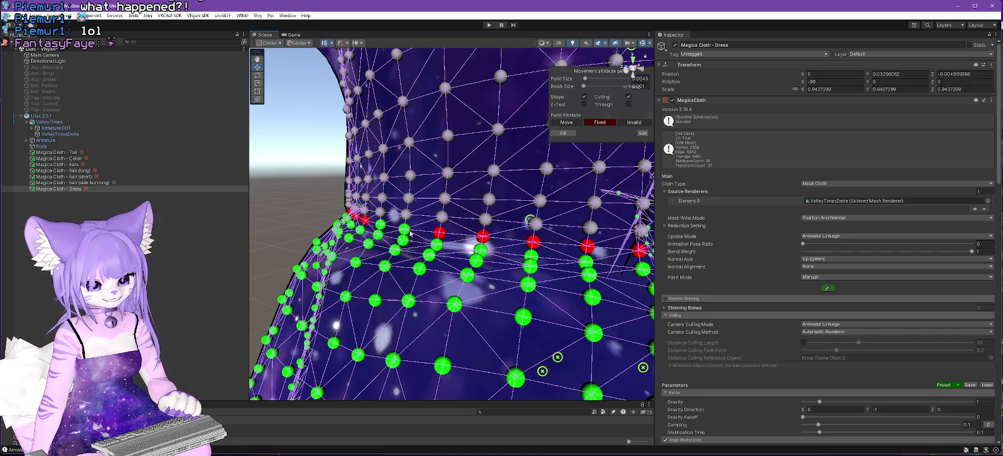
pyautogui.scroll(-3, 421, 253)
pyautogui.moveTo(421, 253)
pyautogui.mouseDown()
pyautogui.moveTo(599, 247)
pyautogui.moveTo(473, 252)
pyautogui.moveTo(523, 251)
pyautogui.moveTo(510, 240)
pyautogui.mouseUp()
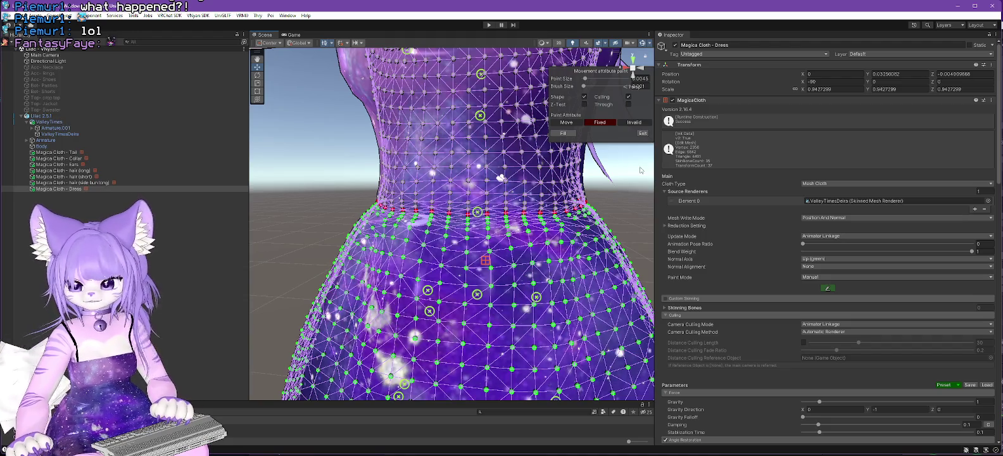
# - Exit dress vertex painting, then select and frame the side bun hair cloth object
pyautogui.click(643, 133)
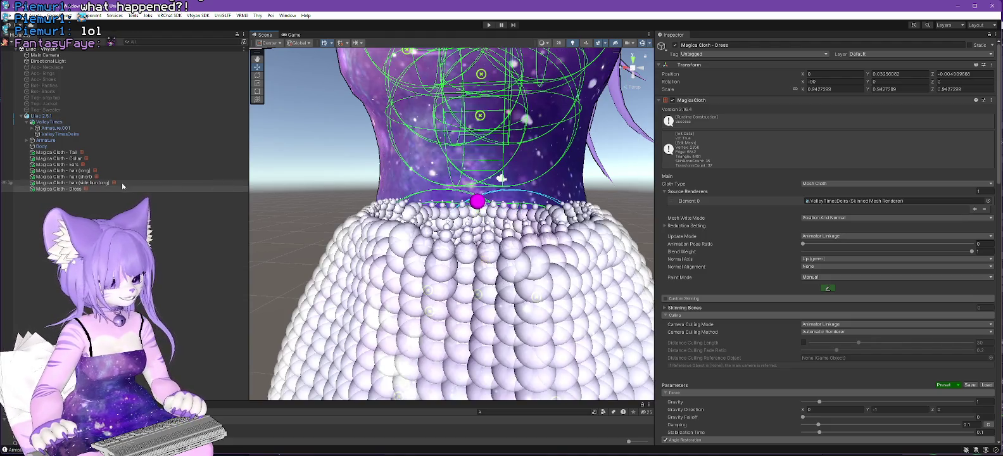
pyautogui.click(122, 182)
pyautogui.press('f')
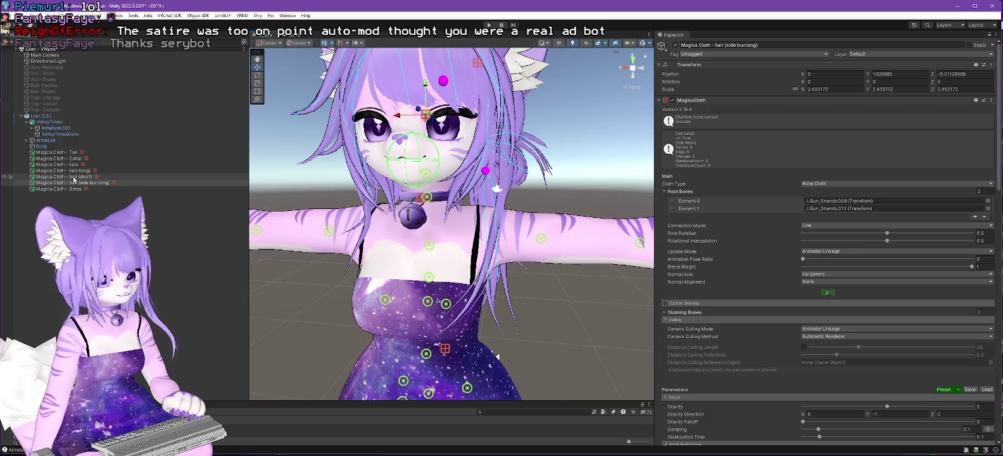
# - Review the short hair, Ears and Tail cloth setups, then select the Lilac 2.5.1 root
pyautogui.click(74, 177)
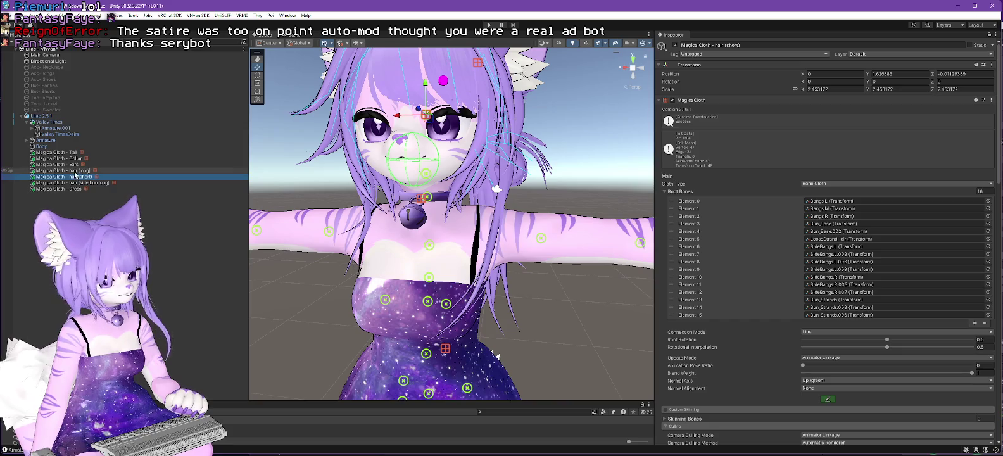
pyautogui.click(73, 164)
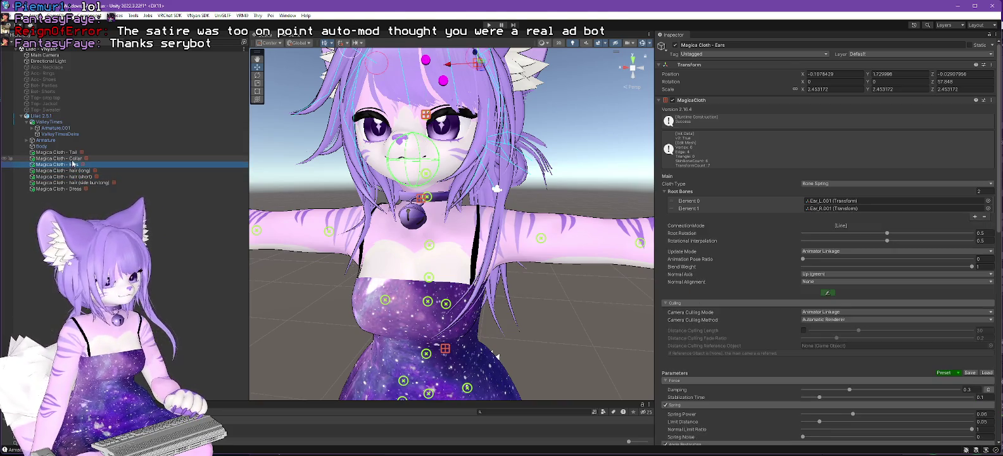
pyautogui.click(64, 152)
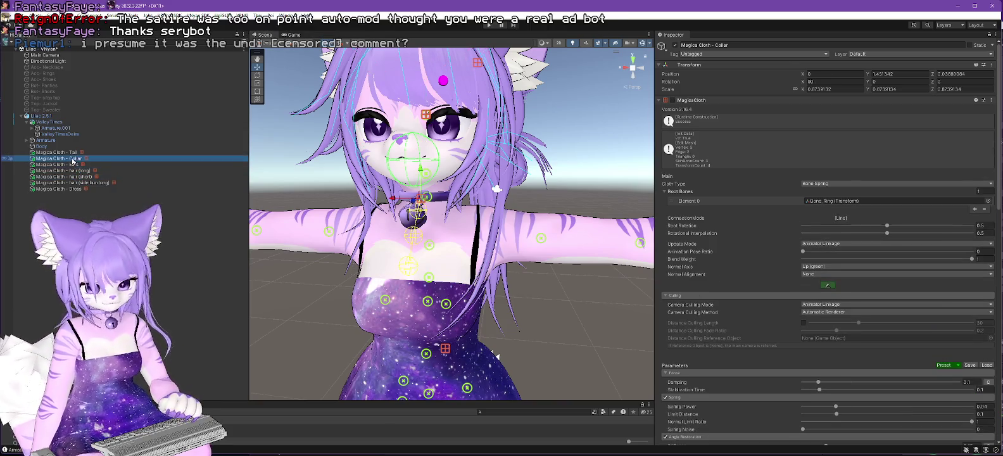
pyautogui.click(49, 116)
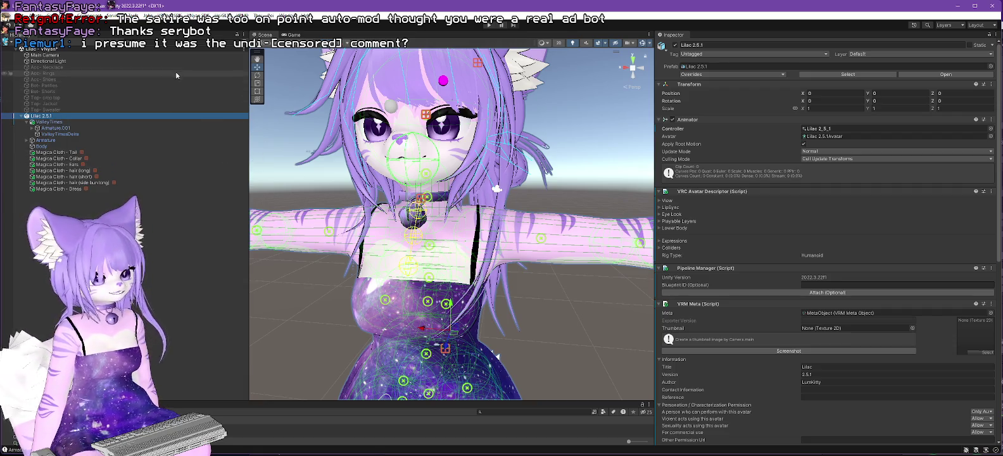
# - Export the avatar as Lilac 2.5.1.vsfavatar, replace the existing file, and dismiss Export complete
pyautogui.click(202, 15)
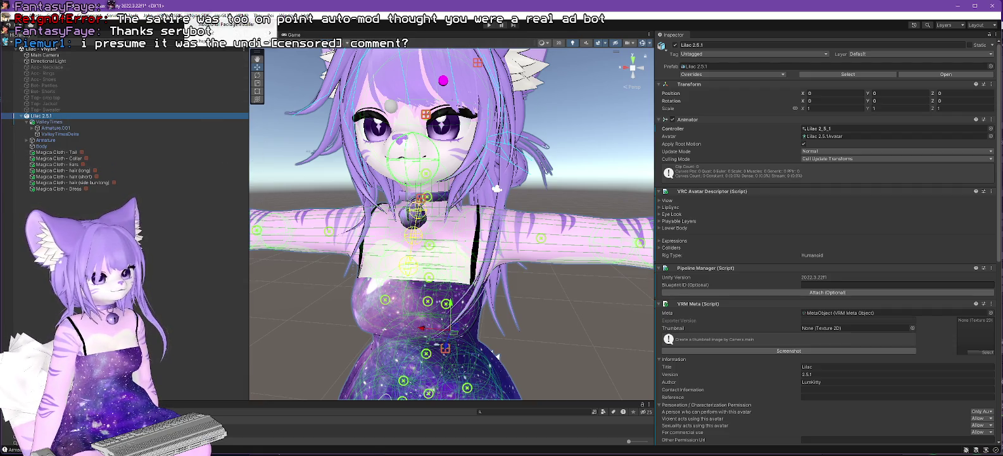
pyautogui.moveTo(260, 33)
pyautogui.click(306, 32)
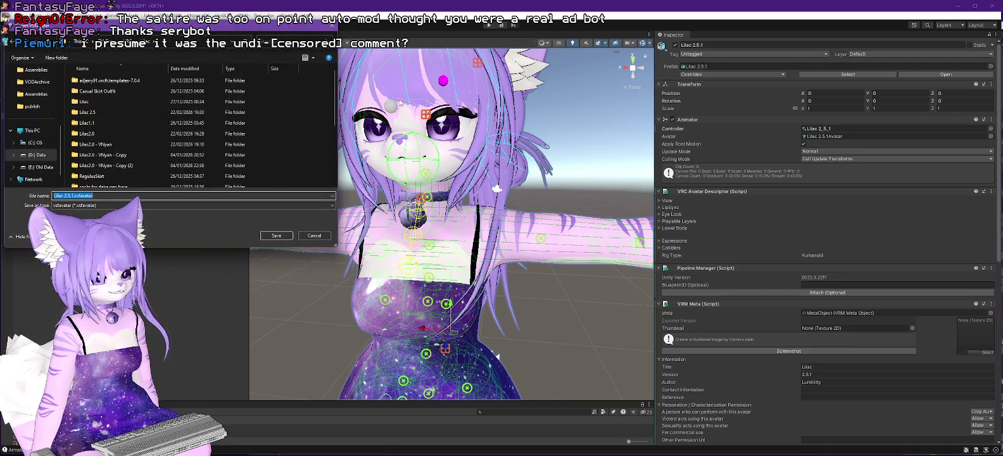
pyautogui.scroll(-2, 198, 159)
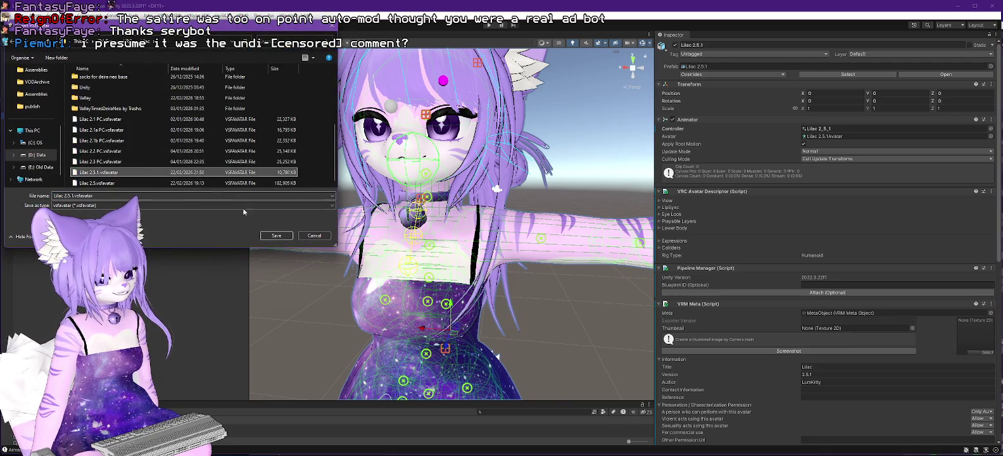
pyautogui.click(276, 236)
pyautogui.click(529, 231)
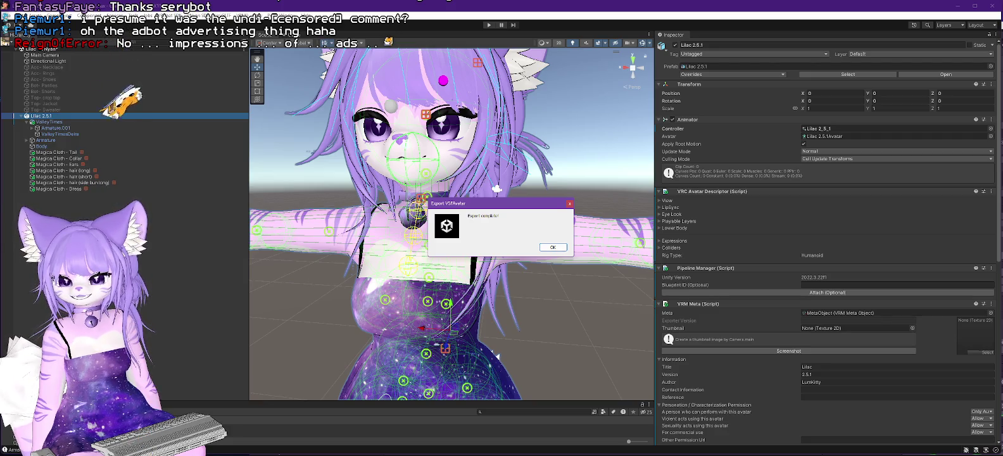
pyautogui.press('Return')
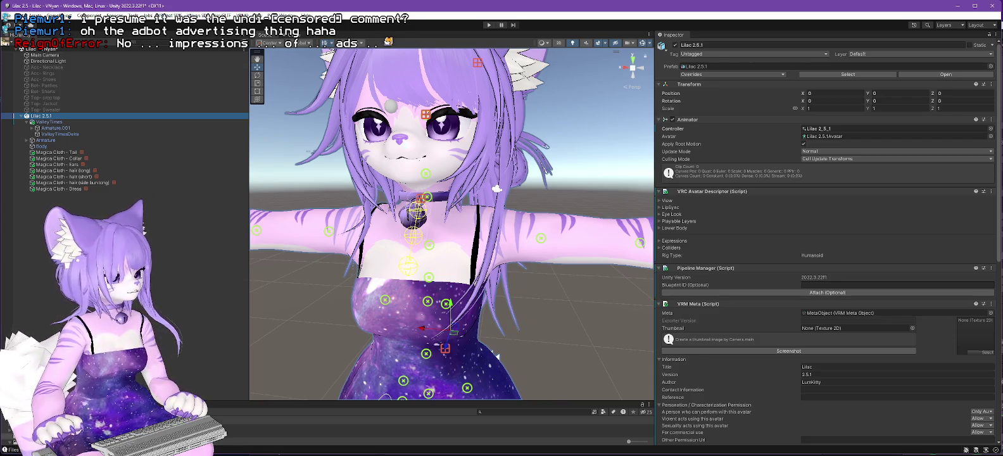
# - Load Lilac 2.5.1.vsfavatar in VNyan, zoom in to inspect it, then return to Unity
pyautogui.hotkey('alt', 'Tab')
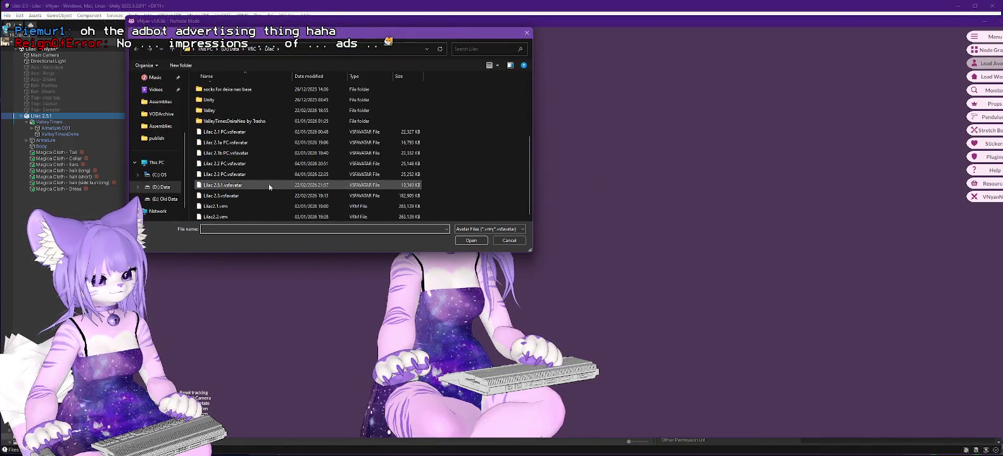
pyautogui.doubleClick(286, 184)
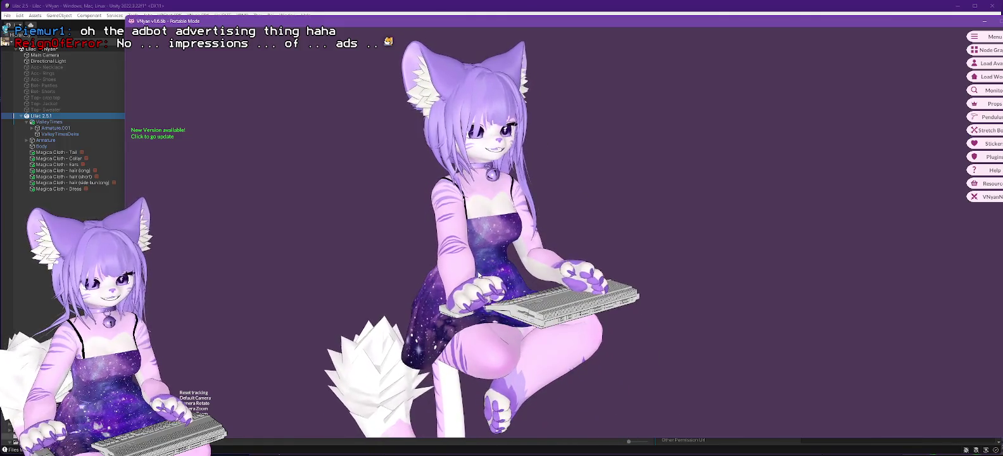
pyautogui.scroll(3, 517, 179)
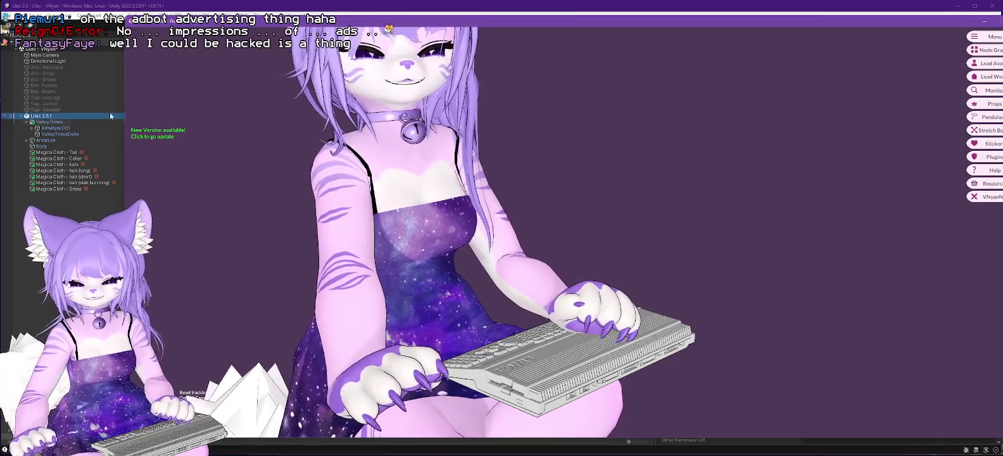
pyautogui.hotkey('alt', 'Tab')
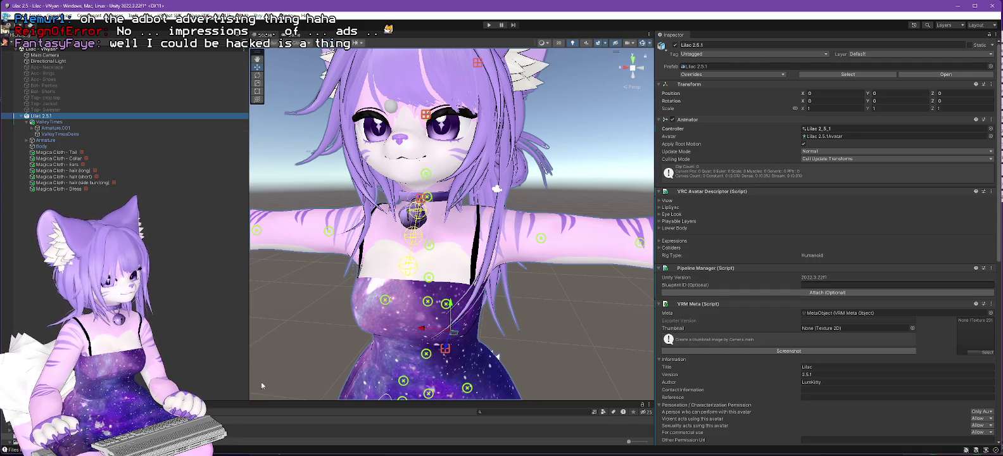
# - Make the Project panel taller and add a new material in the Materials folder
pyautogui.moveTo(314, 401); pyautogui.dragTo(313, 253)
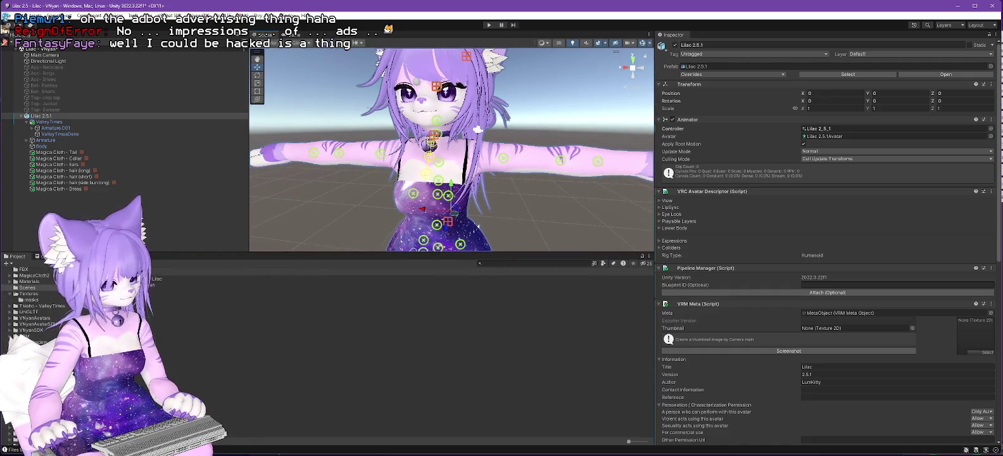
pyautogui.scroll(2, 38, 298)
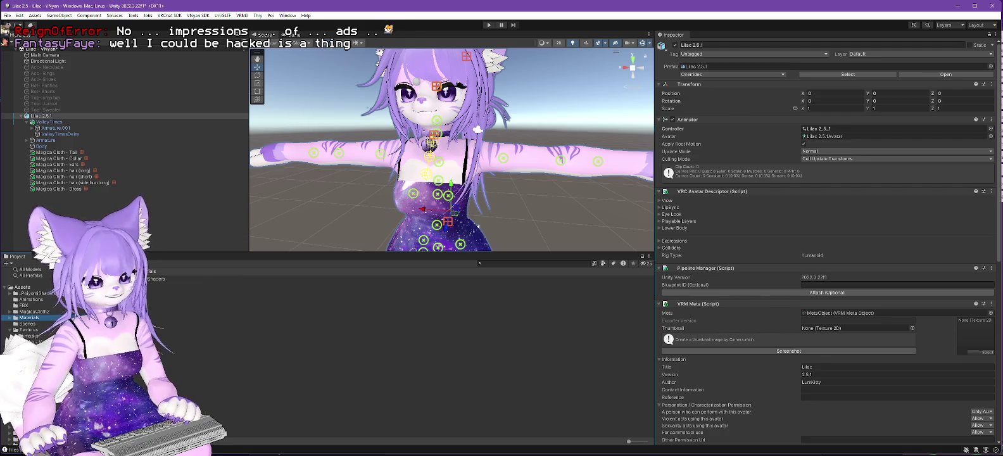
pyautogui.rightClick(129, 318)
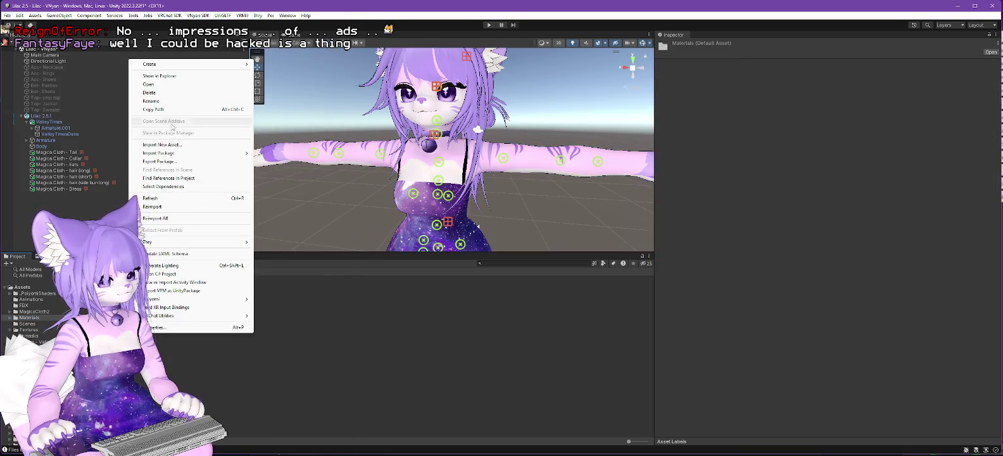
pyautogui.moveTo(190, 65)
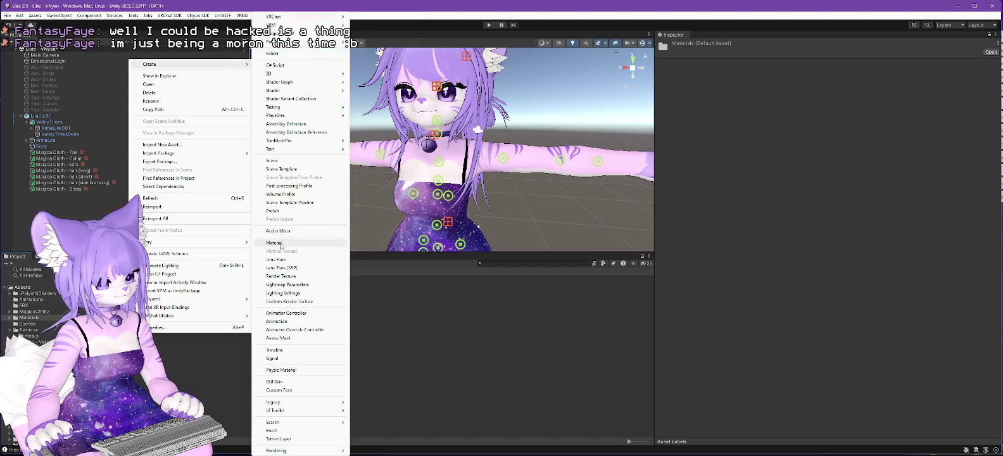
pyautogui.click(275, 243)
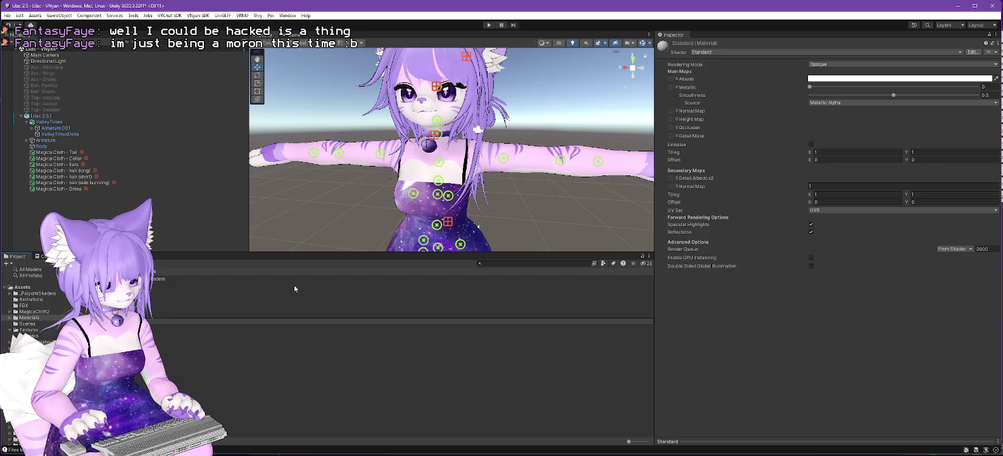
# - Name the material CollarBlack, give it the .poiyomi/Poiyomi Toon shader and black (000000) colour
pyautogui.press('Return')
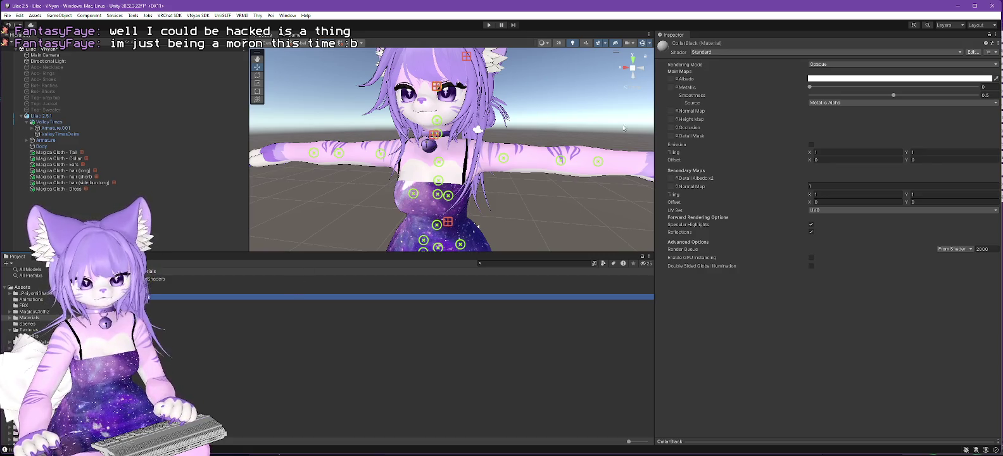
pyautogui.click(722, 51)
pyautogui.click(708, 76)
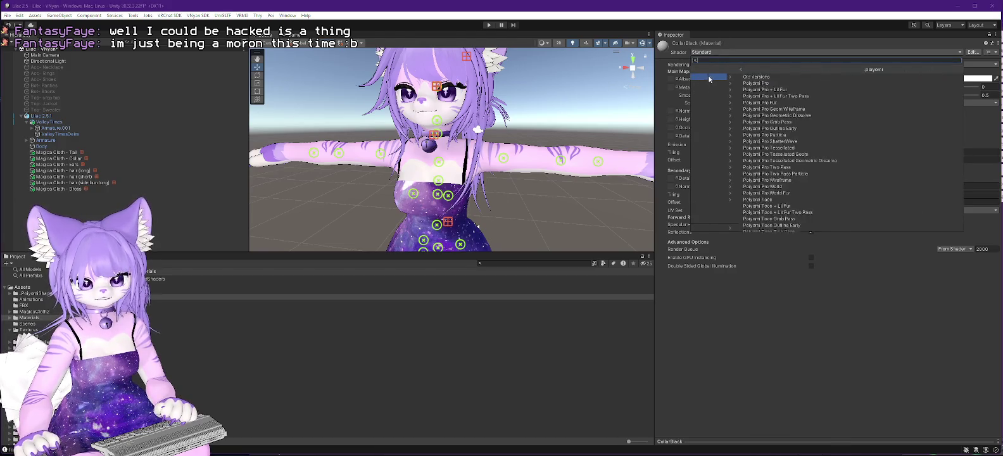
pyautogui.click(760, 200)
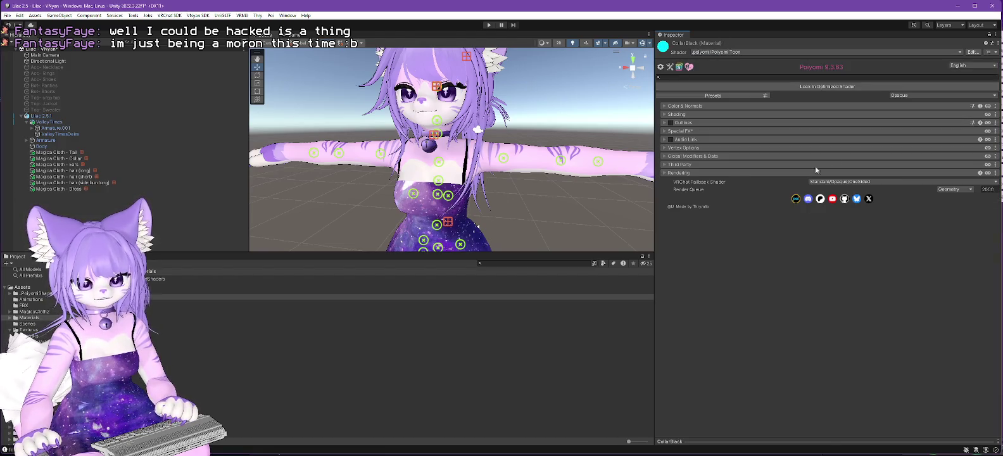
pyautogui.click(664, 106)
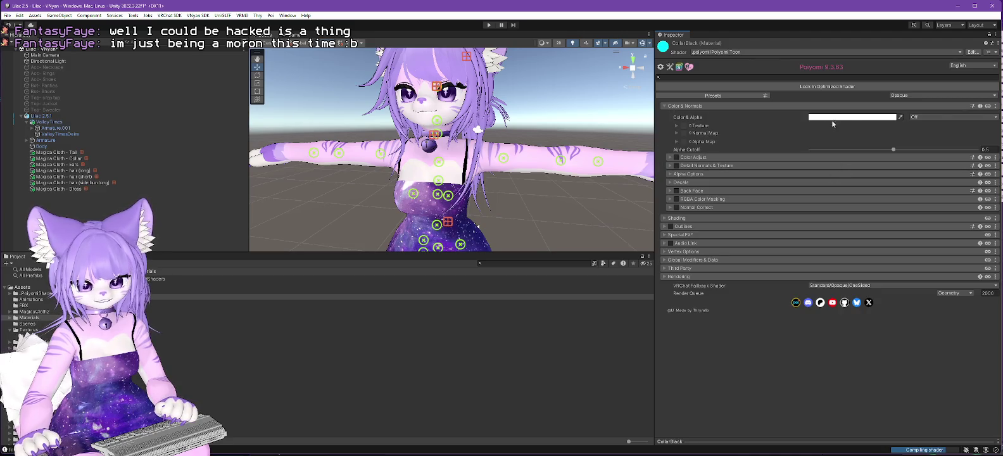
pyautogui.click(881, 121)
pyautogui.moveTo(950, 183); pyautogui.dragTo(869, 244)
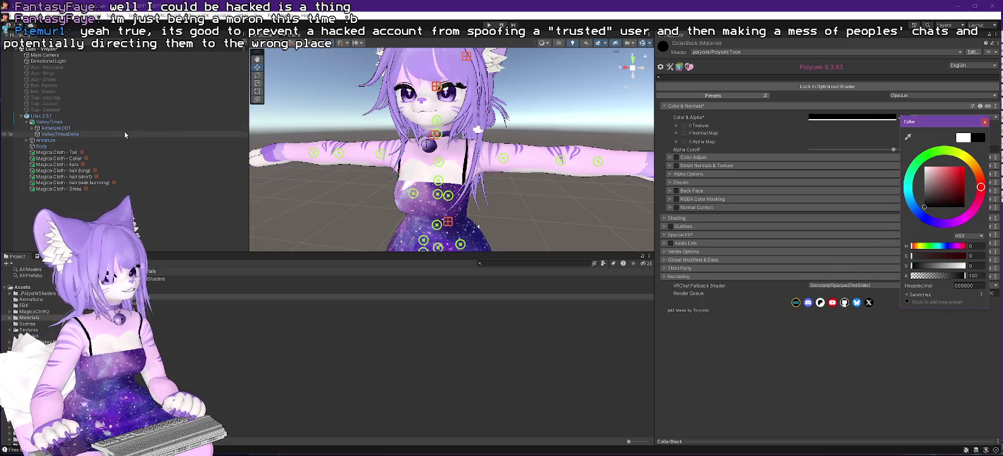
pyautogui.click(26, 141)
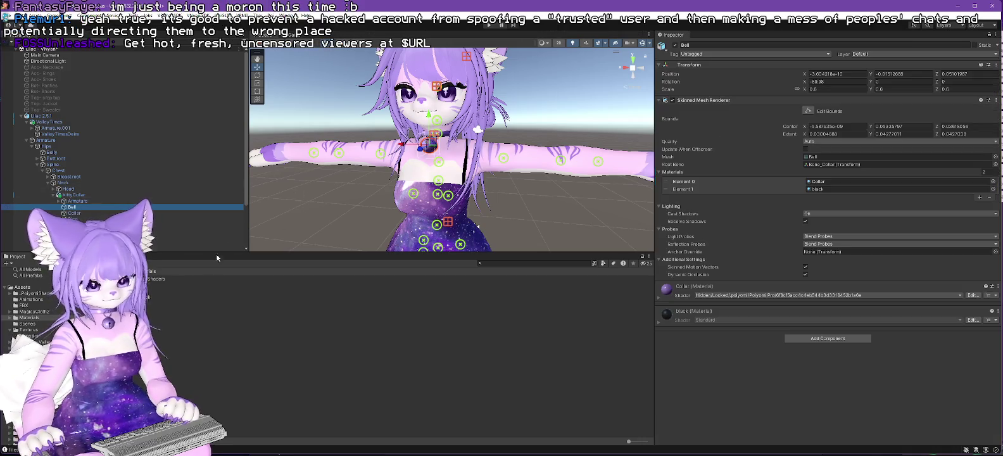
# - Replace the bell's Element 1 black material with CollarBlack
pyautogui.moveTo(70, 207)
pyautogui.mouseDown()
pyautogui.moveTo(380, 284)
pyautogui.moveTo(689, 202)
pyautogui.mouseUp()
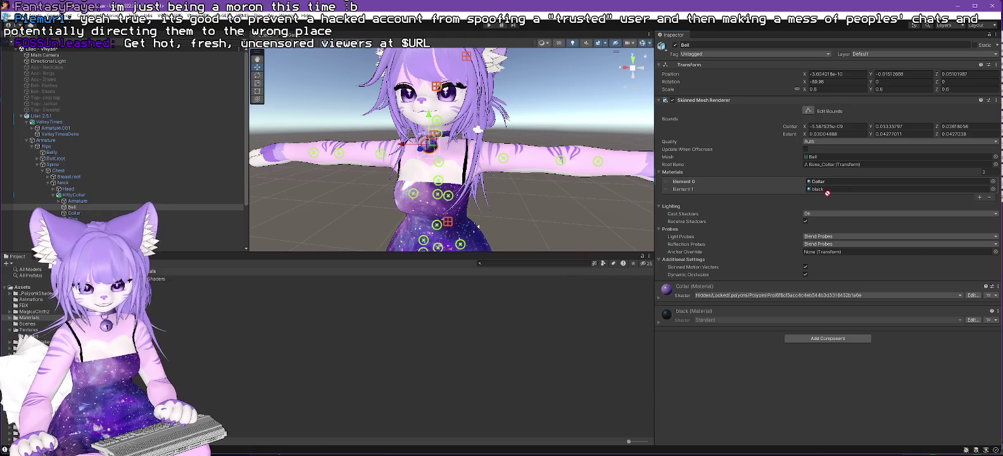
pyautogui.moveTo(826, 192); pyautogui.dragTo(825, 192)
pyautogui.scroll(6, 443, 153)
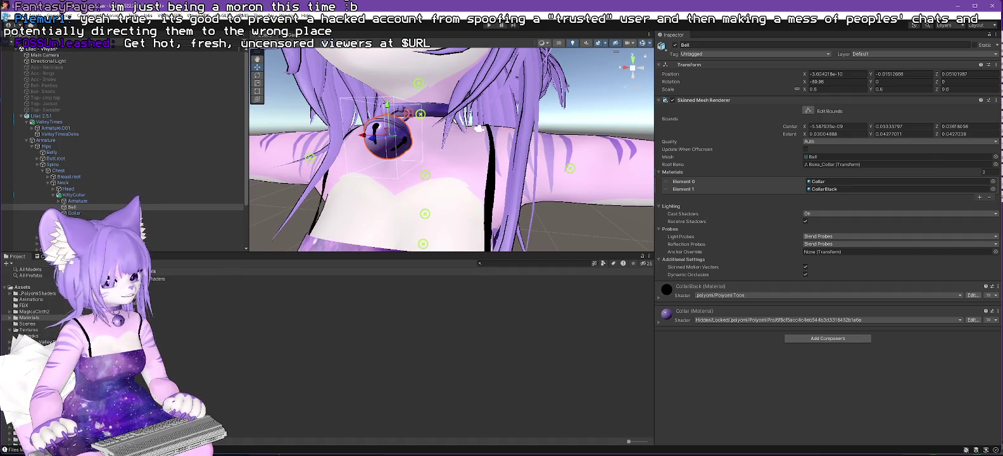
# - Lock In Optimized Shader on CollarBlack, check the avatar's face, and select Lilac 2.5.1
pyautogui.click(197, 297)
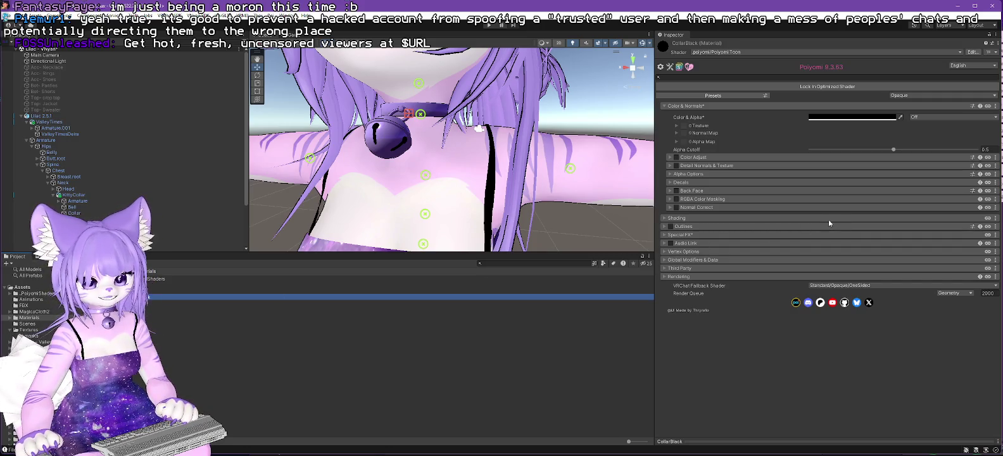
pyautogui.click(829, 87)
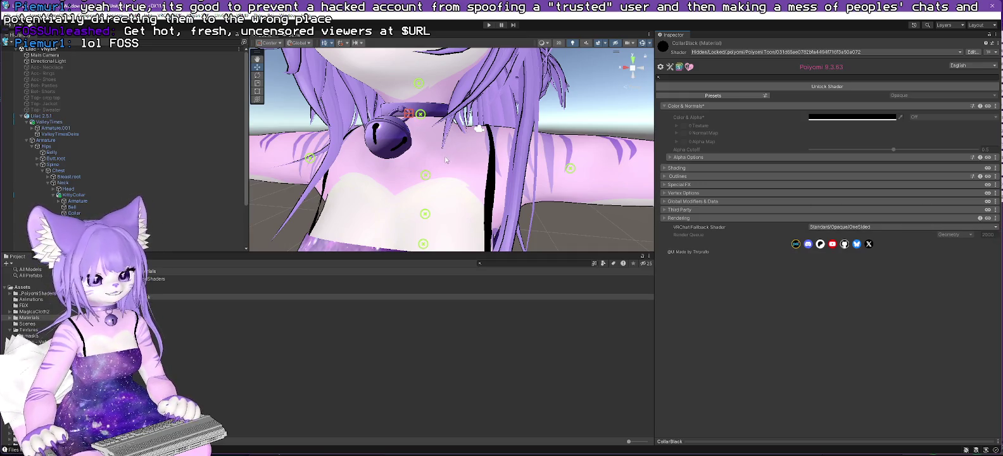
pyautogui.scroll(-2, 446, 160)
pyautogui.scroll(3, 486, 216)
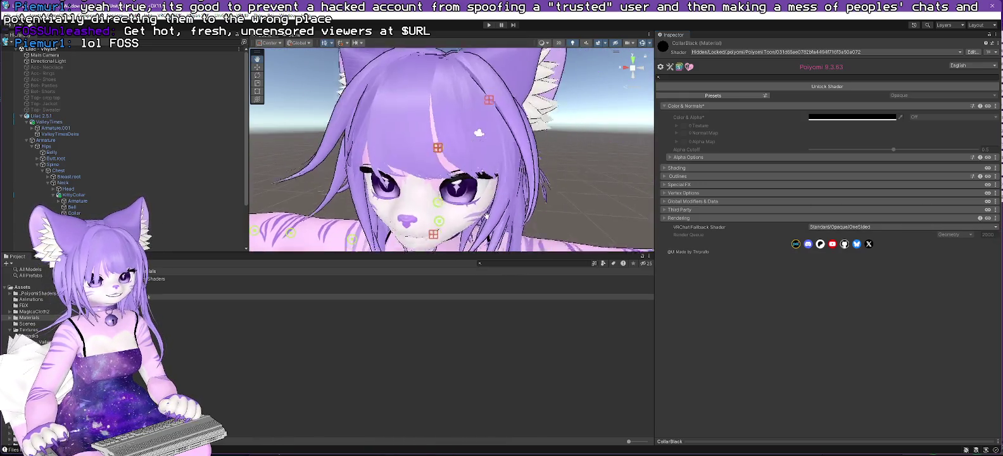
pyautogui.moveTo(485, 216); pyautogui.dragTo(488, 213)
pyautogui.scroll(-5, 497, 183)
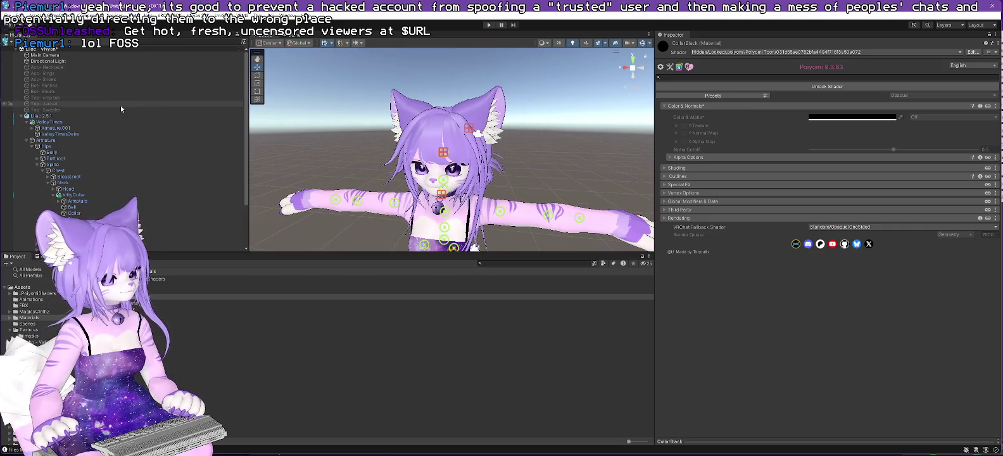
pyautogui.click(43, 116)
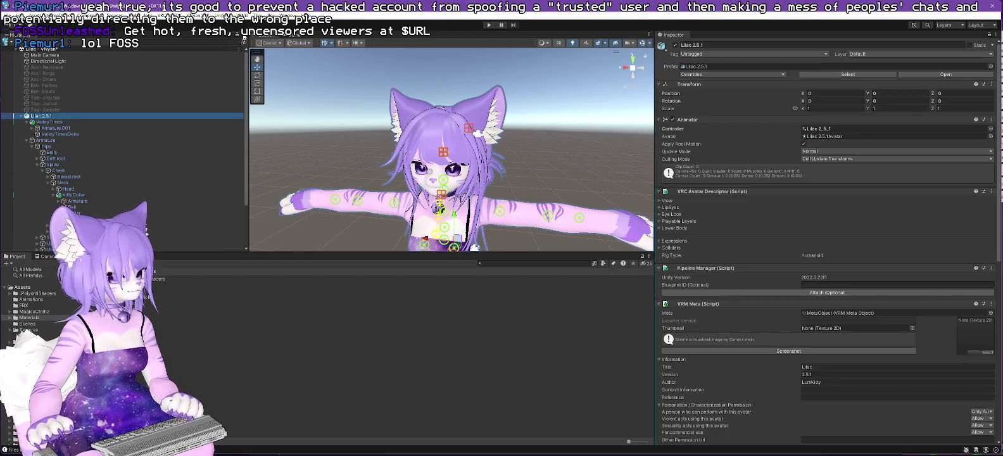
# - Export Lilac 2.5.1 via VNyan SDK > Export VNyan Avatar, overwriting Lilac 2.5.1.vsfavatar
pyautogui.click(193, 16)
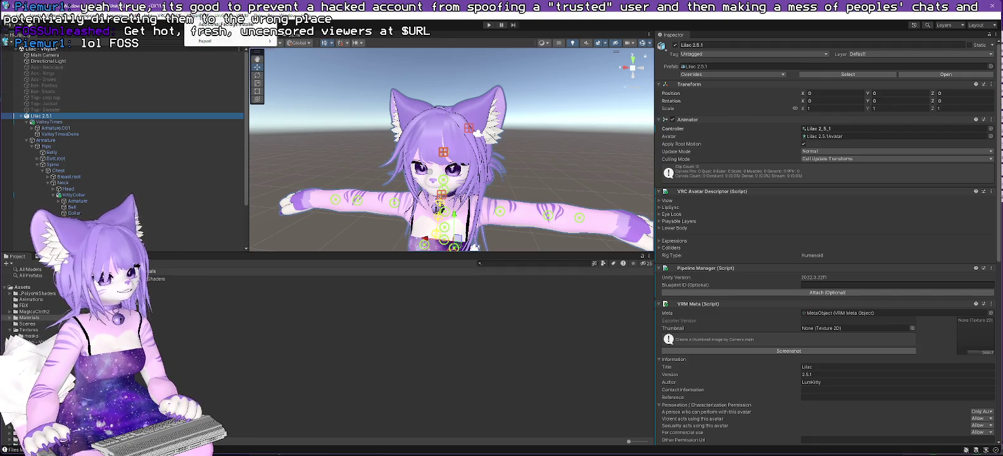
pyautogui.moveTo(253, 40)
pyautogui.click(295, 42)
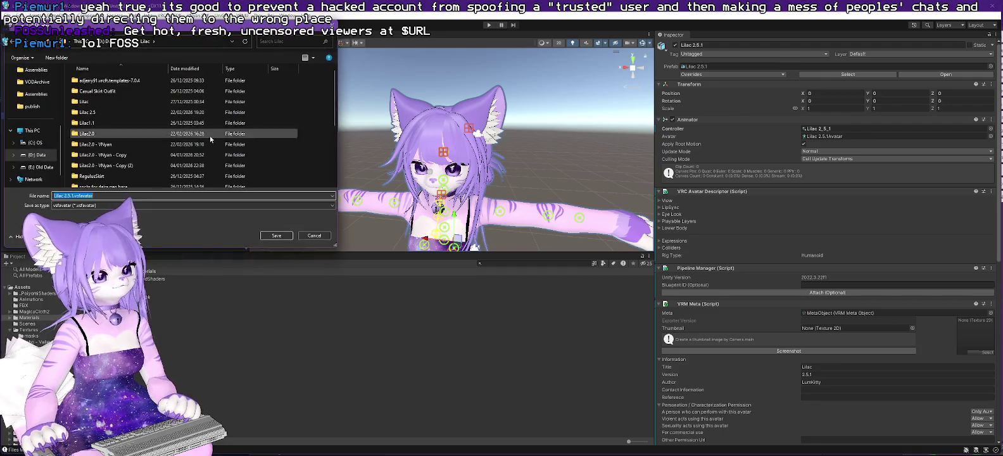
pyautogui.click(275, 235)
pyautogui.click(527, 232)
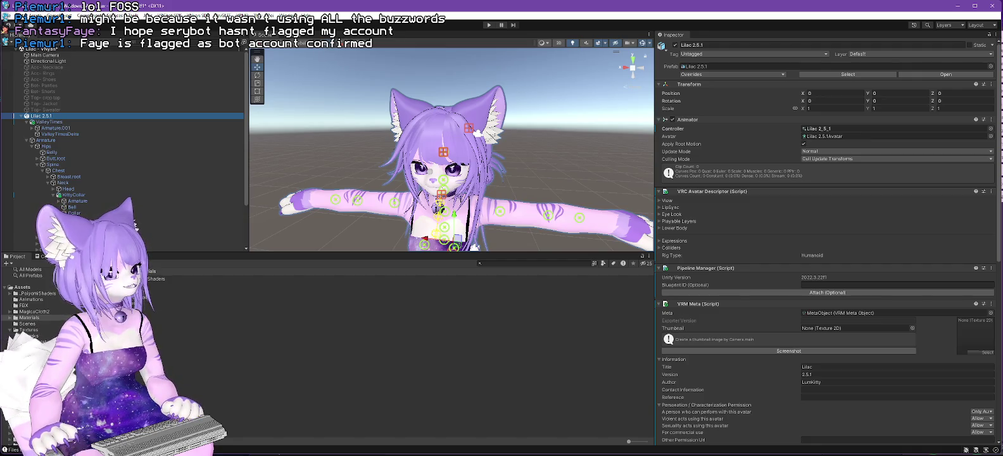
# - Load the Lilac 2.5.1 file in VNyan, then open the Monitor and scroll to Stats
pyautogui.hotkey('alt', 'Tab')
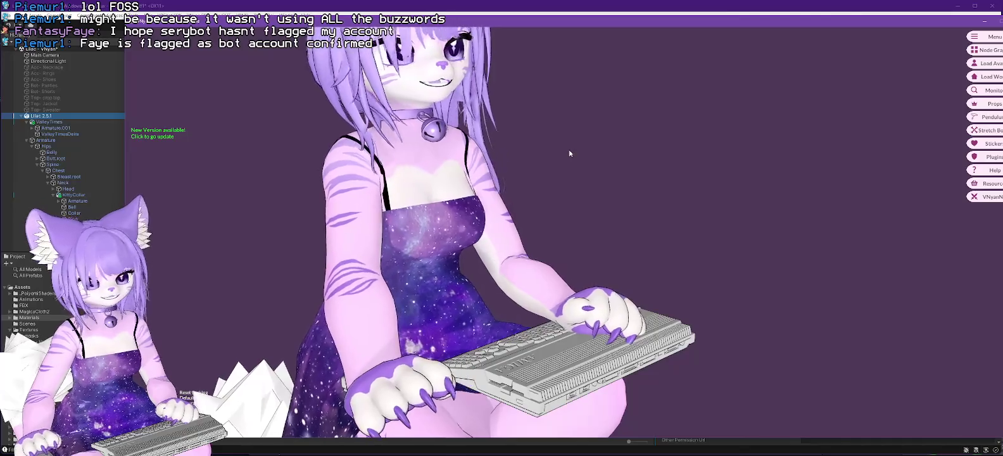
pyautogui.click(990, 64)
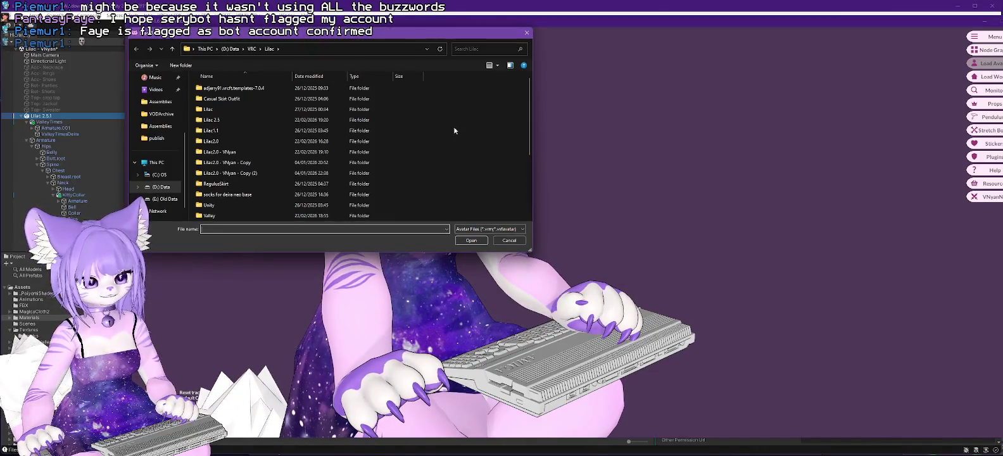
pyautogui.doubleClick(223, 185)
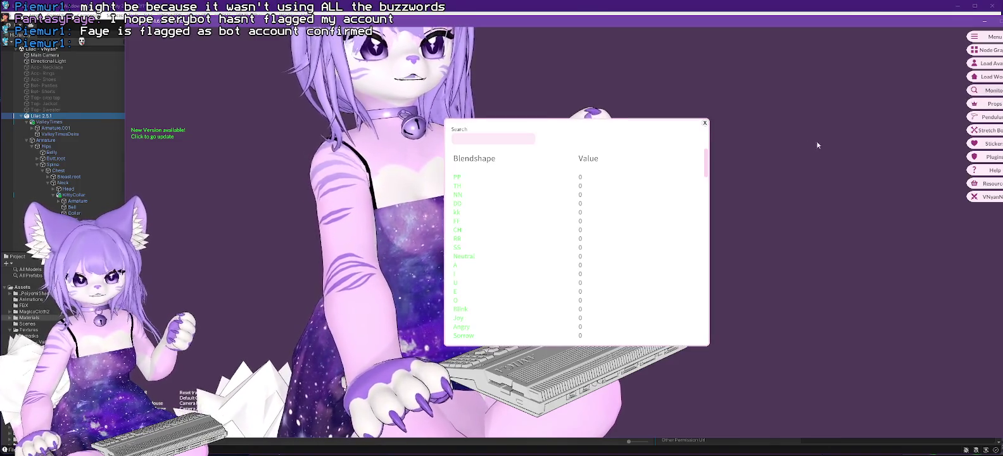
pyautogui.moveTo(707, 159); pyautogui.dragTo(710, 340)
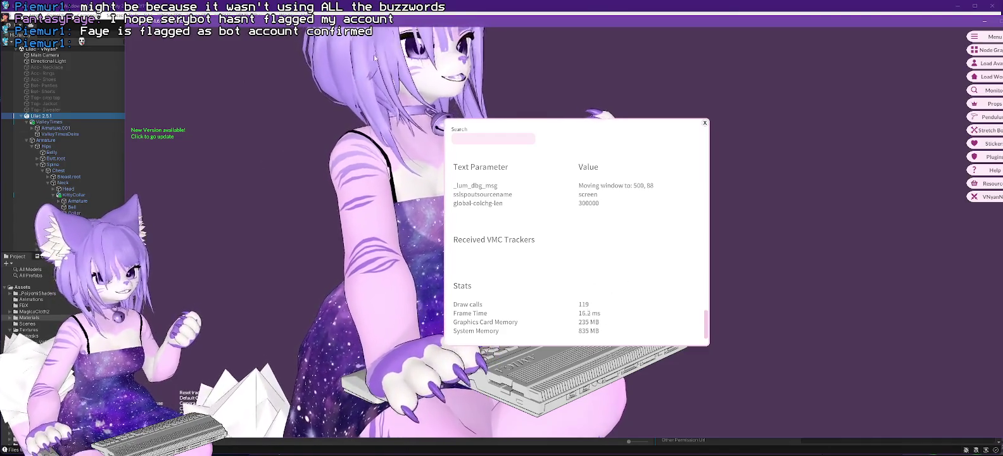
pyautogui.moveTo(382, 26)
pyautogui.mouseDown()
pyautogui.moveTo(588, 23)
pyautogui.moveTo(543, 23)
pyautogui.mouseUp()
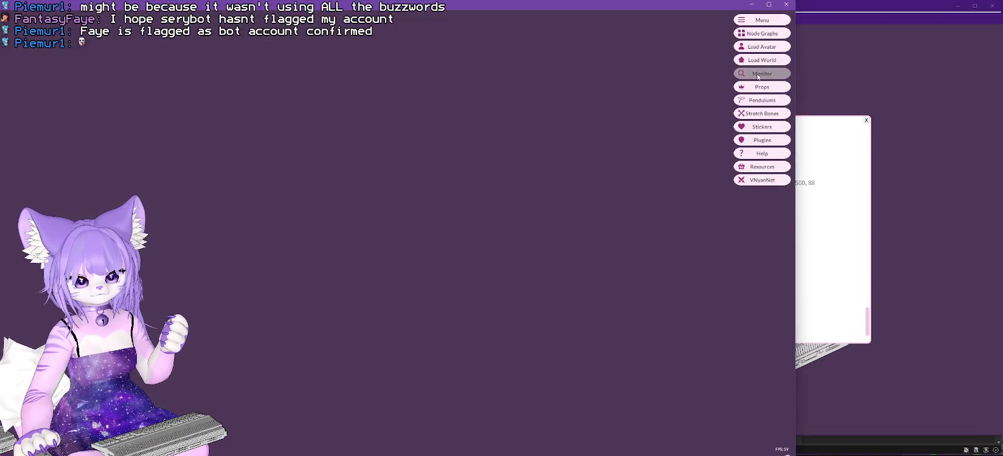
pyautogui.click(758, 74)
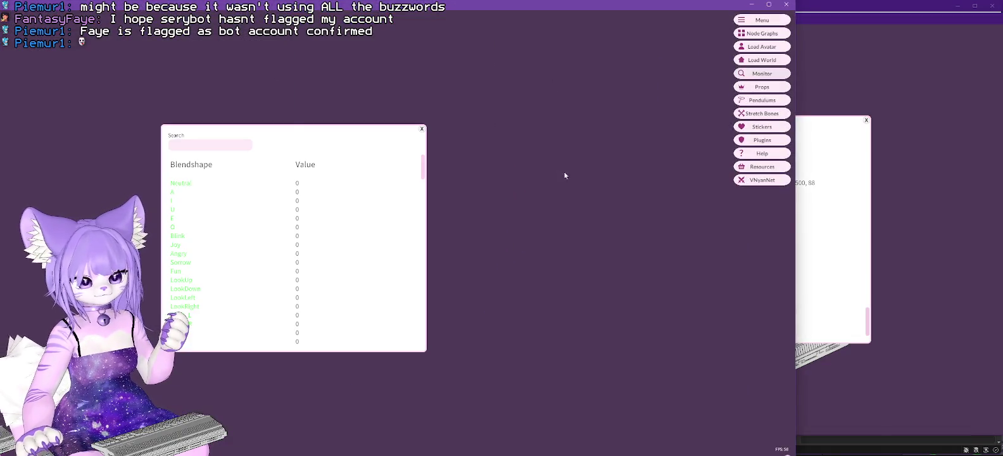
pyautogui.moveTo(428, 164); pyautogui.dragTo(432, 352)
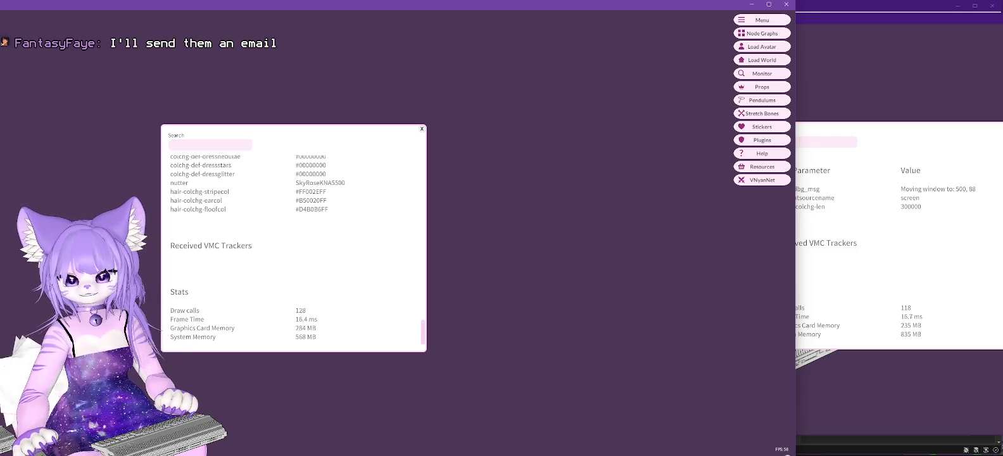
# - Maximize Unity and pan, zoom and orbit the Scene view to inspect Lilac's dress, legs and tail
pyautogui.click(897, 10)
pyautogui.doubleClick(894, 10)
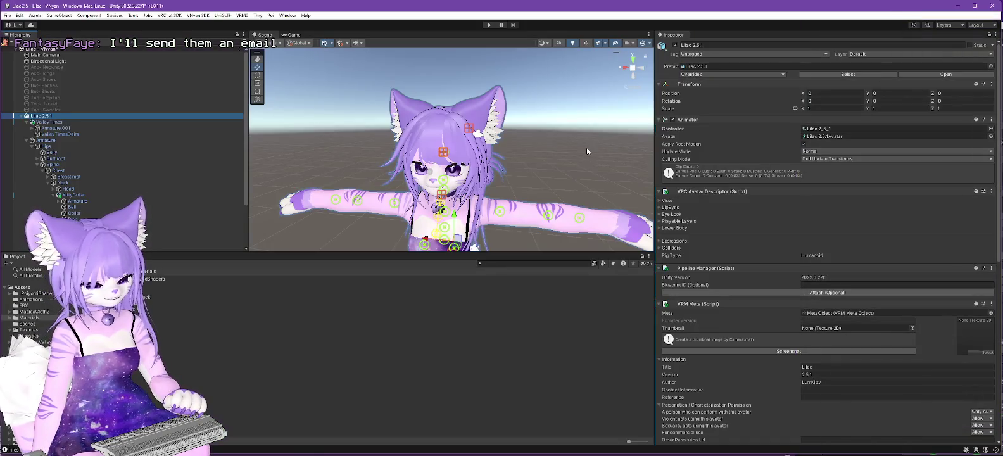
pyautogui.scroll(-2, 577, 164)
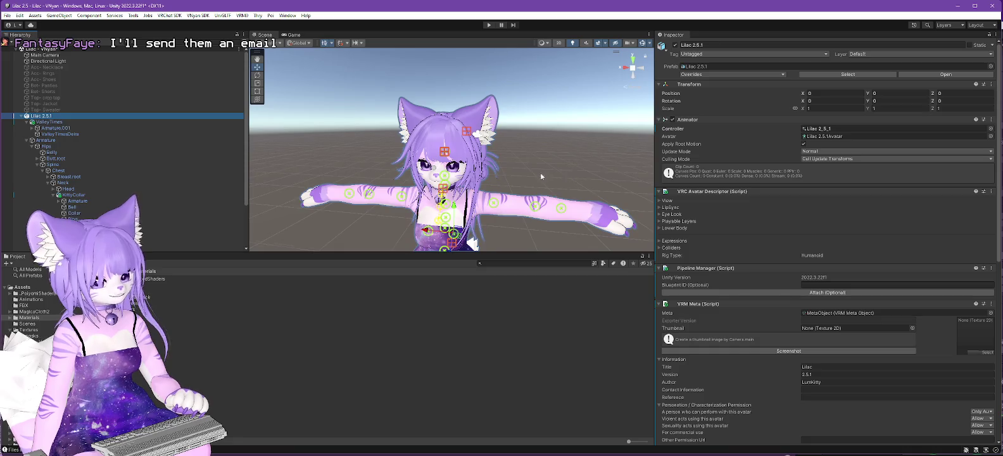
pyautogui.moveTo(542, 176); pyautogui.dragTo(463, 143)
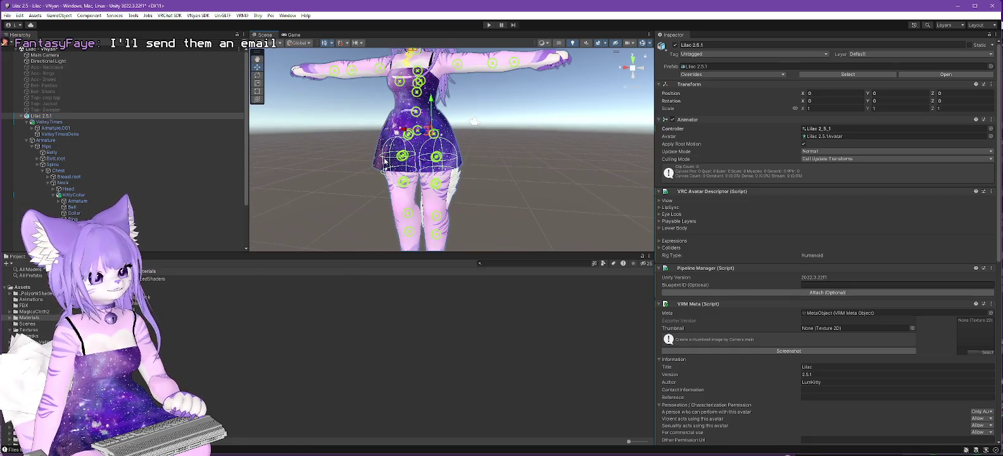
pyautogui.scroll(3, 386, 168)
pyautogui.moveTo(390, 176)
pyautogui.mouseDown()
pyautogui.moveTo(512, 180)
pyautogui.moveTo(523, 192)
pyautogui.mouseUp()
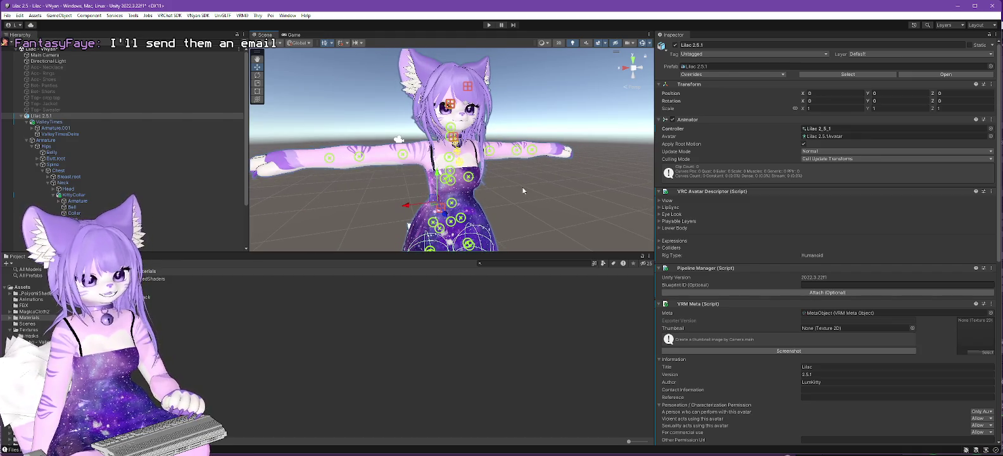
pyautogui.moveTo(530, 190)
pyautogui.mouseDown()
pyautogui.moveTo(591, 29)
pyautogui.moveTo(574, 121)
pyautogui.moveTo(434, 192)
pyautogui.mouseUp()
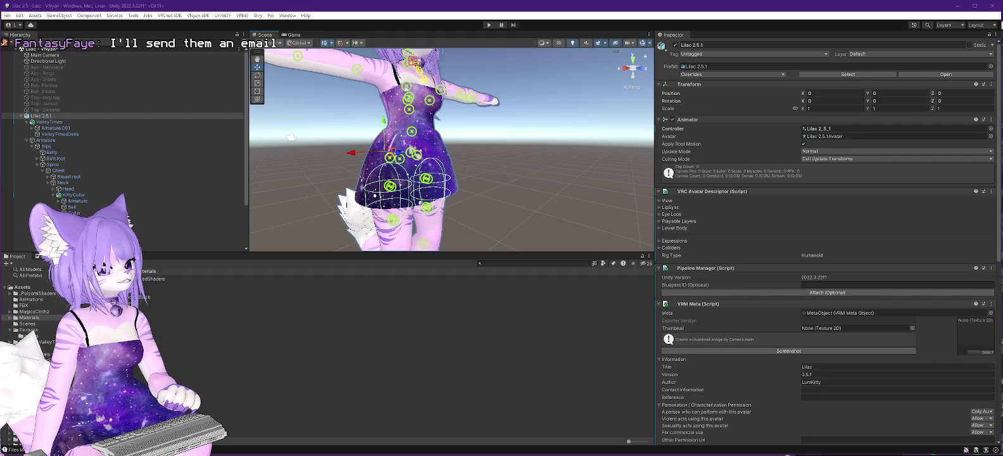
pyautogui.hotkey('alt', 'Tab')
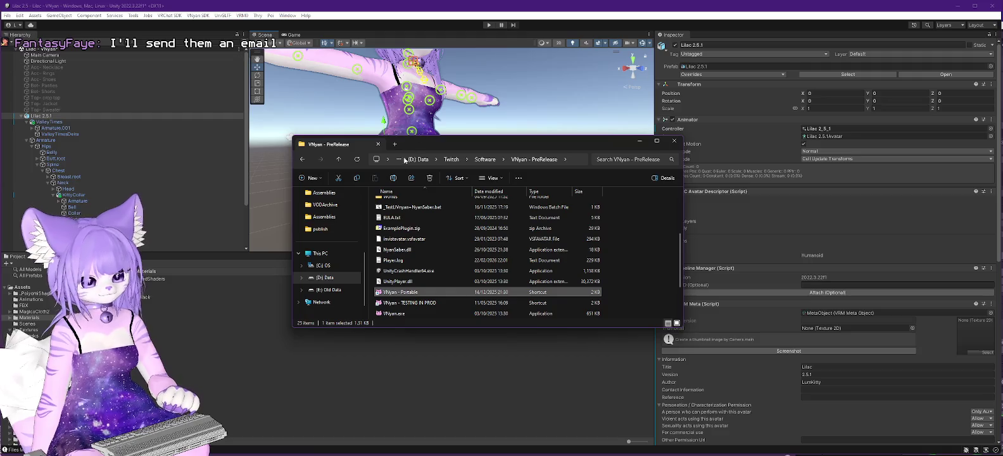
# - Launch 'VNyan - Portable' from the PreRelease folder and dismiss the VMC port error
pyautogui.doubleClick(401, 294)
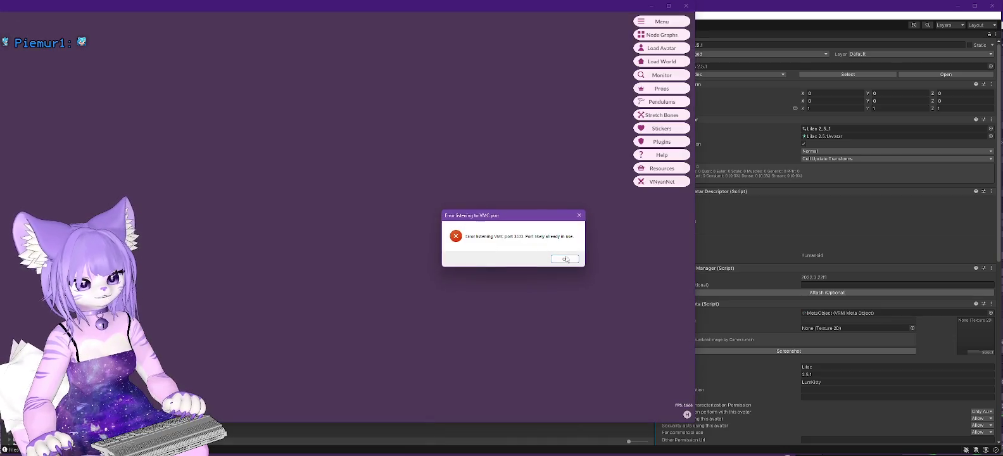
pyautogui.click(563, 260)
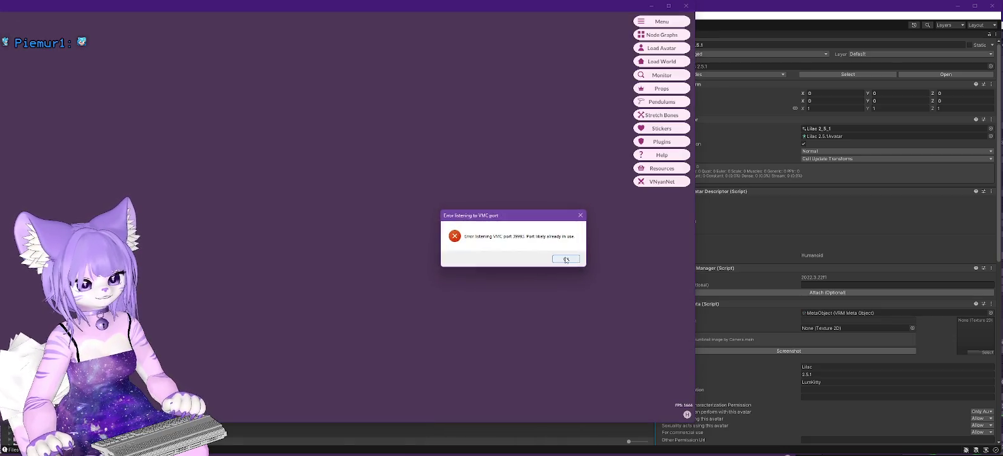
# - Dismiss the remaining error, reposition VNyan and load the Lilac 2.5.1 avatar
pyautogui.click(563, 260)
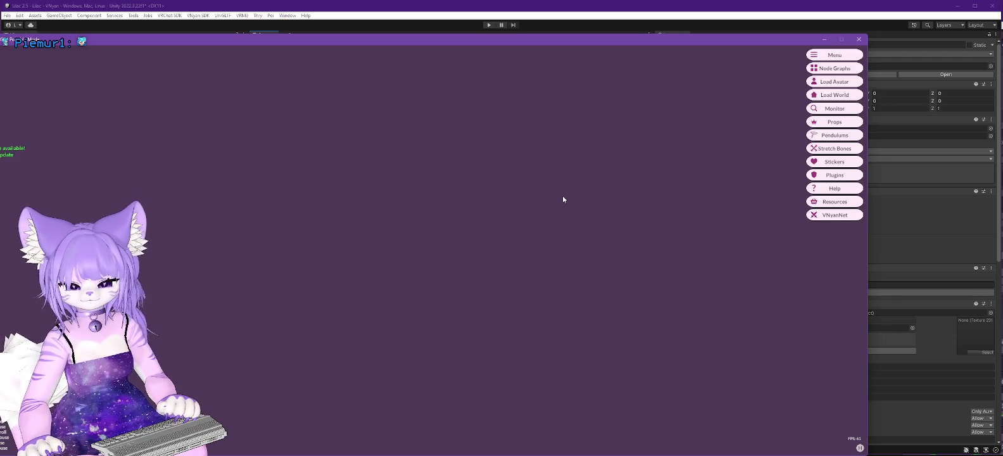
pyautogui.moveTo(427, 43); pyautogui.dragTo(624, 49)
pyautogui.click(937, 67)
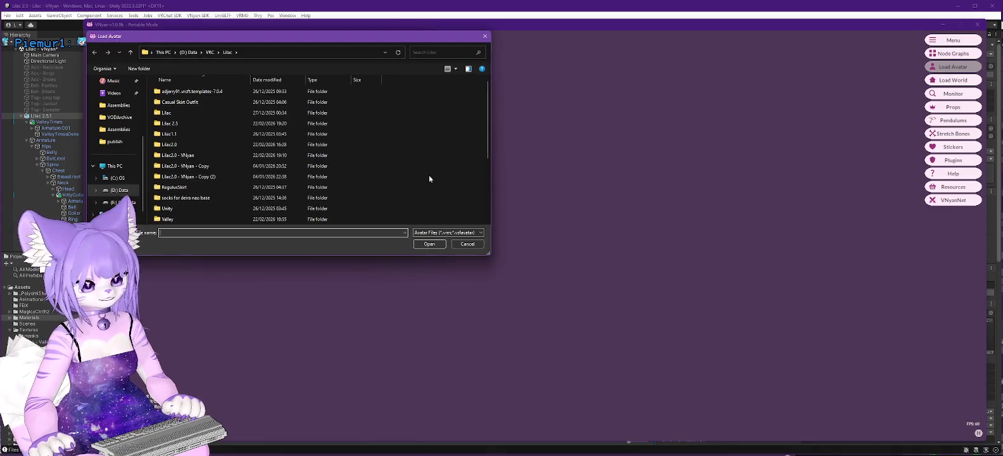
pyautogui.doubleClick(190, 188)
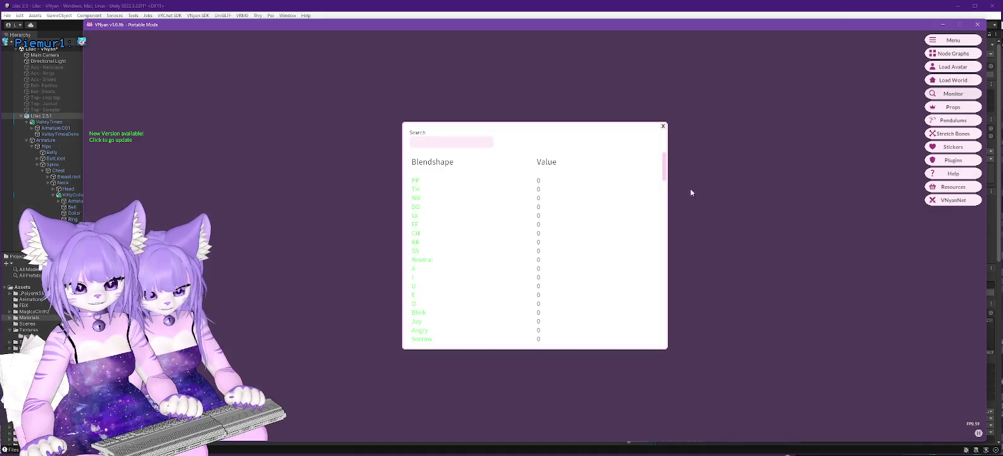
pyautogui.moveTo(665, 168); pyautogui.dragTo(673, 365)
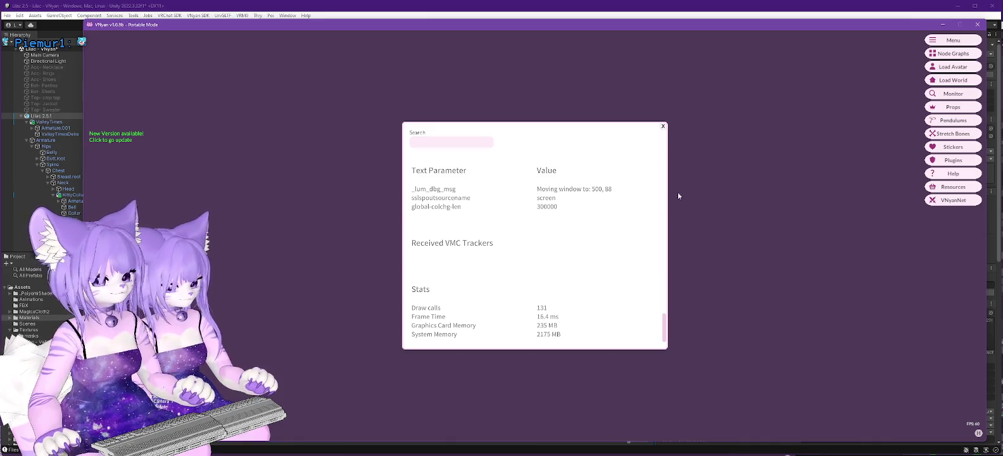
pyautogui.click(663, 127)
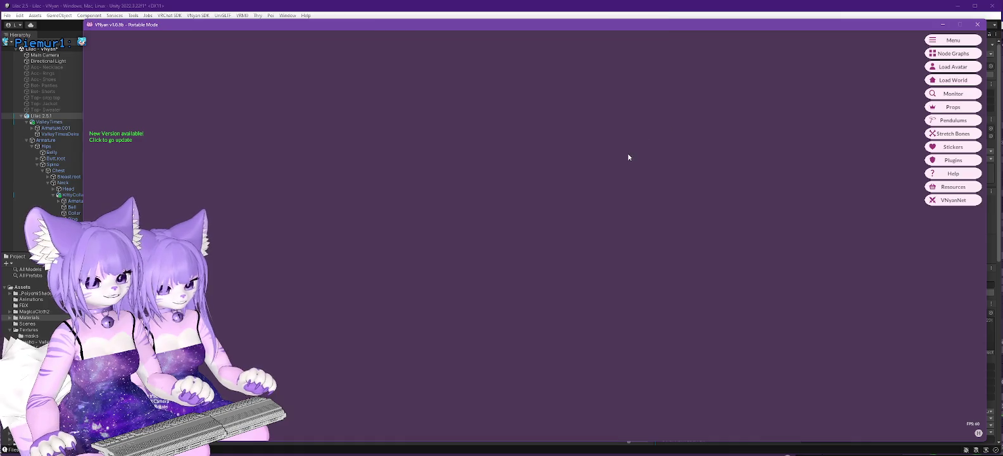
# - In Node Graphs, trigger the WebSocket Command setting resolution 2640 by 1200
pyautogui.click(12, 164)
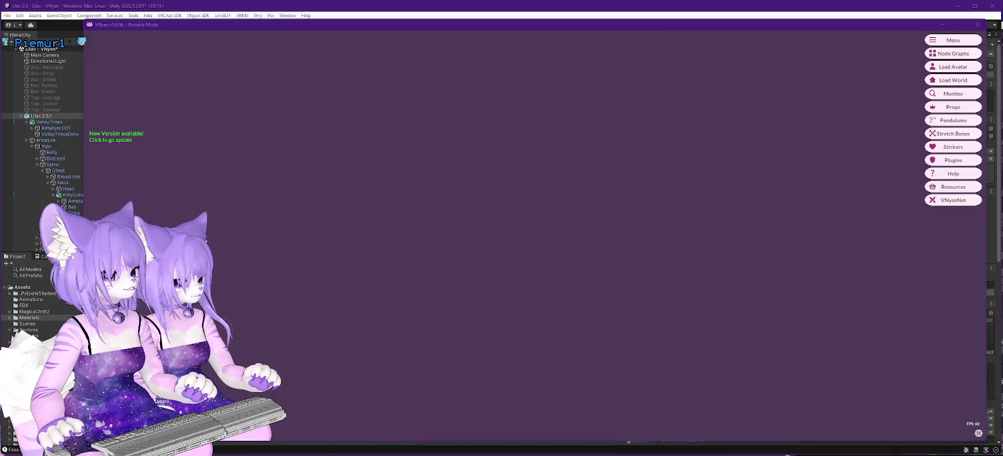
pyautogui.click(953, 53)
pyautogui.moveTo(583, 220)
pyautogui.mouseDown()
pyautogui.moveTo(571, 206)
pyautogui.moveTo(756, 293)
pyautogui.moveTo(538, 226)
pyautogui.moveTo(528, 204)
pyautogui.moveTo(488, 201)
pyautogui.mouseUp()
pyautogui.scroll(-5, 538, 226)
pyautogui.scroll(-1, 545, 199)
pyautogui.rightClick(529, 204)
pyautogui.click(543, 210)
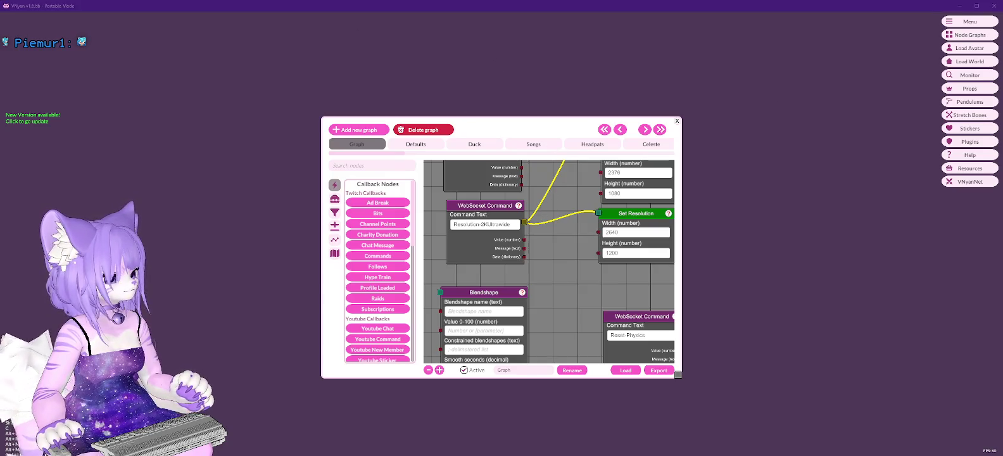
# - Sort Task Manager by name, expand both VNyan.exe entries, and close the v1.6.6b window
pyautogui.hotkey('ctrl', 'shift', 'Escape')
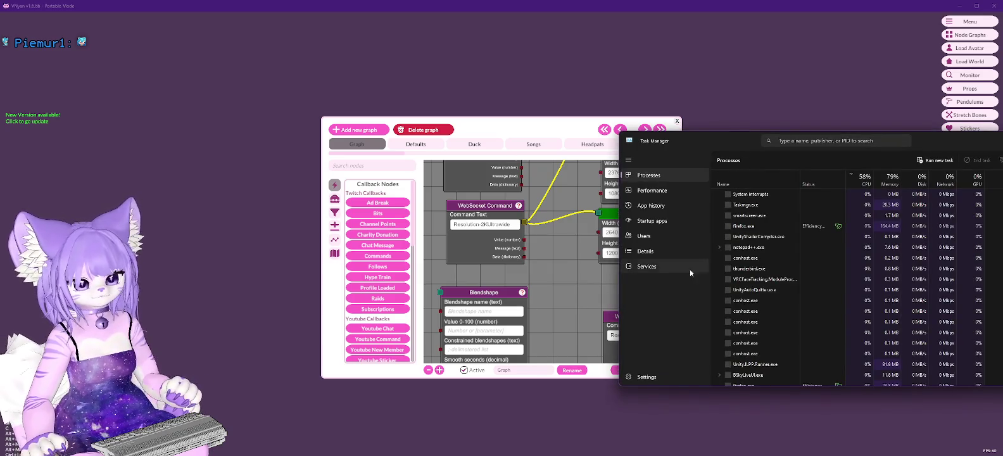
pyautogui.click(752, 183)
pyautogui.scroll(-1, 772, 257)
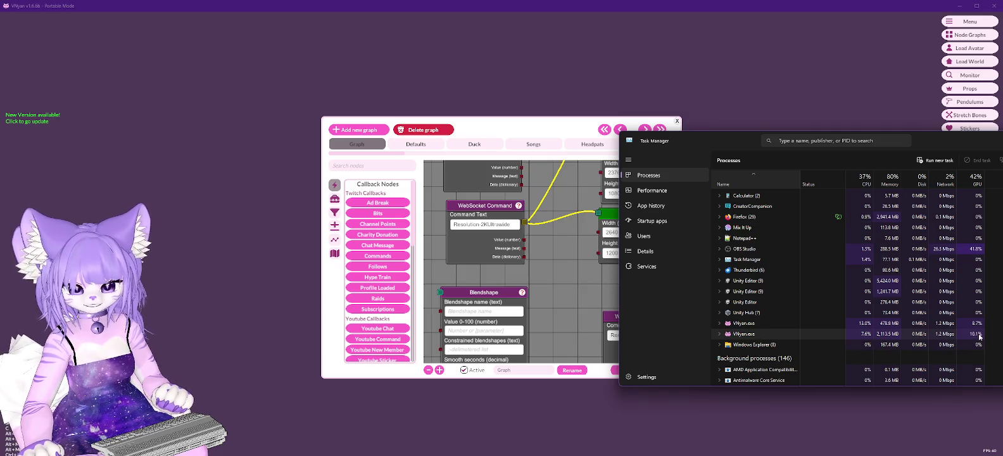
pyautogui.click(720, 323)
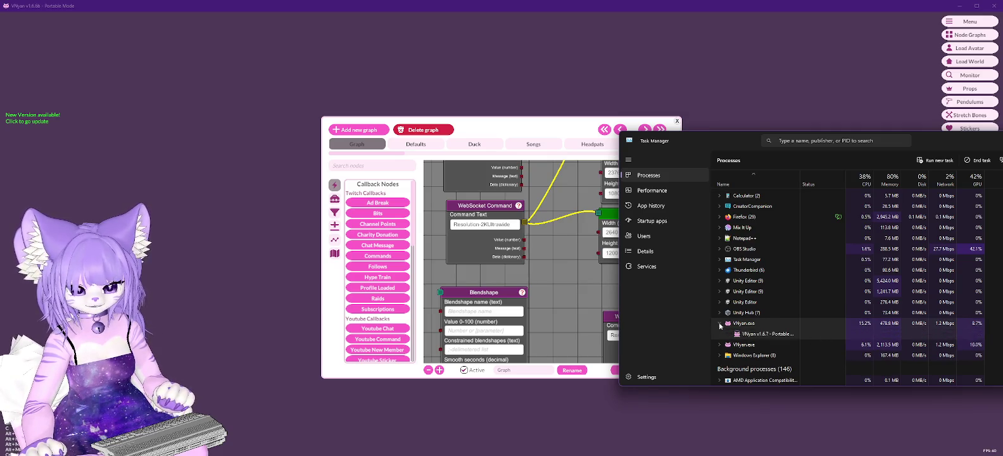
pyautogui.click(719, 345)
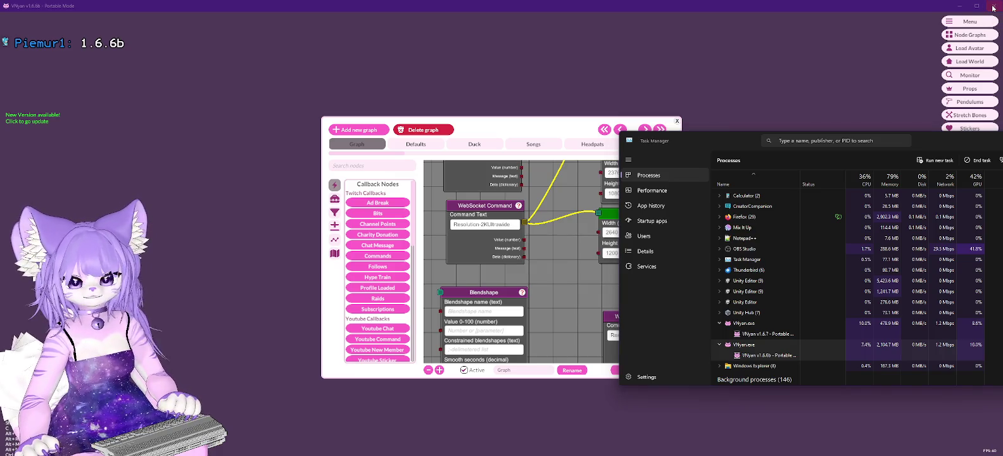
pyautogui.click(993, 7)
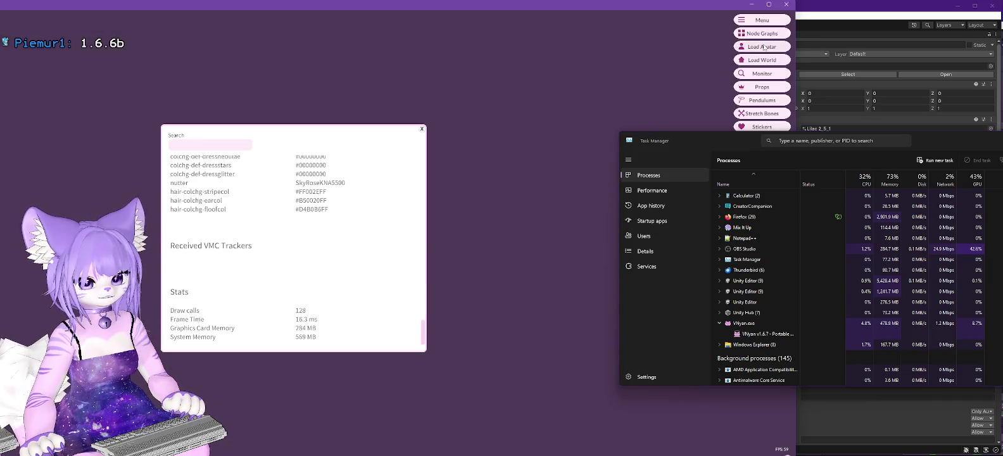
# - Load a .vsfavatar file from the VRC > Lilac folder into VNyan v1.6.7
pyautogui.click(762, 46)
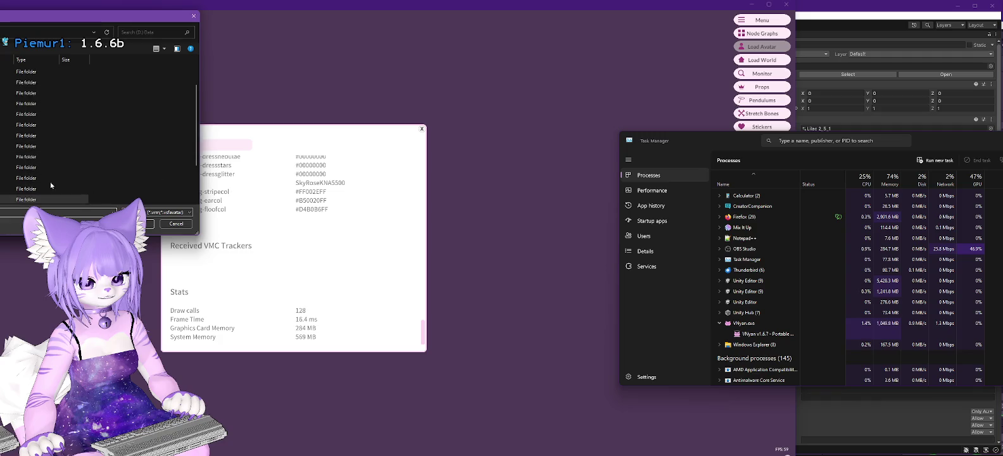
pyautogui.click(45, 189)
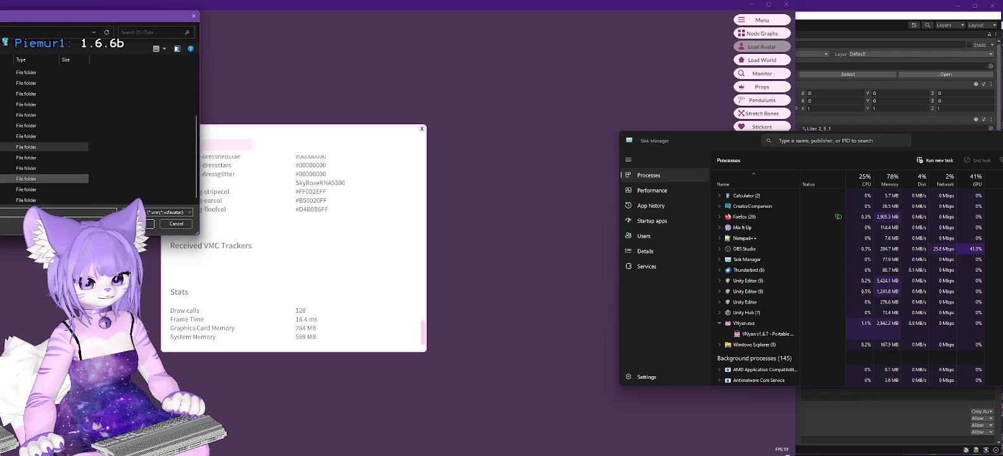
pyautogui.doubleClick(44, 198)
pyautogui.doubleClick(29, 71)
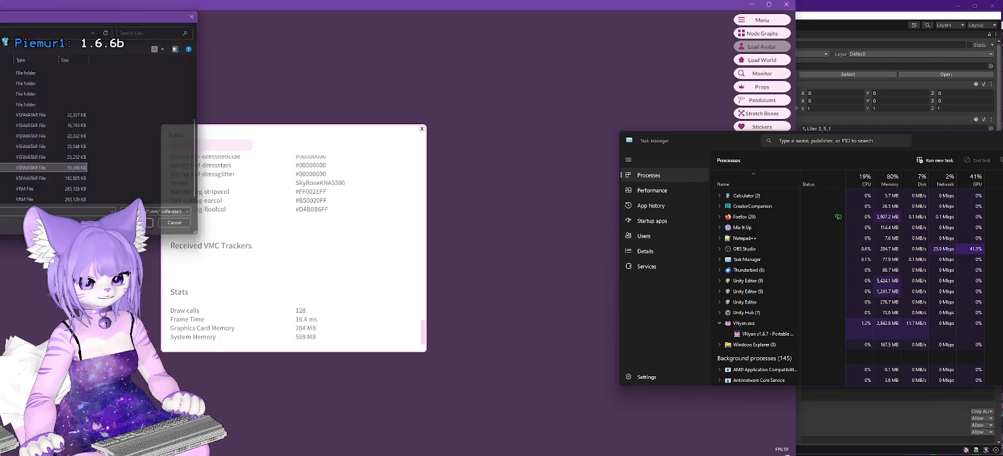
pyautogui.press('Return')
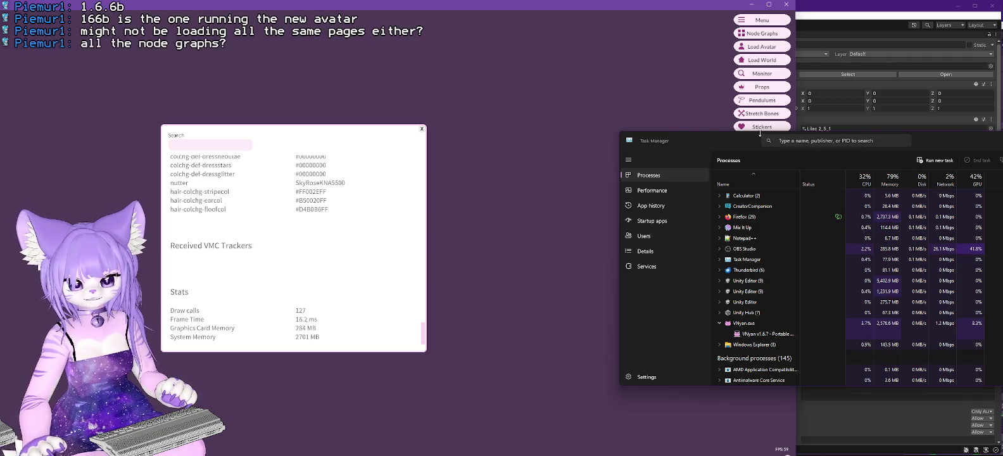
# - Minimise Task Manager and open Jayo's Poiyomi Shader Plugin from the Plugins list
pyautogui.press('super+Down')
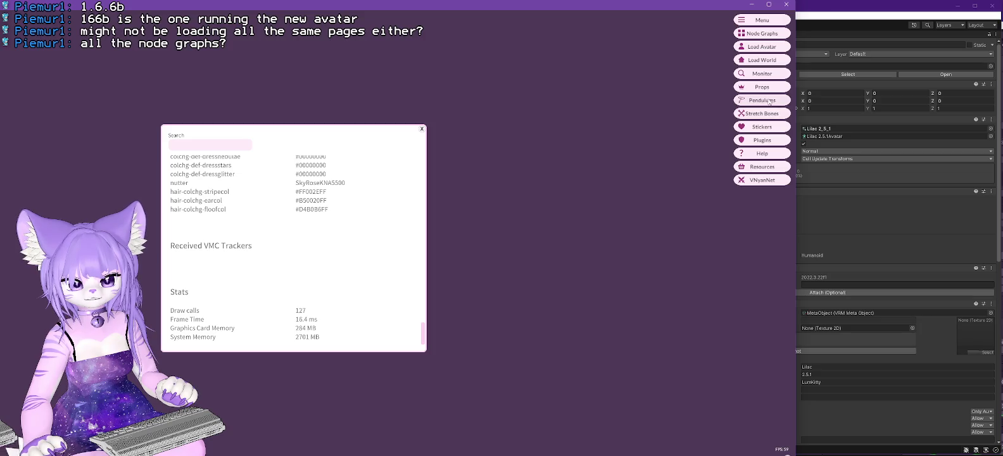
pyautogui.click(770, 140)
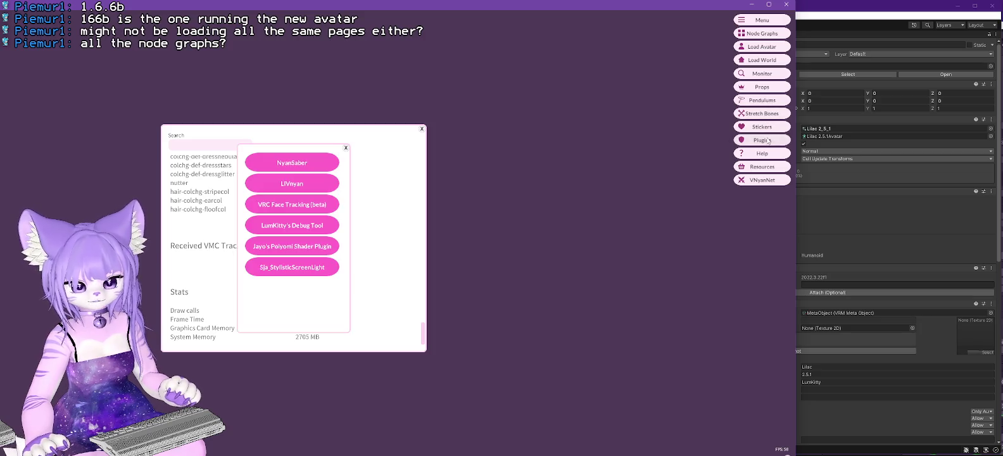
pyautogui.click(297, 251)
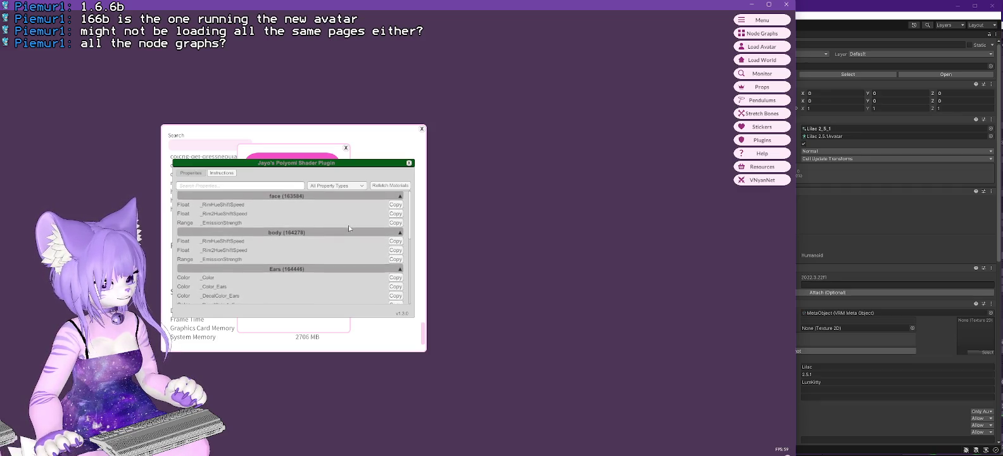
# - Scroll the Poiyomi plugin's property list down to the Hair, Tail and Dress materials
pyautogui.moveTo(409, 220); pyautogui.dragTo(411, 267)
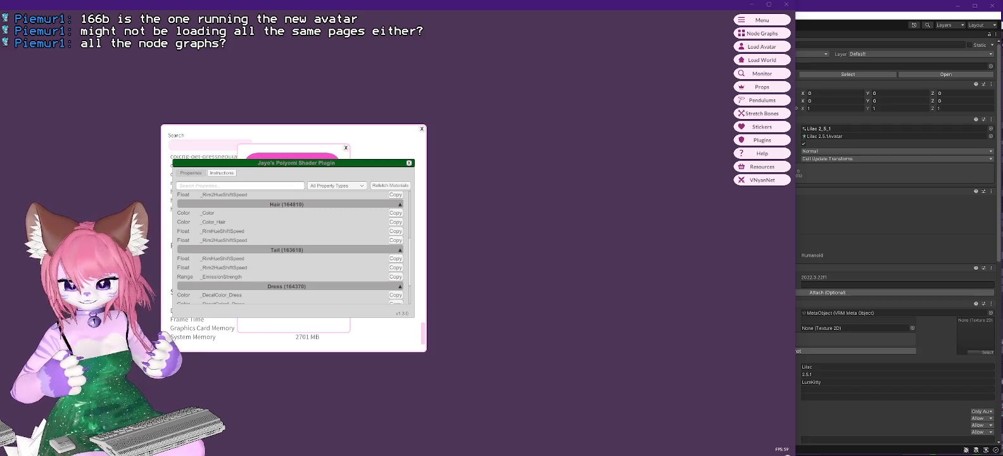
pyautogui.click(762, 47)
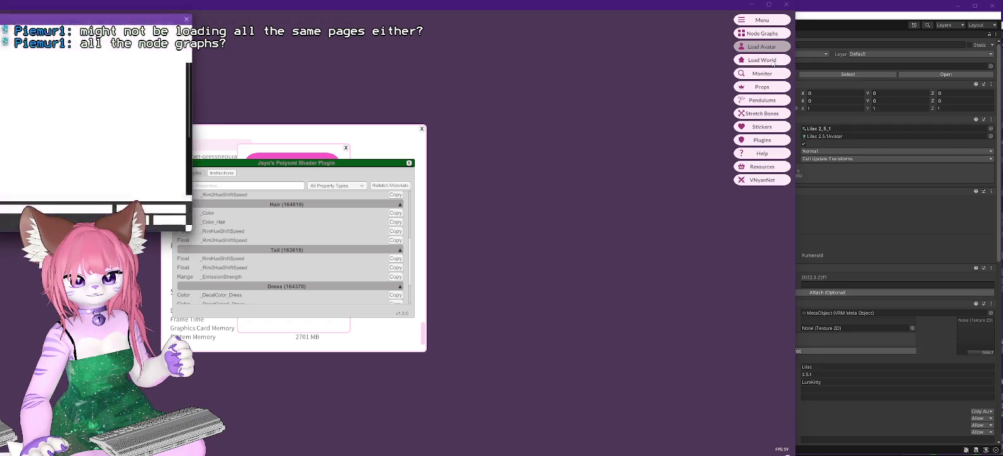
# - Reload a VSFAvatar from the Lilac folder so the avatar is purple, then return to Unity
pyautogui.scroll(-5, 45, 136)
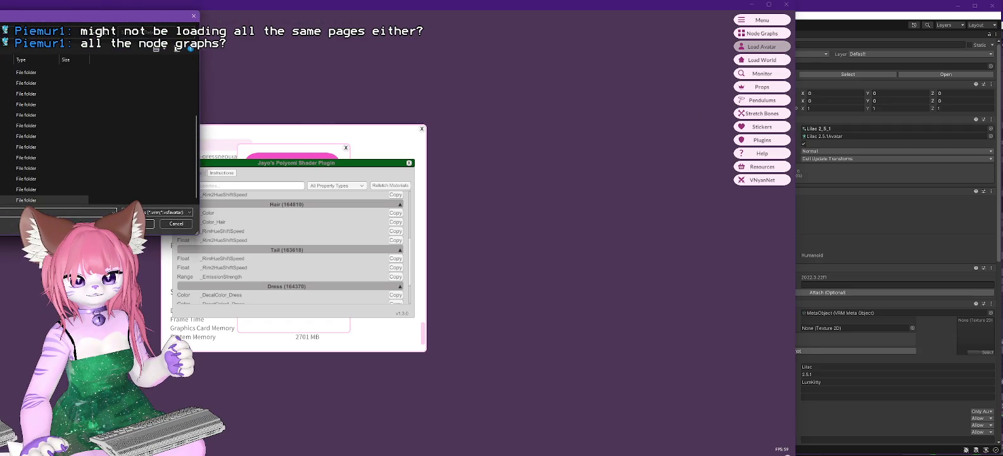
pyautogui.scroll(3, 45, 126)
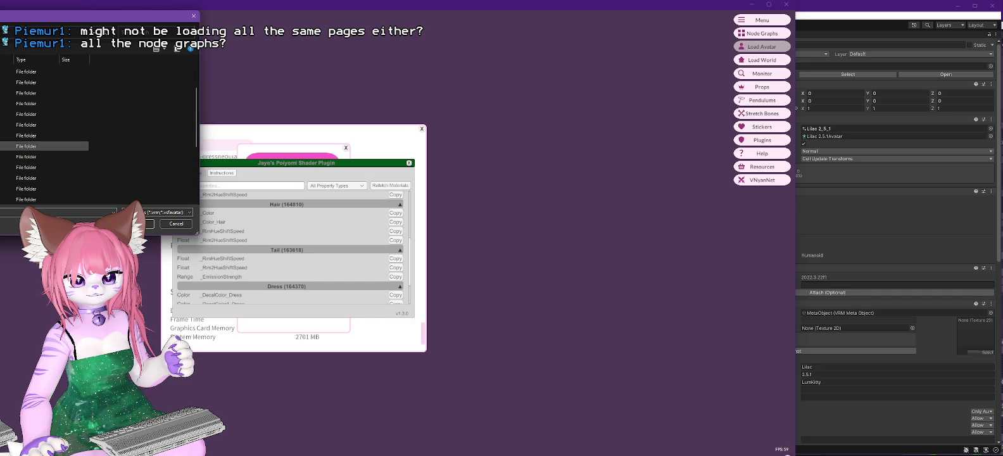
pyautogui.doubleClick(45, 156)
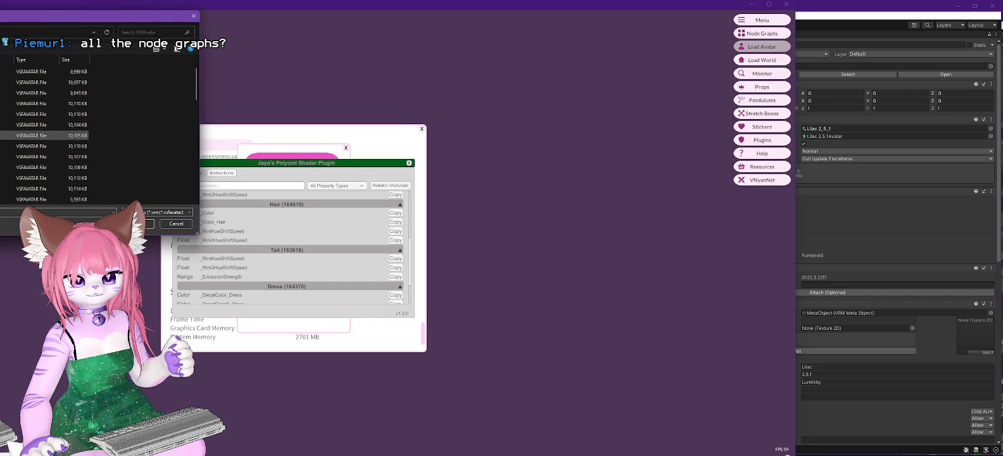
pyautogui.hotkey('alt', 'Left')
pyautogui.doubleClick(45, 93)
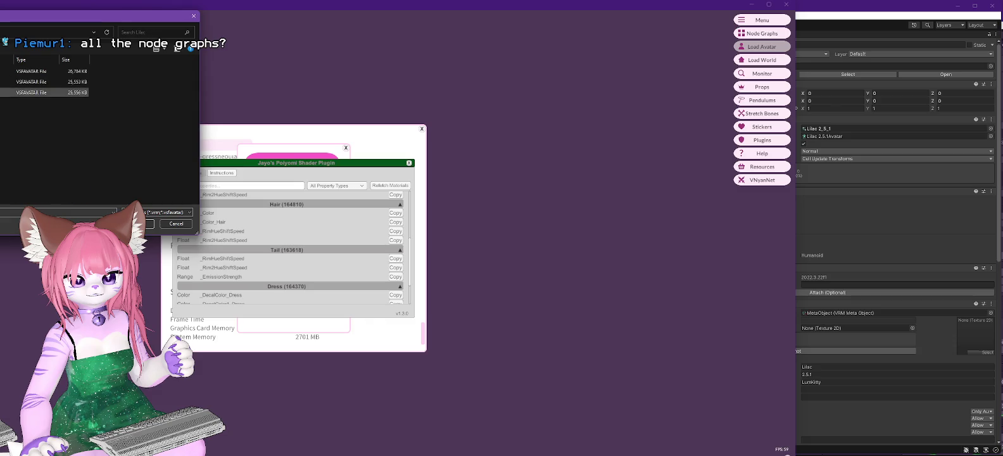
pyautogui.press('Return')
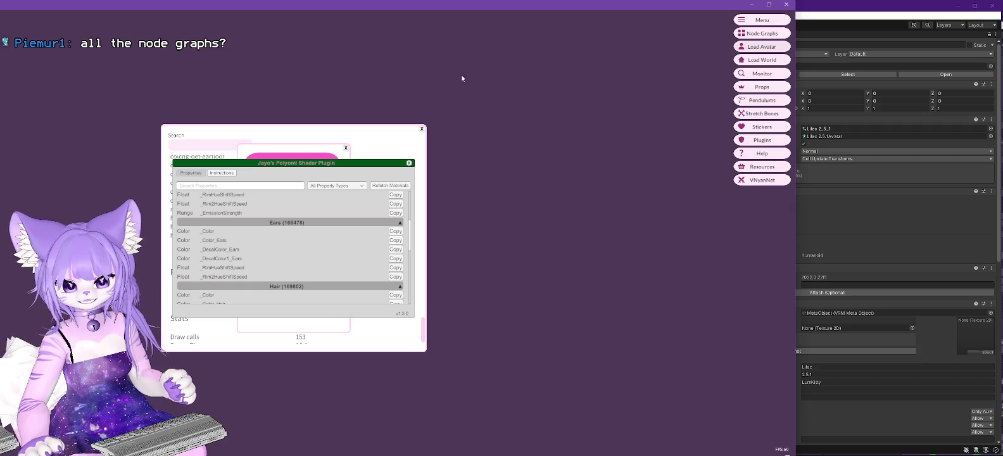
pyautogui.hotkey('alt', 'Tab')
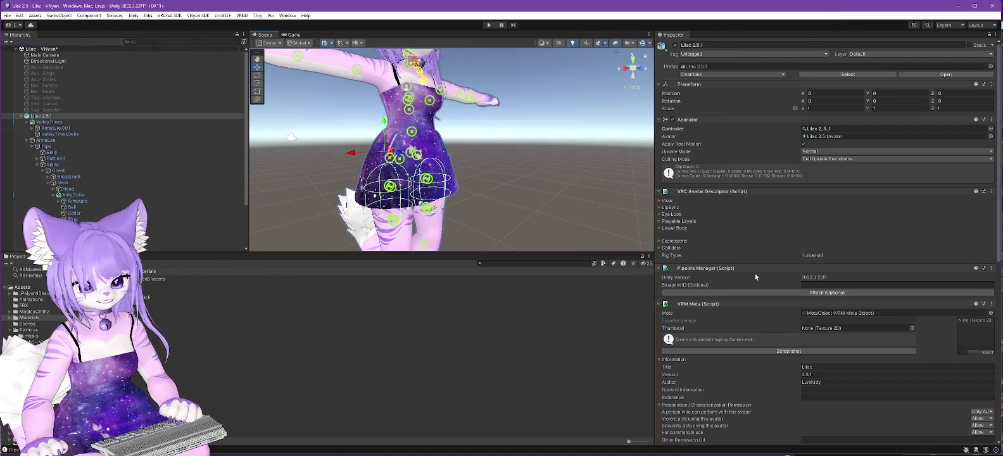
pyautogui.scroll(-10, 740, 263)
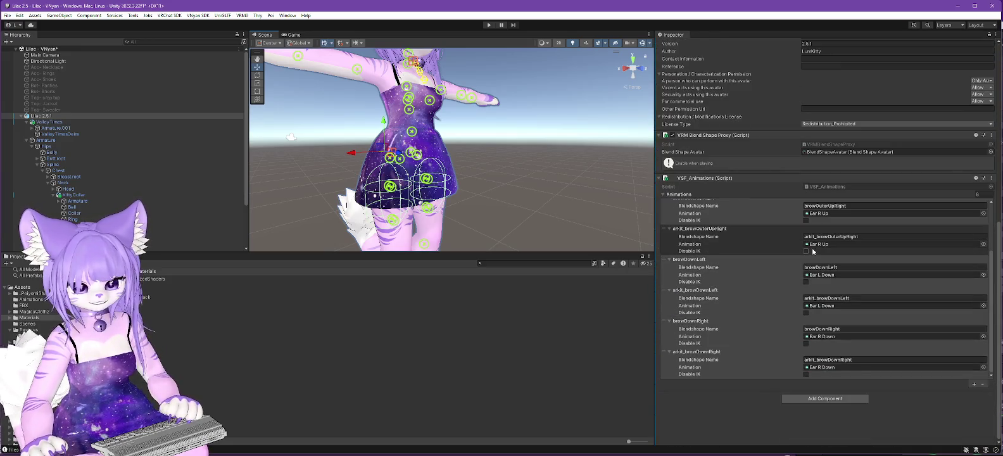
pyautogui.scroll(5, 749, 271)
pyautogui.click(982, 236)
pyautogui.write('9')
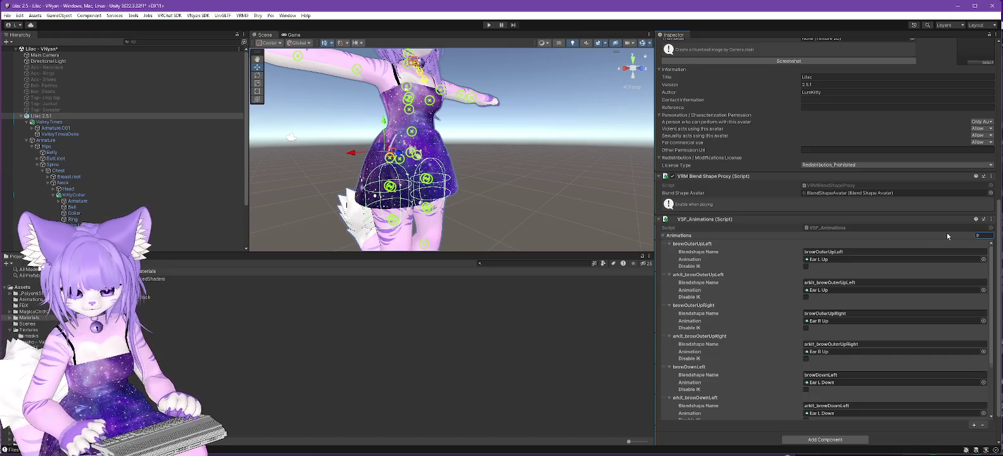
pyautogui.scroll(-5, 814, 212)
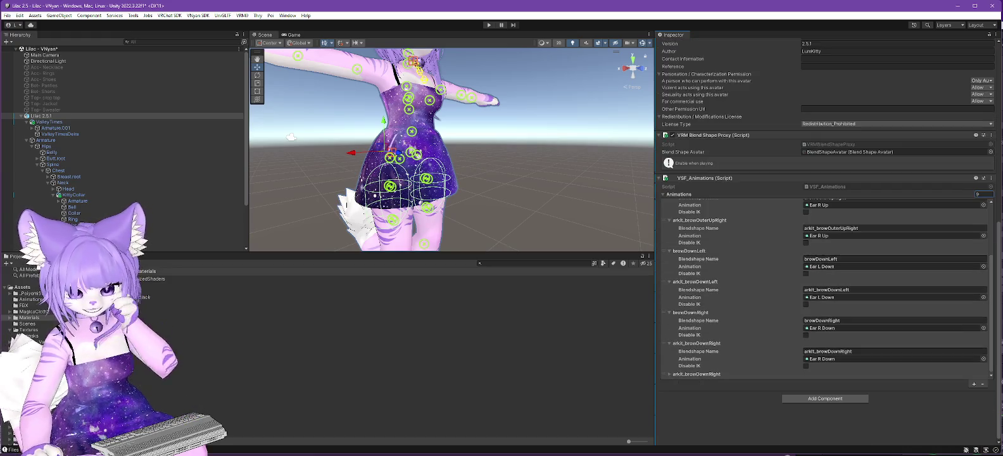
pyautogui.hotkey('alt', 'Tab')
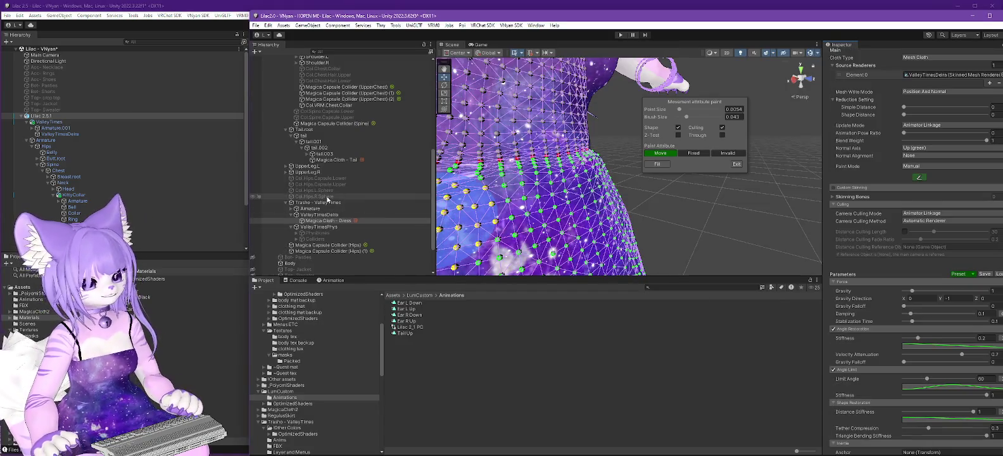
pyautogui.scroll(10, 355, 190)
pyautogui.click(342, 89)
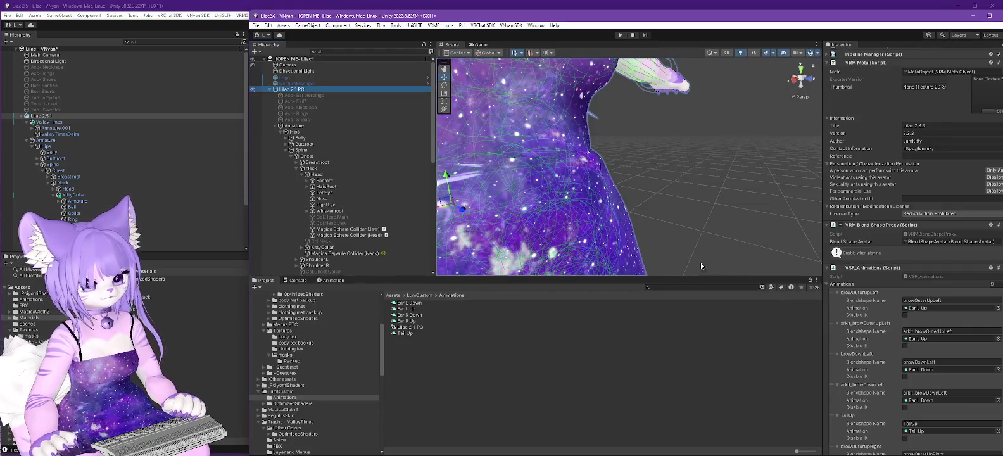
pyautogui.scroll(-5, 918, 304)
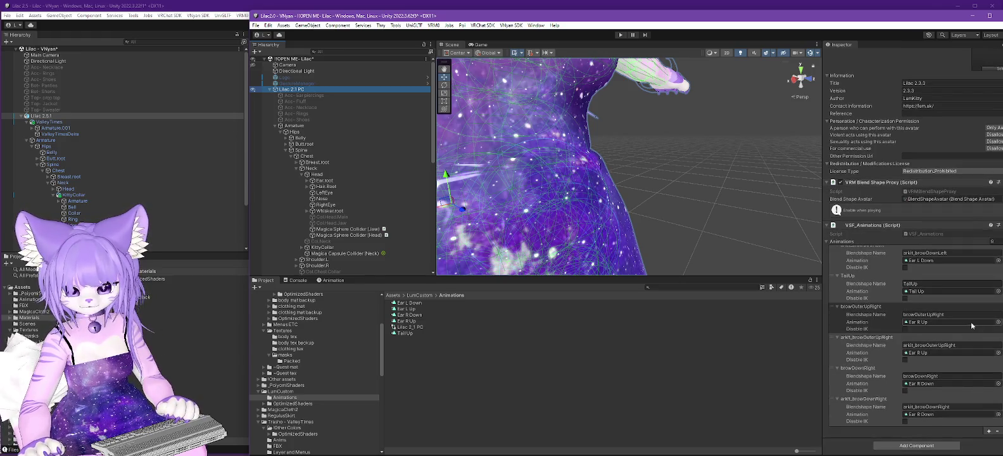
pyautogui.click(176, 28)
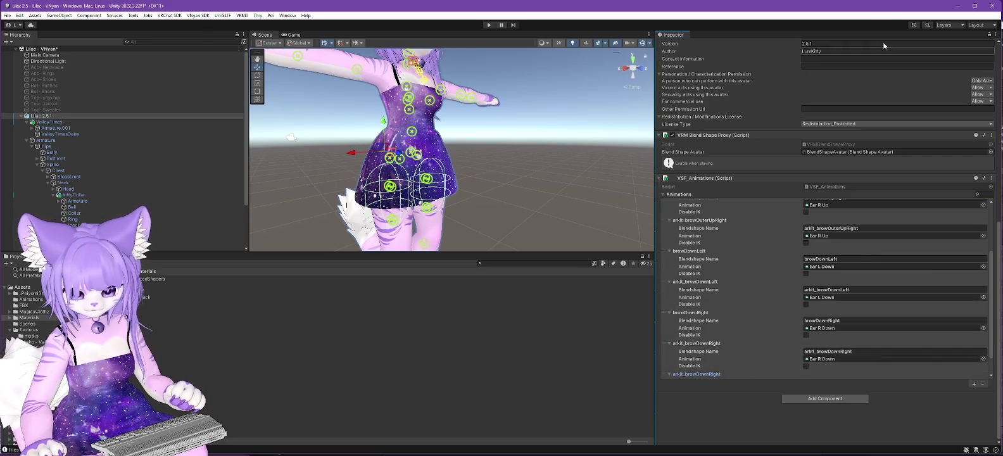
pyautogui.moveTo(859, 8)
pyautogui.mouseDown()
pyautogui.moveTo(692, 20)
pyautogui.moveTo(705, 23)
pyautogui.mouseUp()
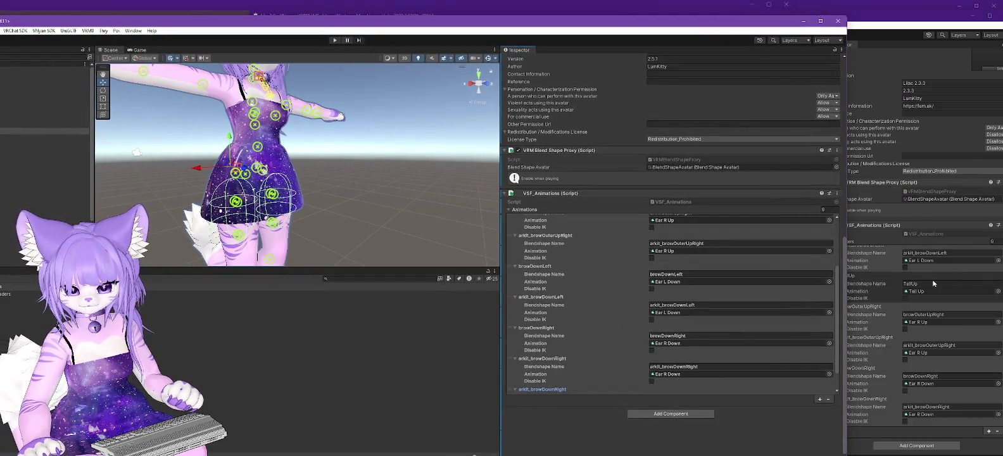
# - Rename the last VSF_Animations entry to TailUp and assign it the Tail Up clip
pyautogui.click(705, 366)
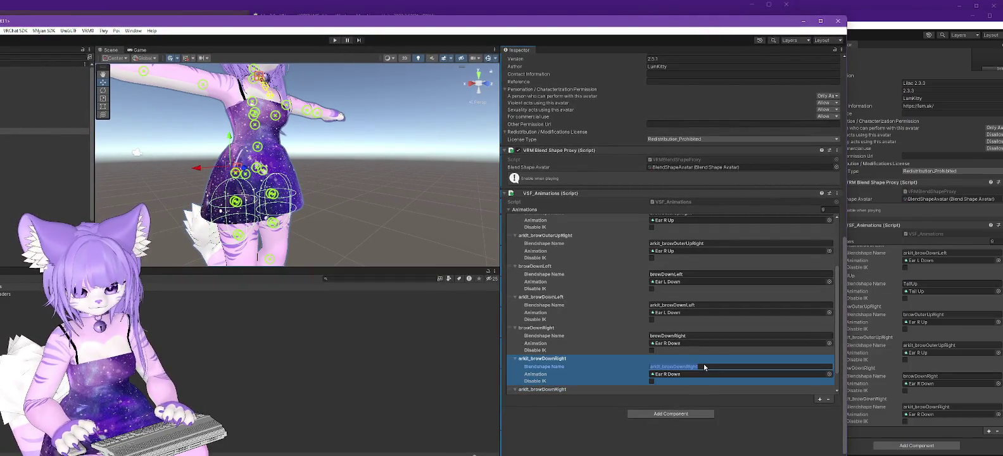
pyautogui.write('TailUp')
pyautogui.click(830, 374)
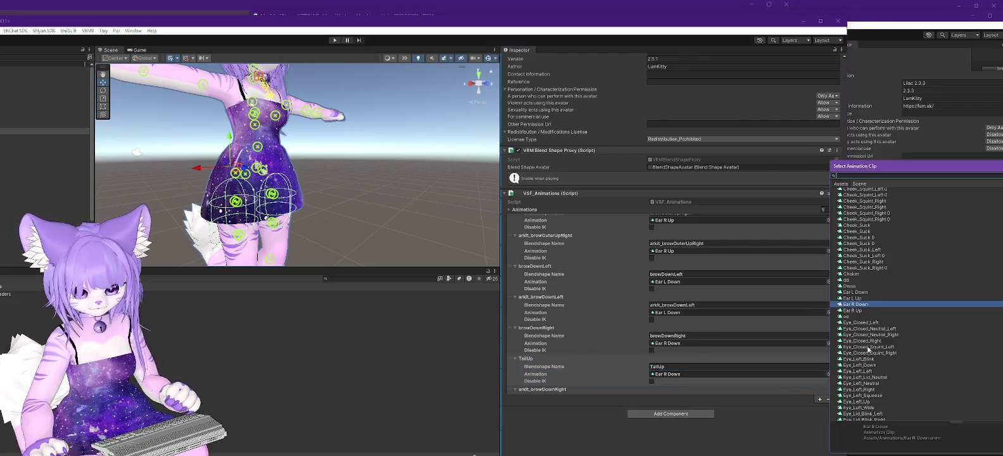
pyautogui.scroll(-5, 874, 347)
pyautogui.scroll(-10, 874, 347)
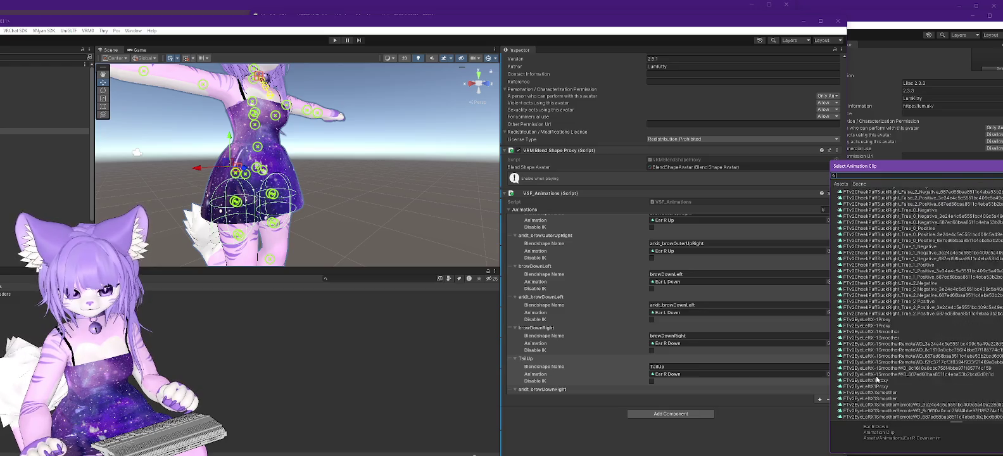
pyautogui.scroll(-15, 858, 353)
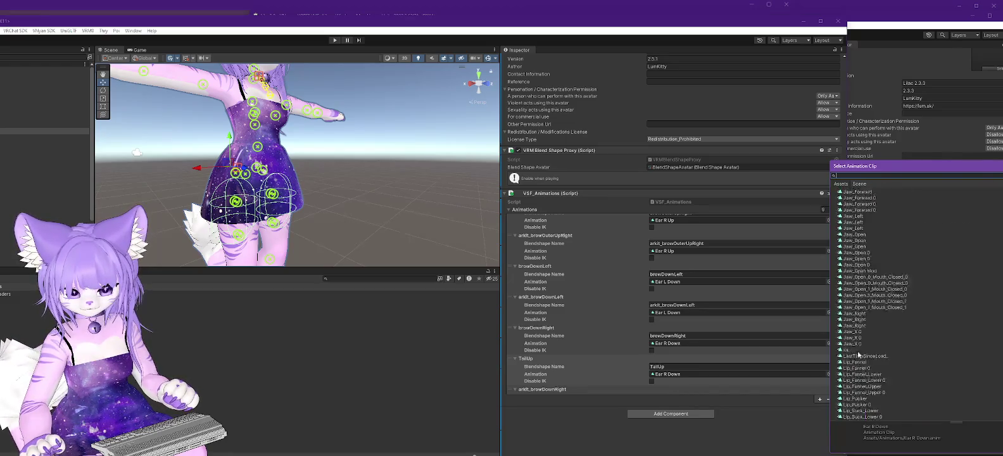
pyautogui.scroll(10, 860, 352)
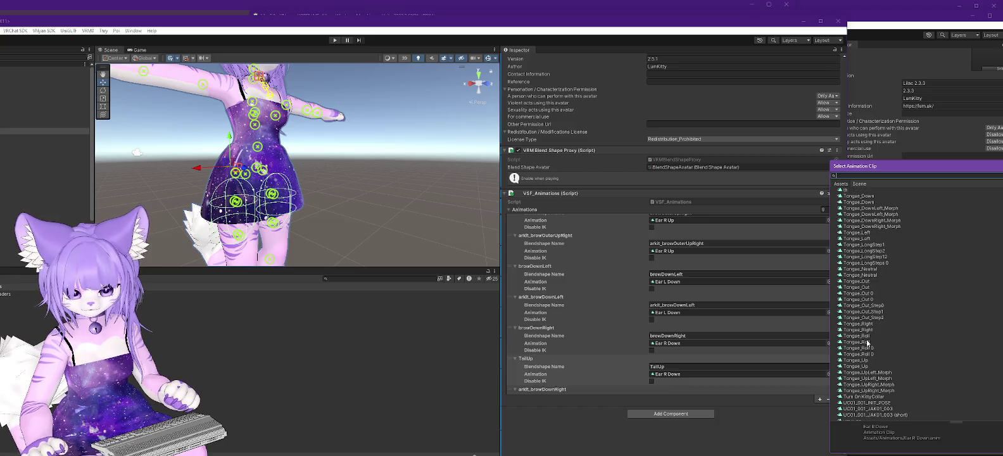
pyautogui.doubleClick(852, 274)
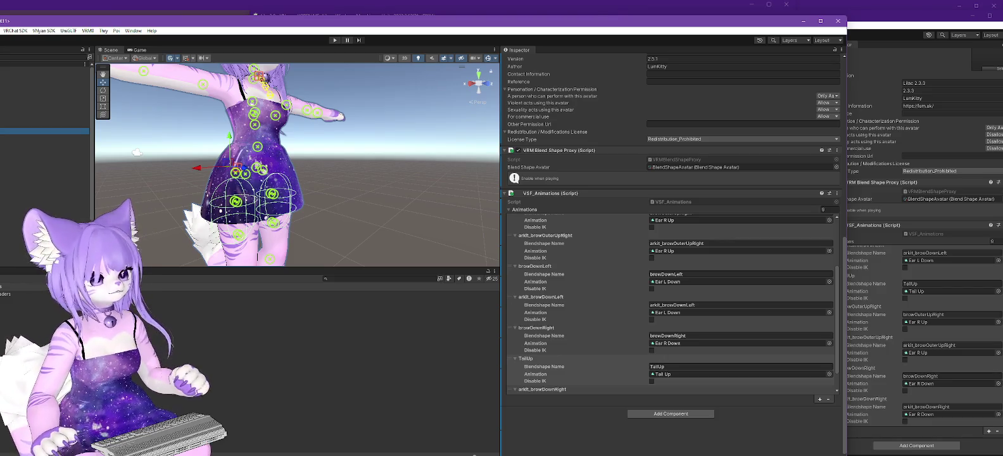
# - Start VNyan SDK > Avatar > Export VNyan Avatar to open the save dialog
pyautogui.click(43, 31)
pyautogui.moveTo(67, 48)
pyautogui.click(156, 56)
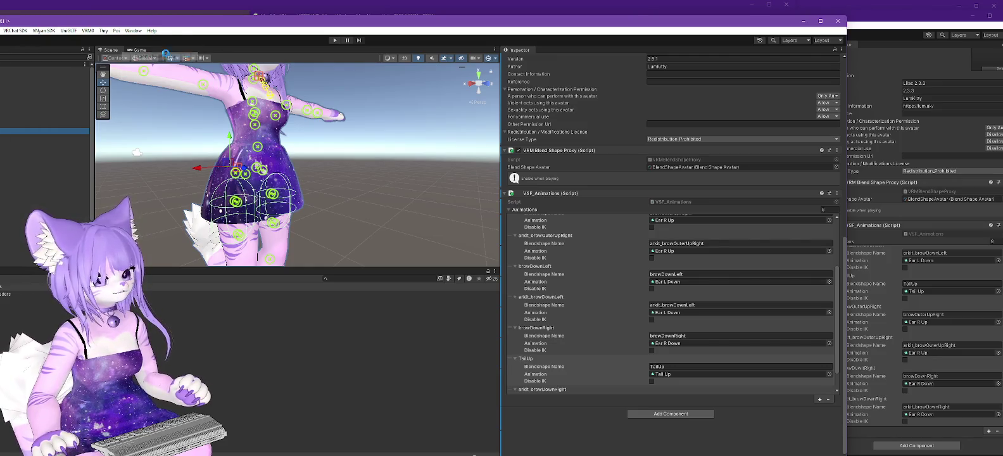
pyautogui.scroll(-1, 40, 134)
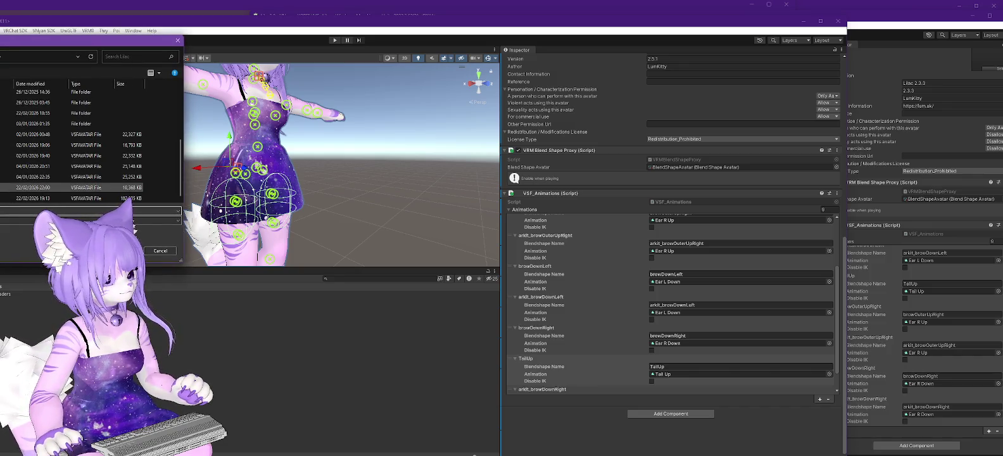
# - Overwrite Lilac 2.5.1.vsfavatar with the new export, confirming the replacement
pyautogui.doubleClick(82, 188)
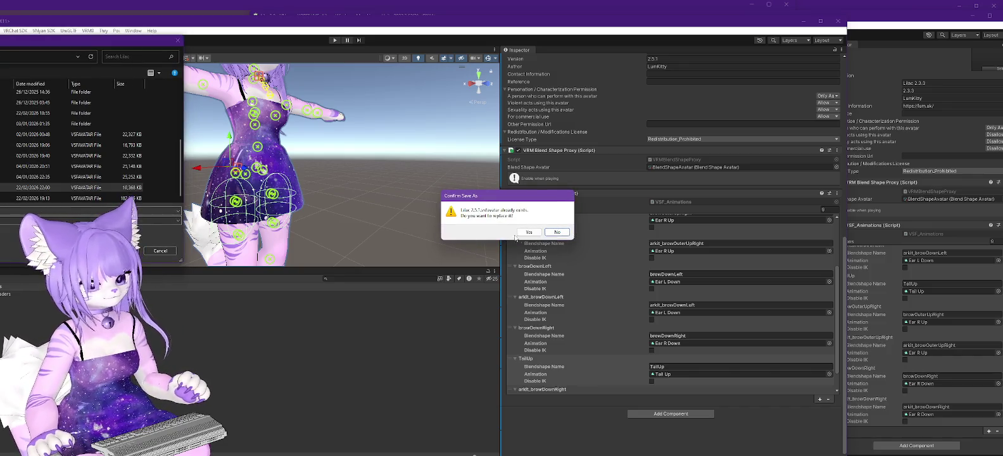
pyautogui.click(528, 232)
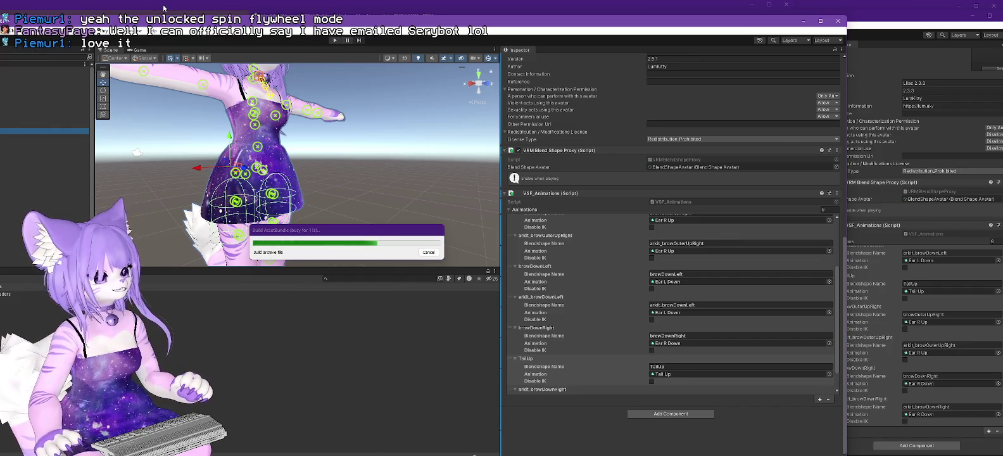
pyautogui.click(164, 8)
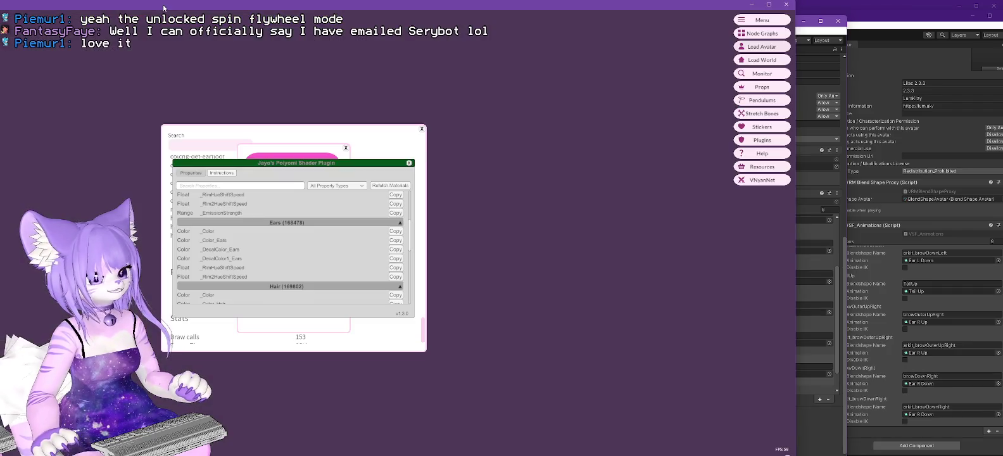
# - Close the Poiyomi plugin, plugins list and stats popups, and dismiss Unity's Export complete notice
pyautogui.click(409, 164)
pyautogui.click(346, 148)
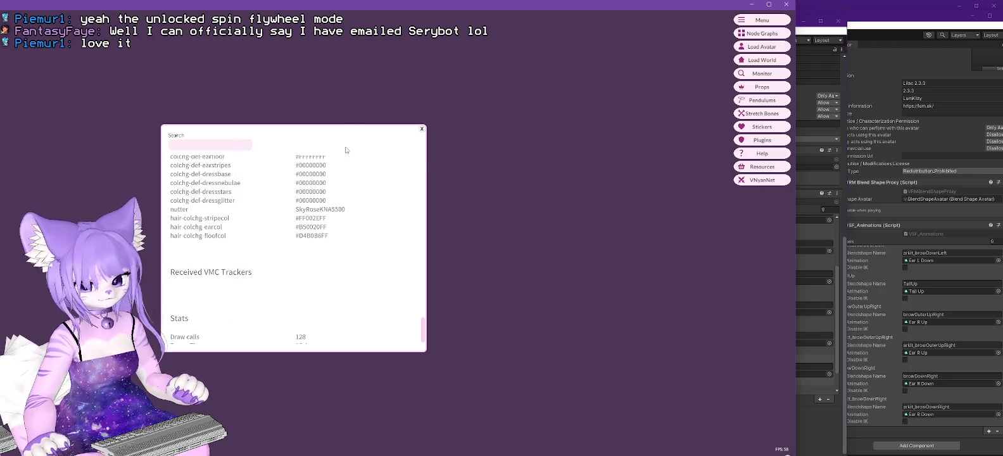
pyautogui.click(422, 129)
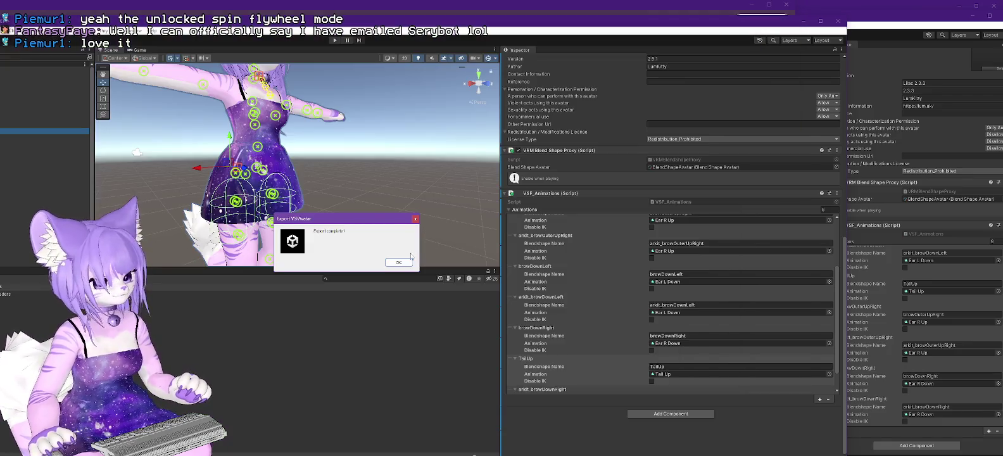
pyautogui.click(400, 261)
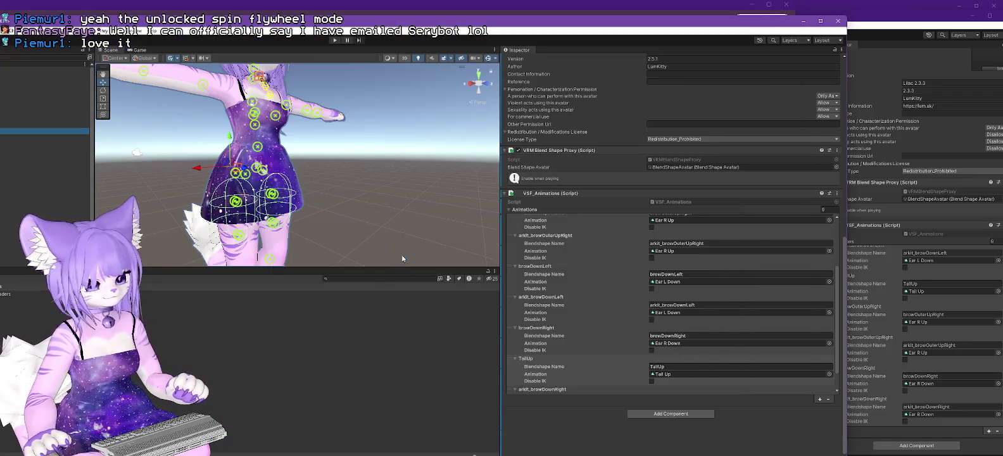
pyautogui.click(199, 8)
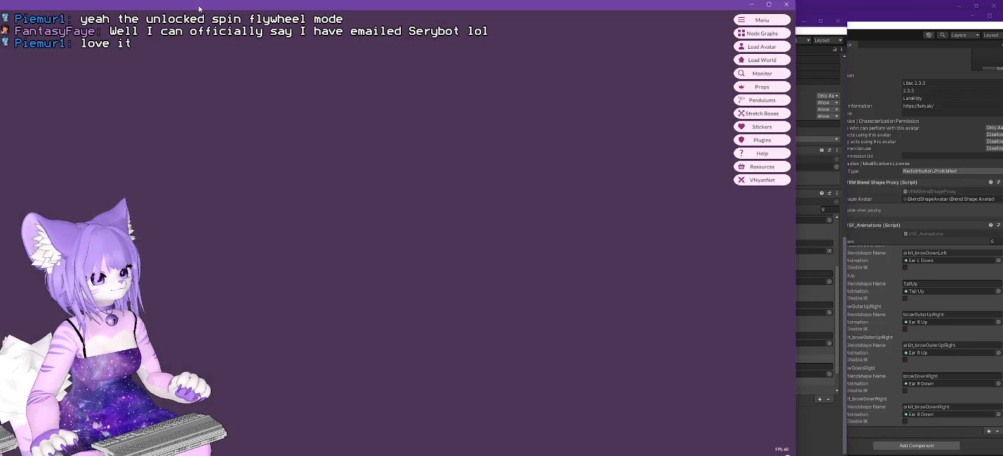
# - Load the newly exported Lilac VSFAvatar in VNyan, then return to Unity
pyautogui.click(776, 48)
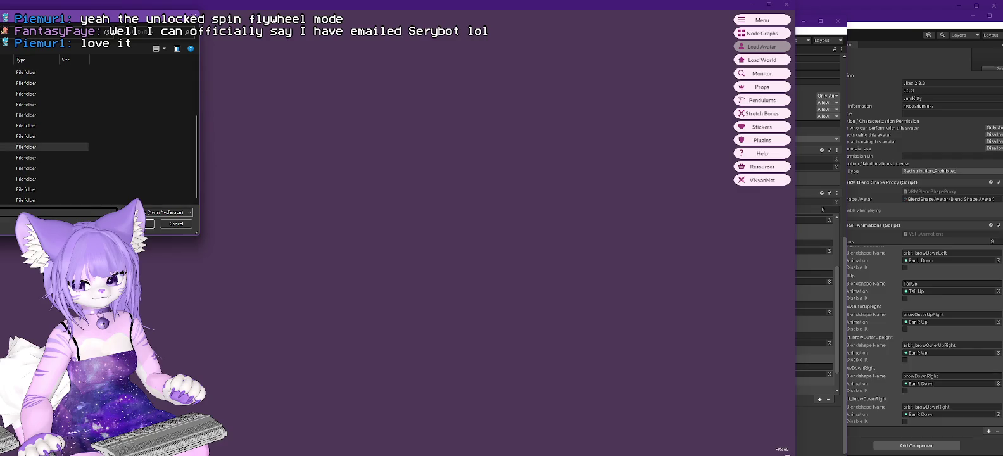
pyautogui.doubleClick(26, 146)
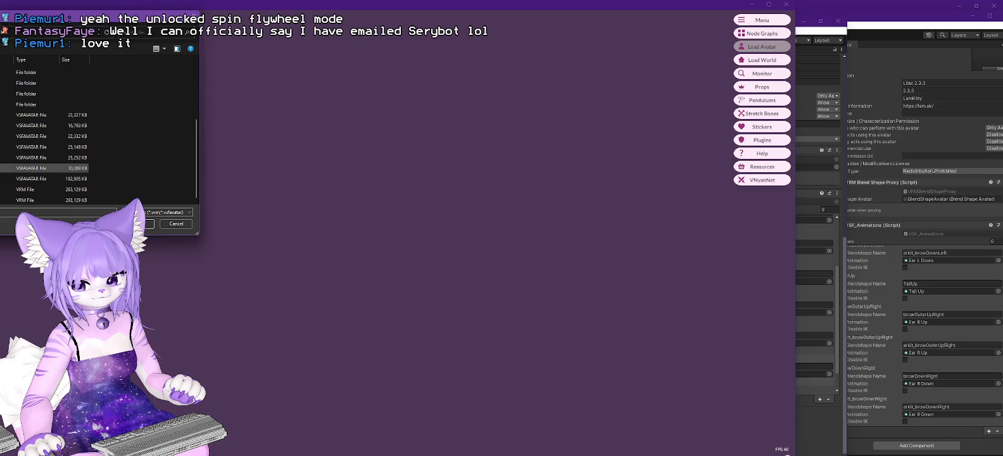
pyautogui.doubleClick(32, 168)
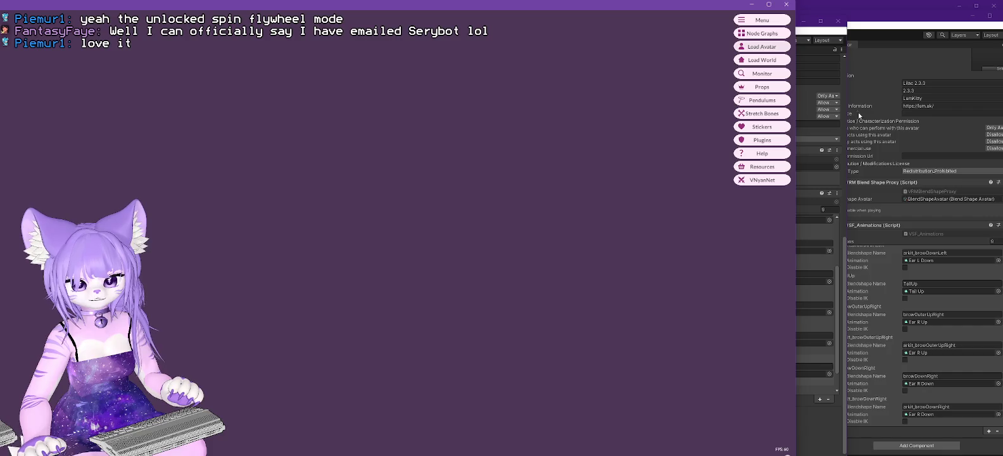
pyautogui.click(835, 34)
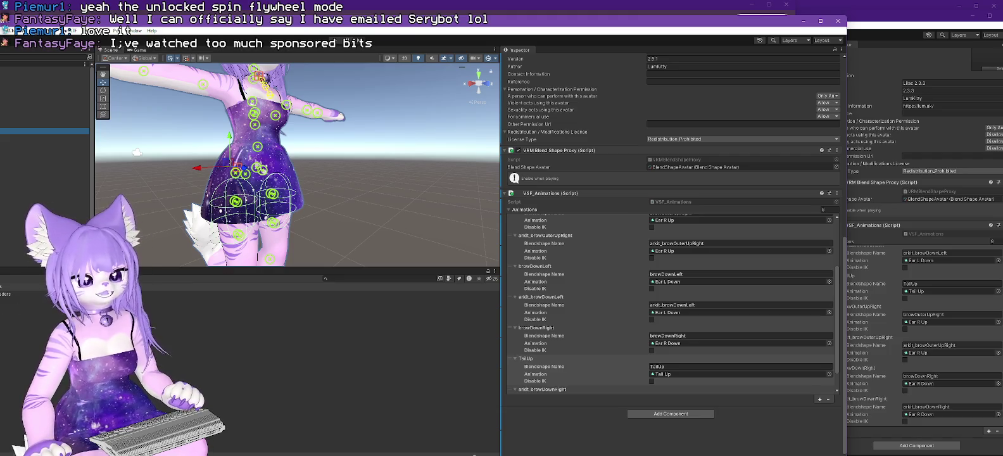
# - Look over the Lilac 2.1 project, then return to the Lilac 2.5 project window
pyautogui.click(610, 234)
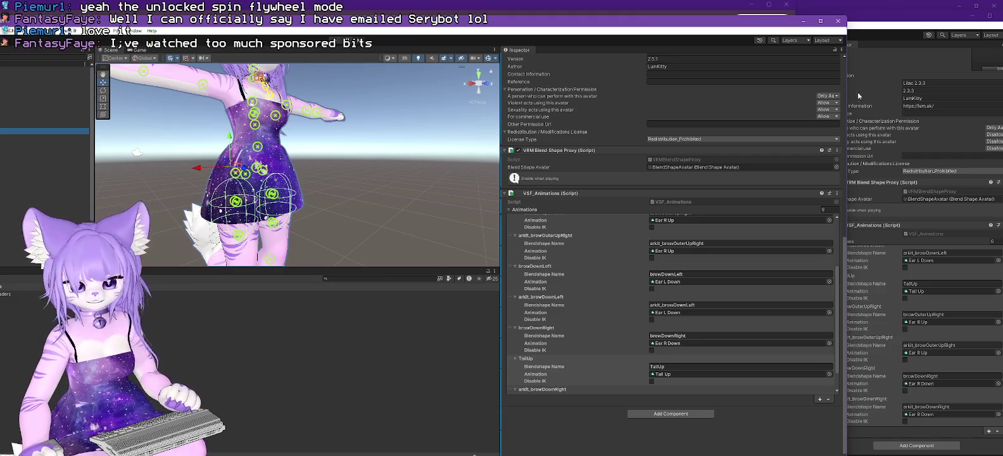
pyautogui.hotkey('alt', 'Tab')
pyautogui.scroll(-5, 327, 383)
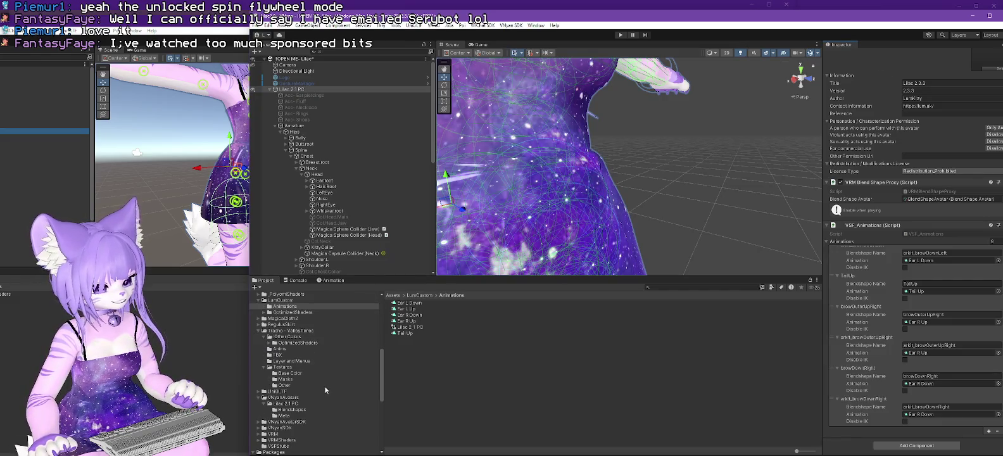
pyautogui.hotkey('alt', 'Tab')
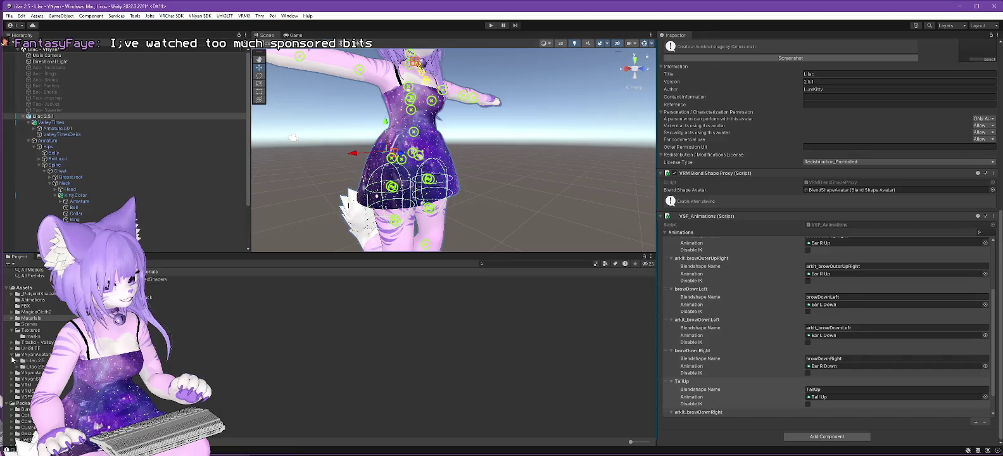
# - Delete the old Lilac 2.5 avatar folder and open the BlendShapeAvatar clip list
pyautogui.click(33, 361)
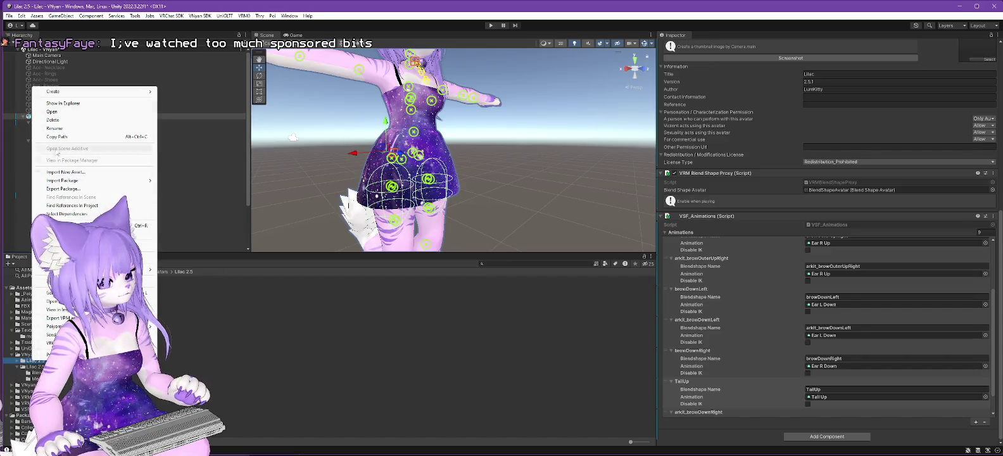
pyautogui.click(53, 120)
pyautogui.click(523, 247)
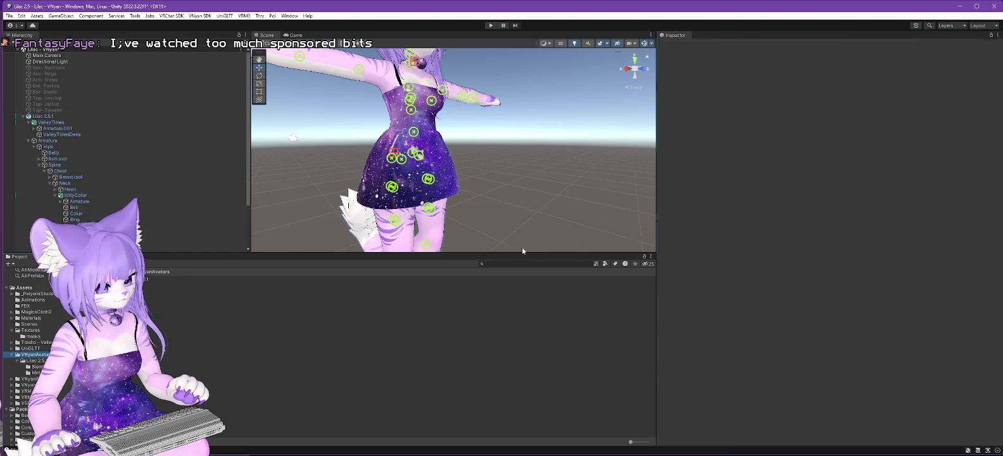
pyautogui.scroll(-10, 195, 321)
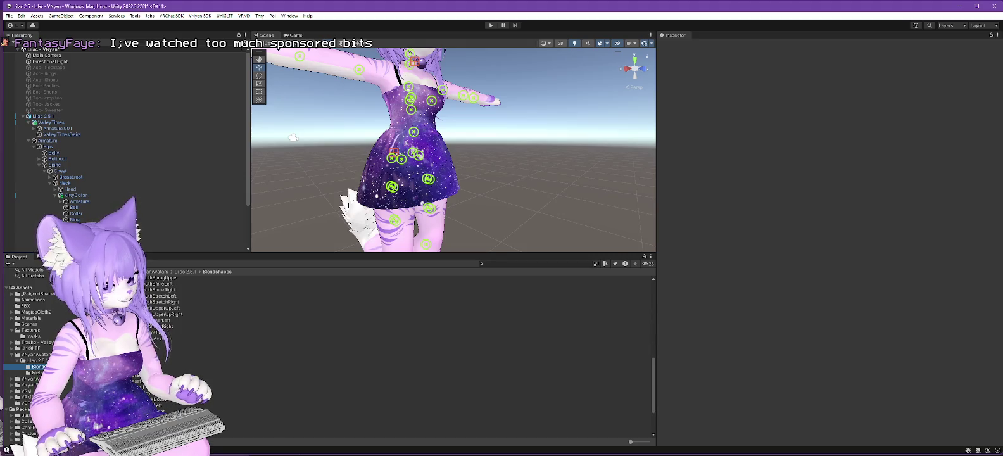
pyautogui.click(370, 338)
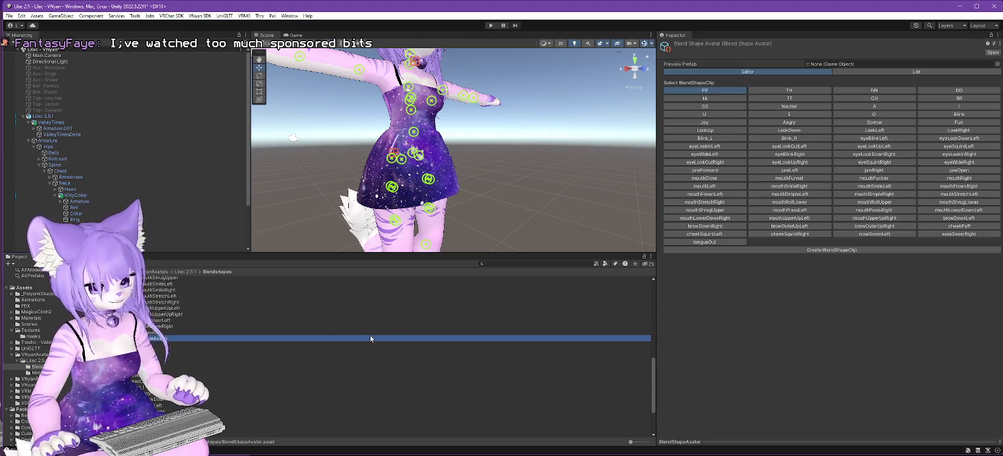
# - Create and save a new blend shape clip named TailUp
pyautogui.click(839, 250)
pyautogui.write('TailUp')
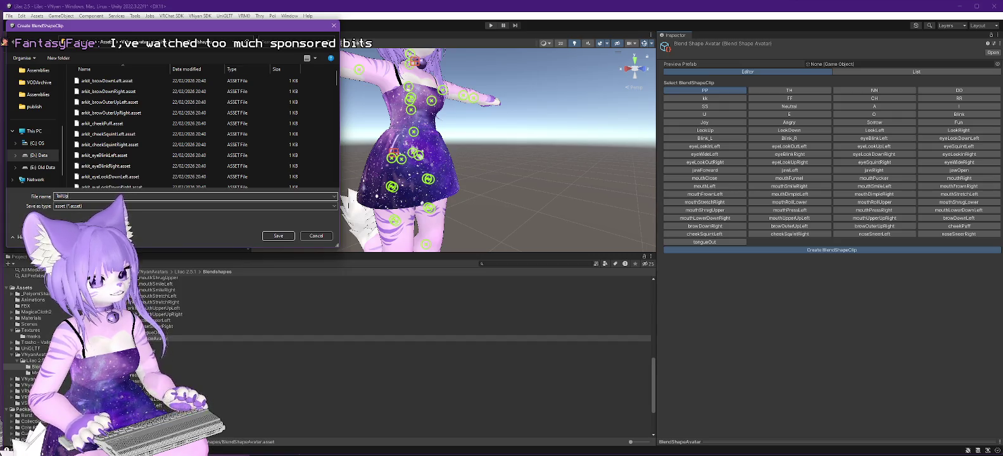
pyautogui.click(279, 236)
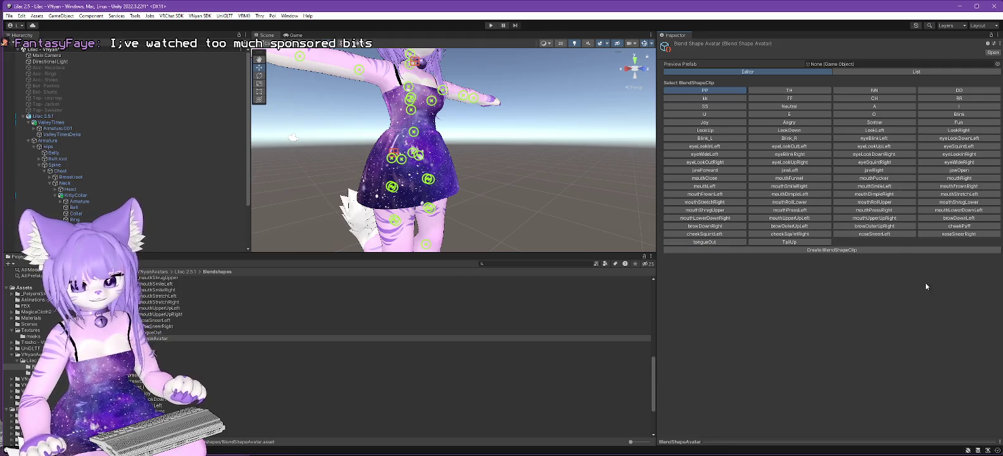
# - Open the older Lilac2.0 project's BlendShapeAvatar clip list for comparison
pyautogui.hotkey('alt', 'Tab')
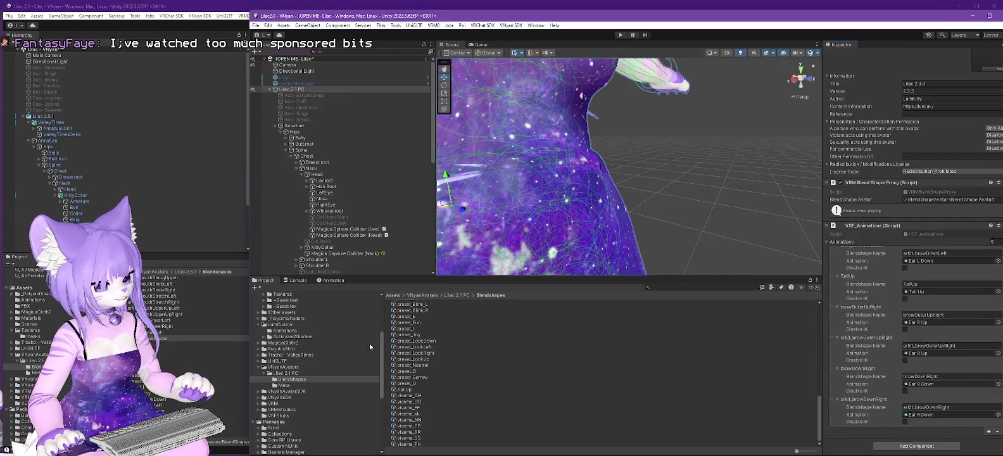
pyautogui.scroll(15, 424, 365)
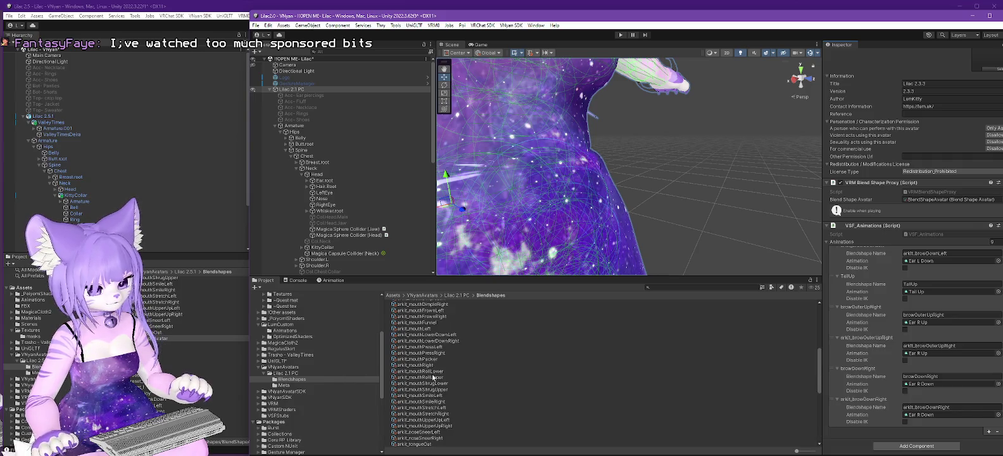
pyautogui.scroll(-7, 424, 369)
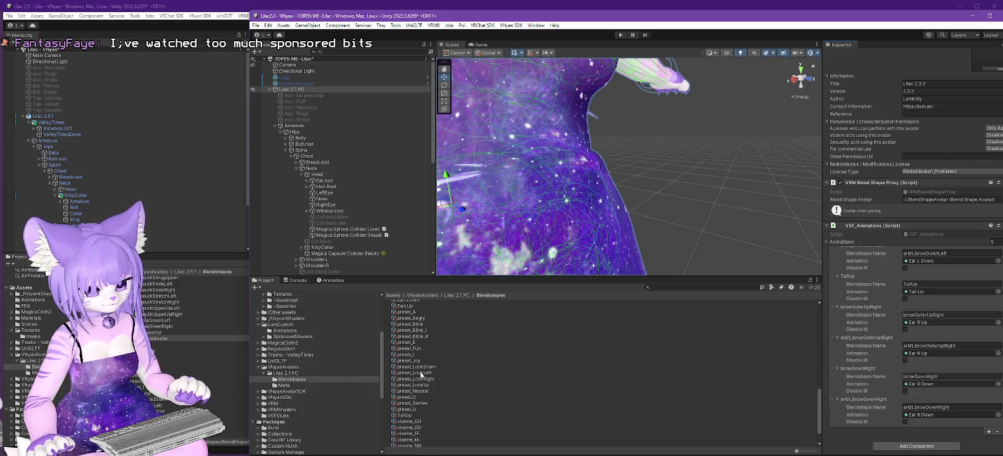
pyautogui.scroll(-7, 428, 374)
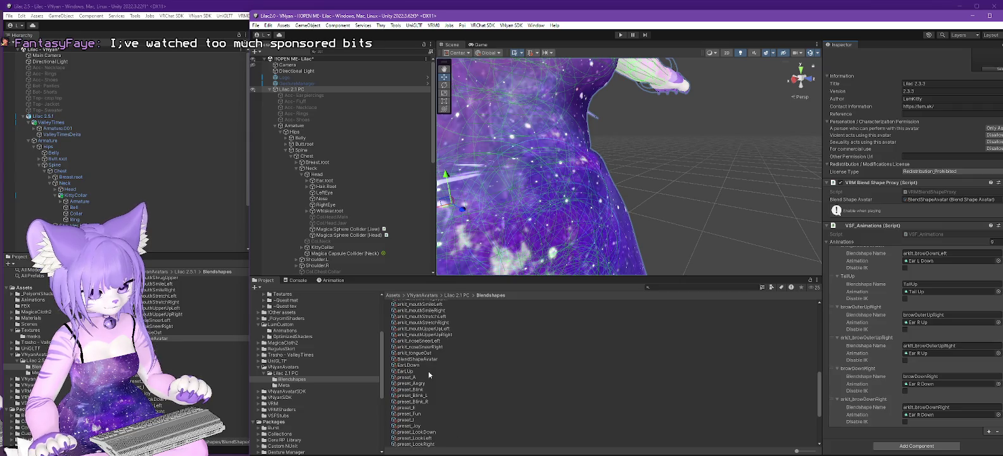
pyautogui.click(426, 336)
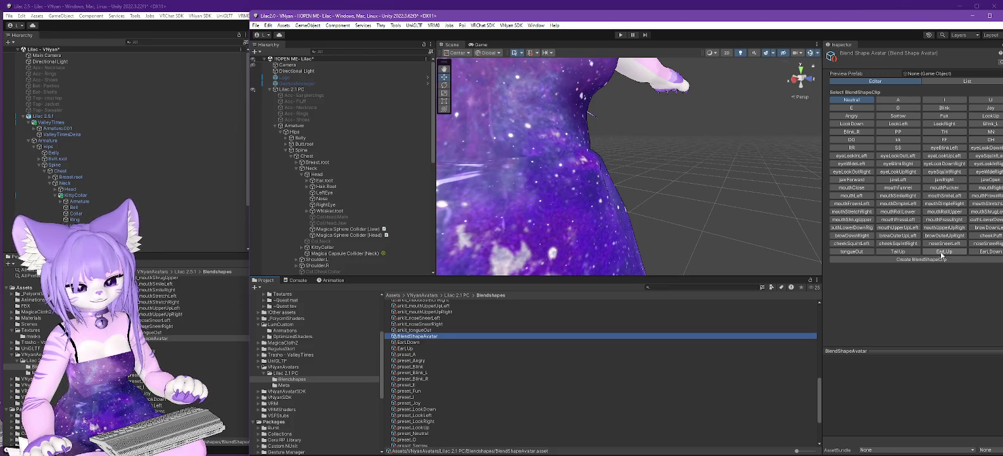
# - Inspect the EarLUp clip's settings in the older project
pyautogui.click(942, 252)
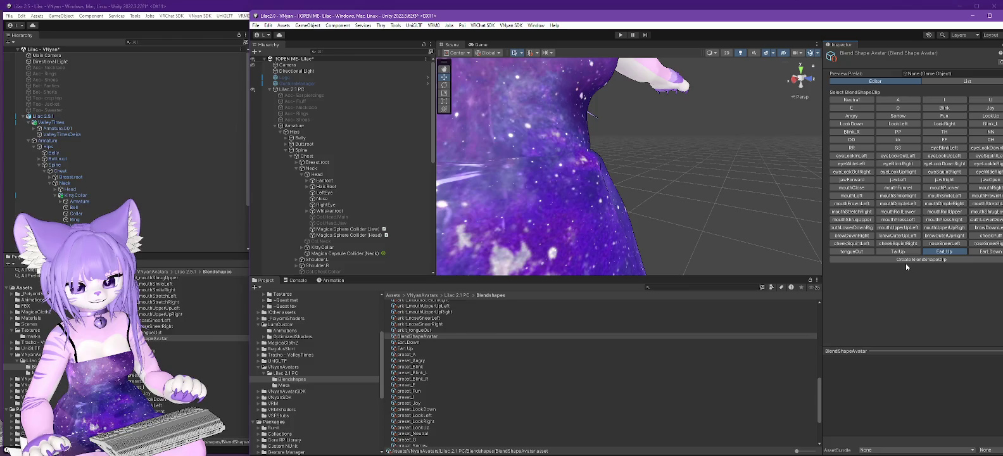
pyautogui.moveTo(611, 163); pyautogui.dragTo(616, 167)
pyautogui.scroll(-5, 659, 198)
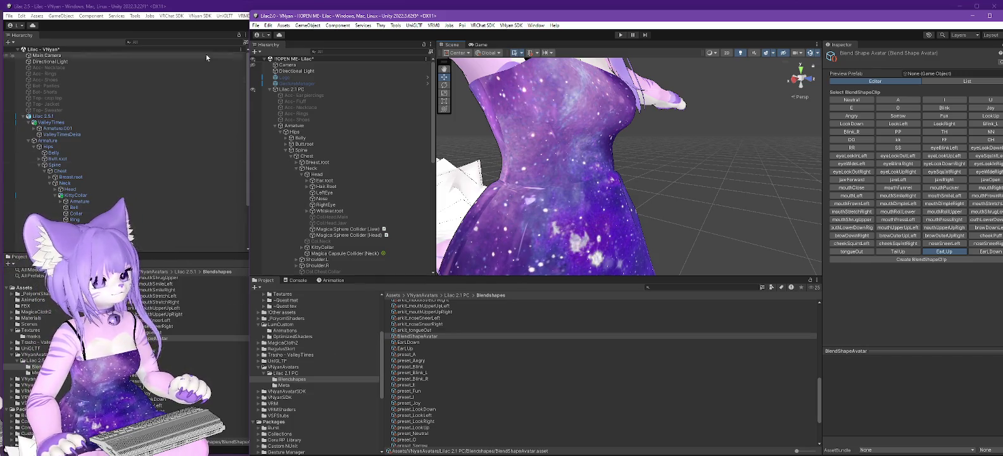
# - Select the Lilac 2.5.1 avatar root and start Export VNyan Avatar
pyautogui.click(241, 4)
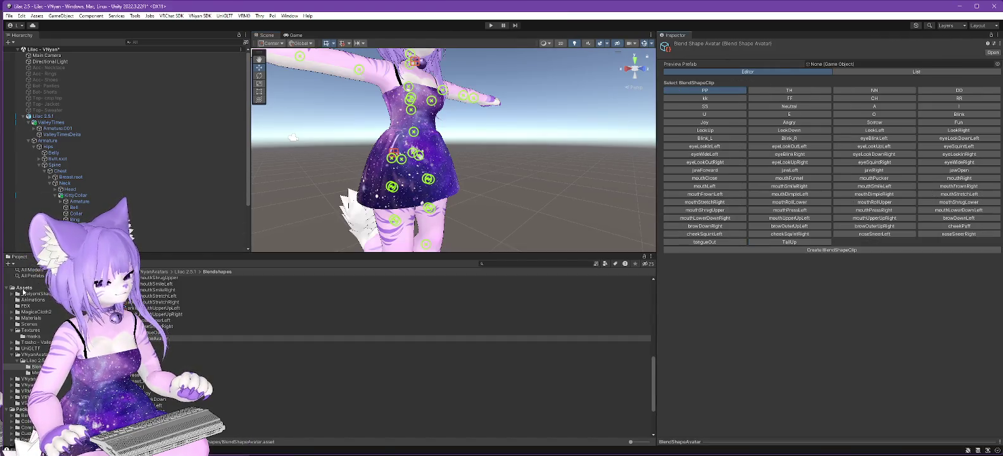
pyautogui.click(42, 116)
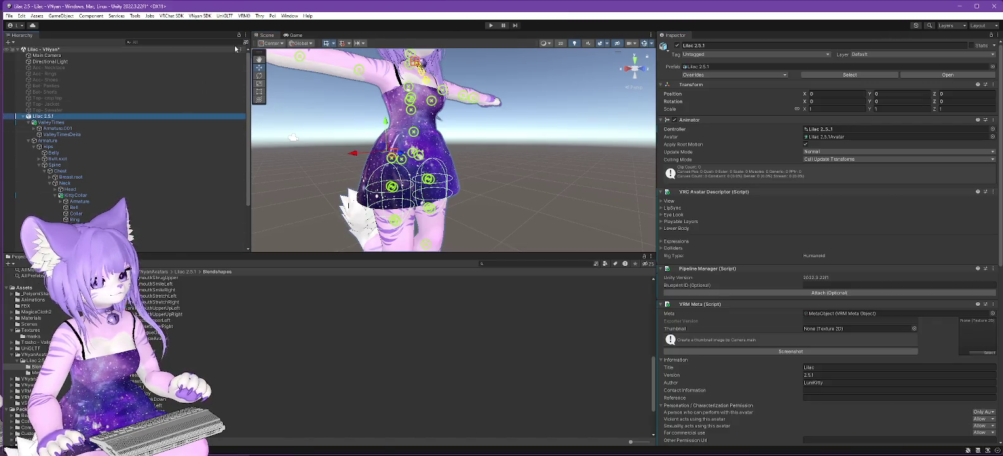
pyautogui.click(200, 16)
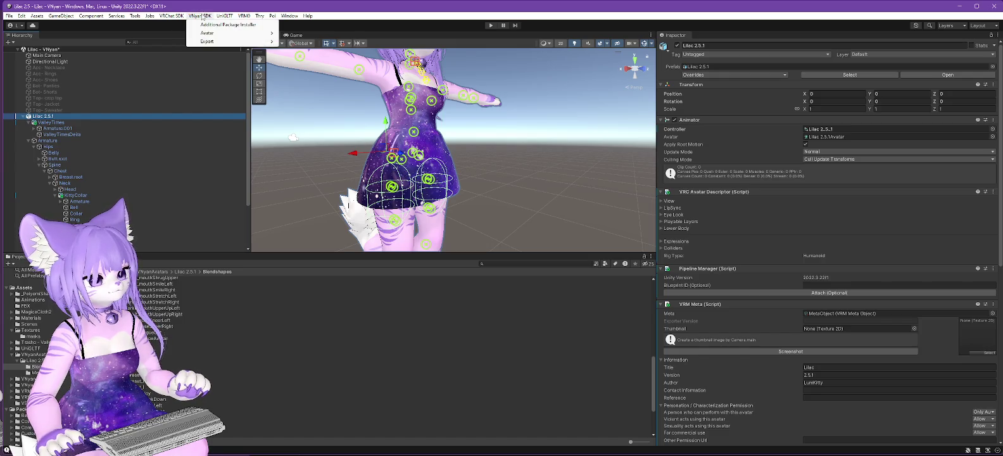
pyautogui.moveTo(218, 35)
pyautogui.click(312, 41)
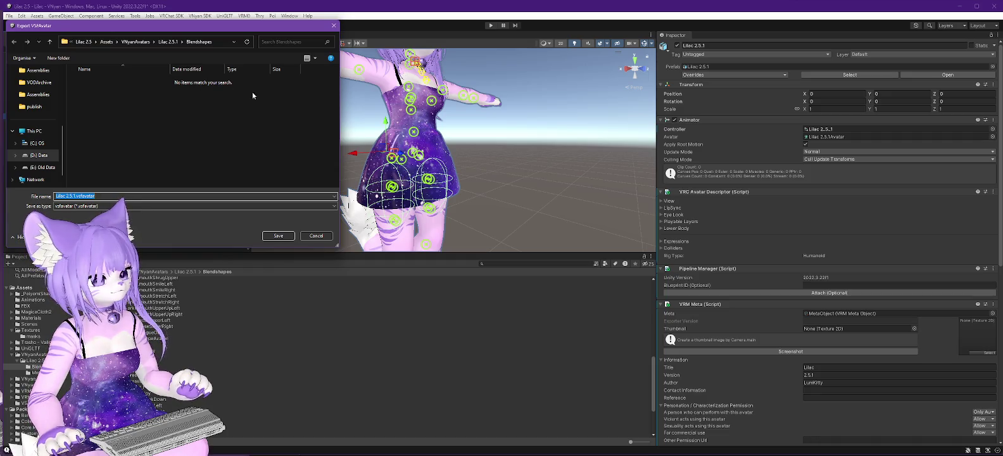
# - Export to D:\Data\VRC\Lilac, replacing Lilac 2.5.1.vsfavatar, and acknowledge the export completing
pyautogui.click(38, 156)
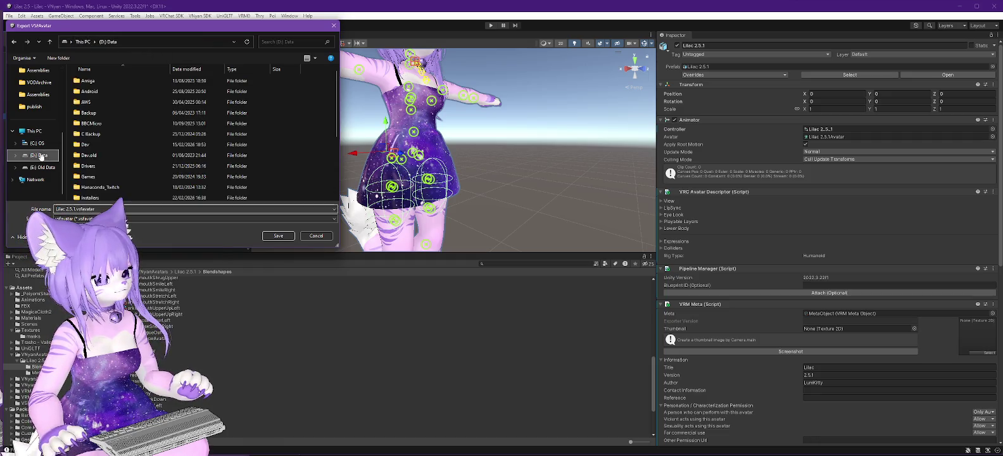
pyautogui.doubleClick(87, 196)
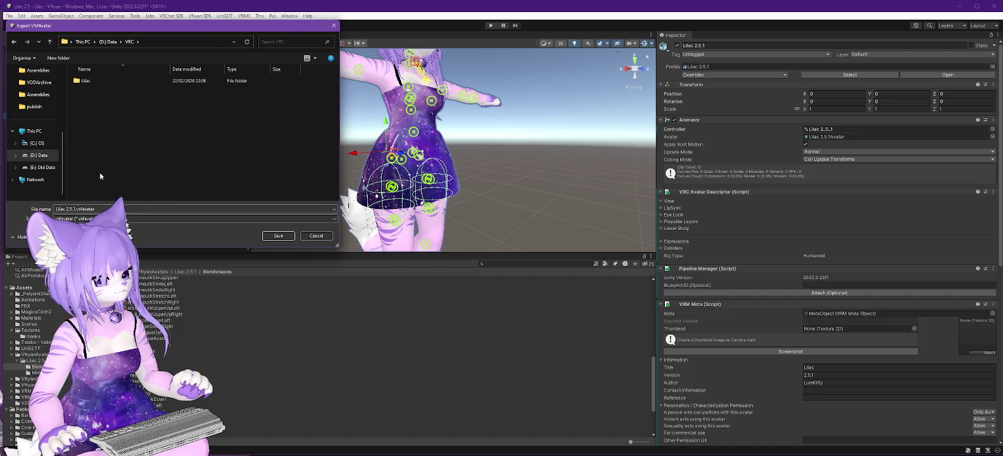
pyautogui.doubleClick(86, 85)
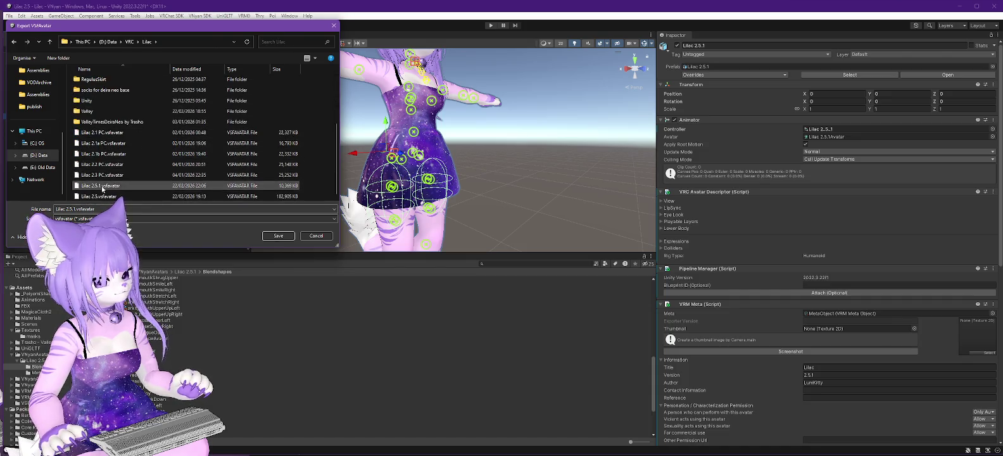
pyautogui.doubleClick(147, 187)
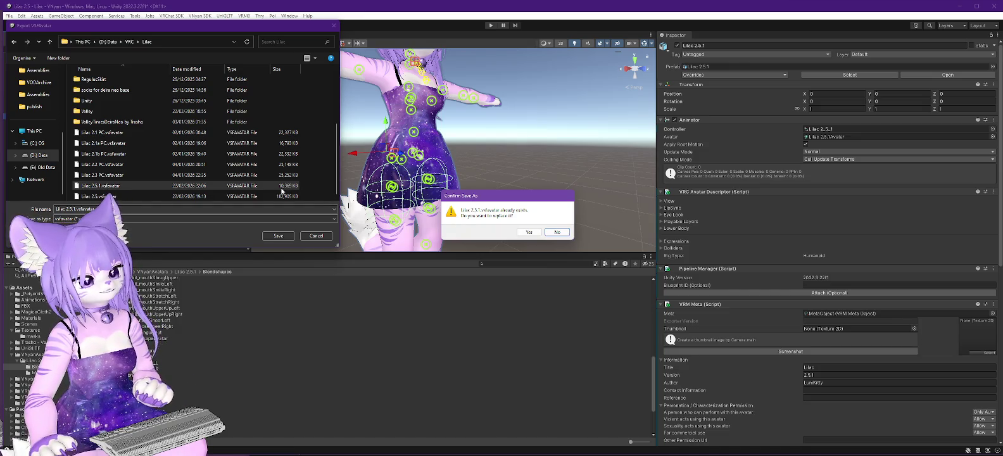
pyautogui.click(530, 232)
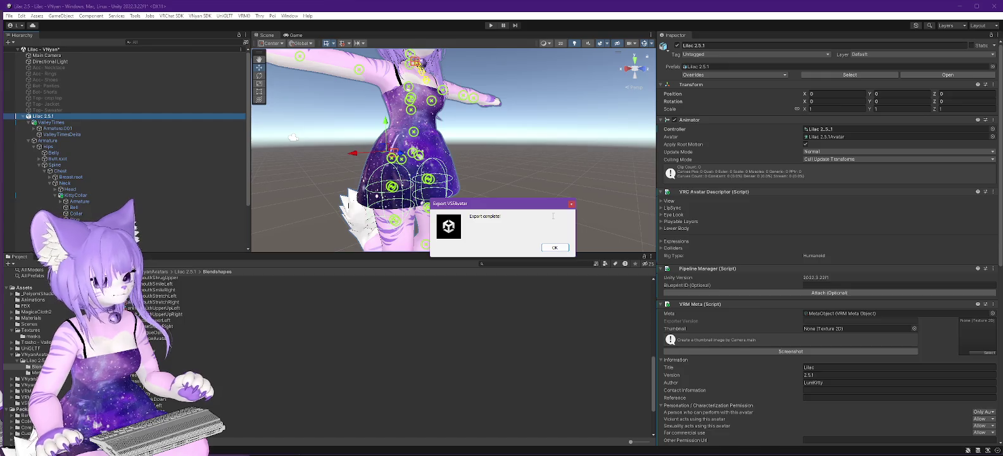
pyautogui.click(555, 248)
# - Load the exported Lilac 2.5.1 .vsfavatar file via VNyan's Load Avatar picker
pyautogui.hotkey('alt', 'Tab')
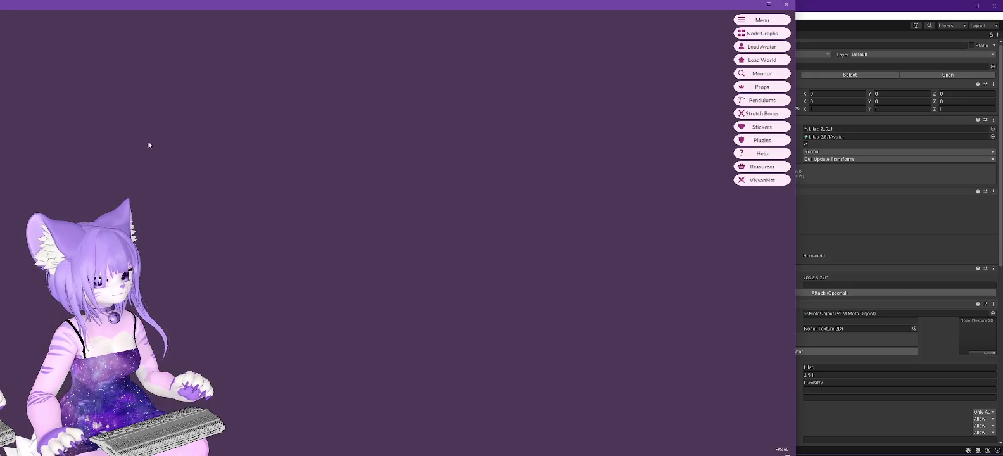
pyautogui.click(742, 51)
pyautogui.scroll(-2, 12, 127)
pyautogui.doubleClick(32, 171)
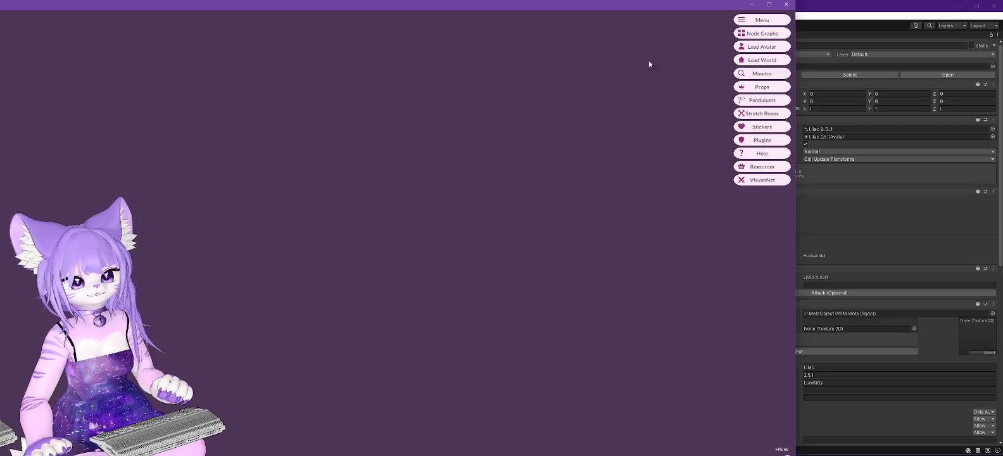
# - Open VNyan's Node Graphs window, move it up and enlarge it across the screen
pyautogui.click(767, 36)
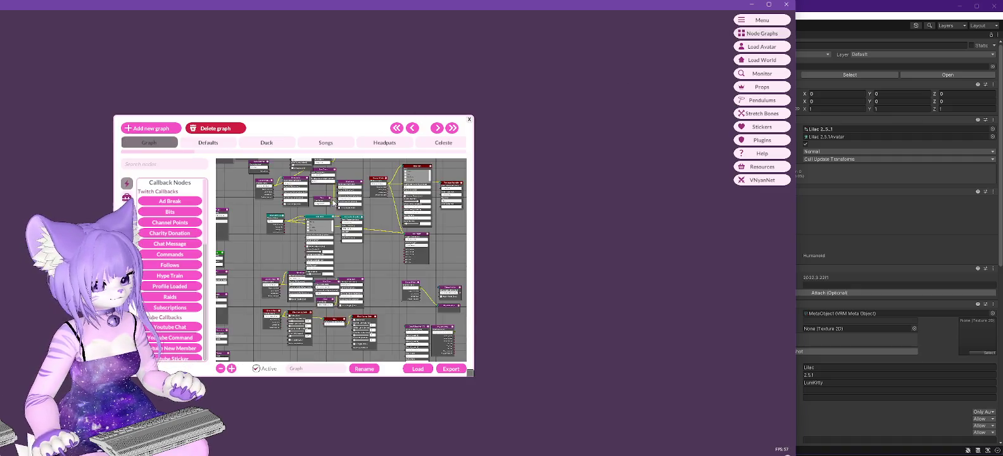
pyautogui.scroll(6, 384, 193)
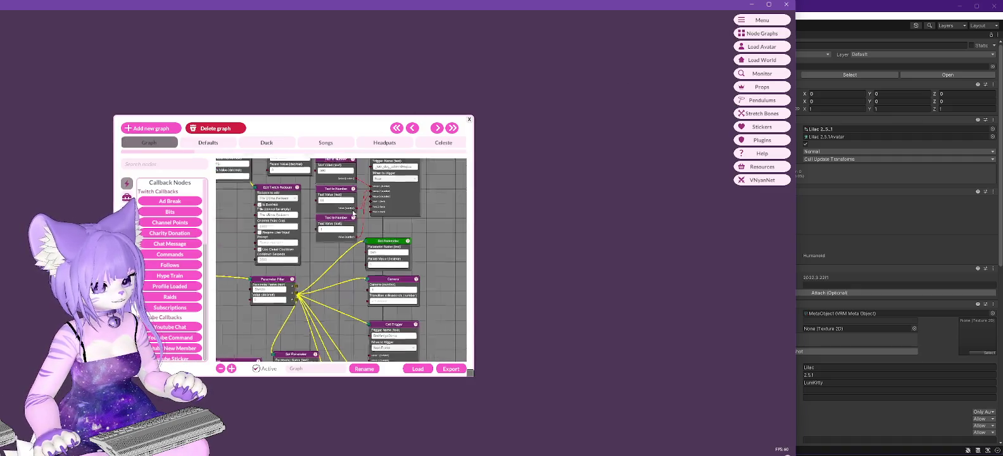
pyautogui.scroll(-4, 391, 201)
pyautogui.scroll(4, 391, 202)
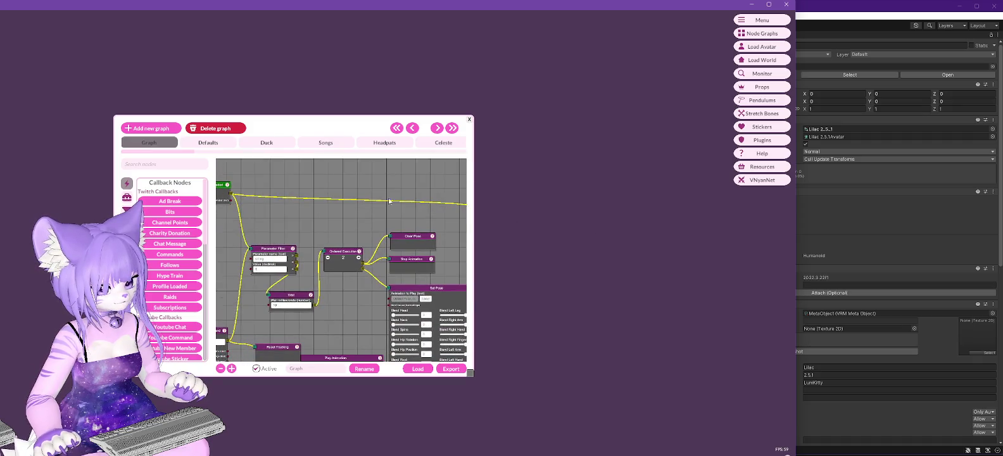
pyautogui.moveTo(340, 131); pyautogui.dragTo(279, 25)
pyautogui.moveTo(412, 270)
pyautogui.mouseDown()
pyautogui.moveTo(665, 369)
pyautogui.moveTo(765, 445)
pyautogui.mouseUp()
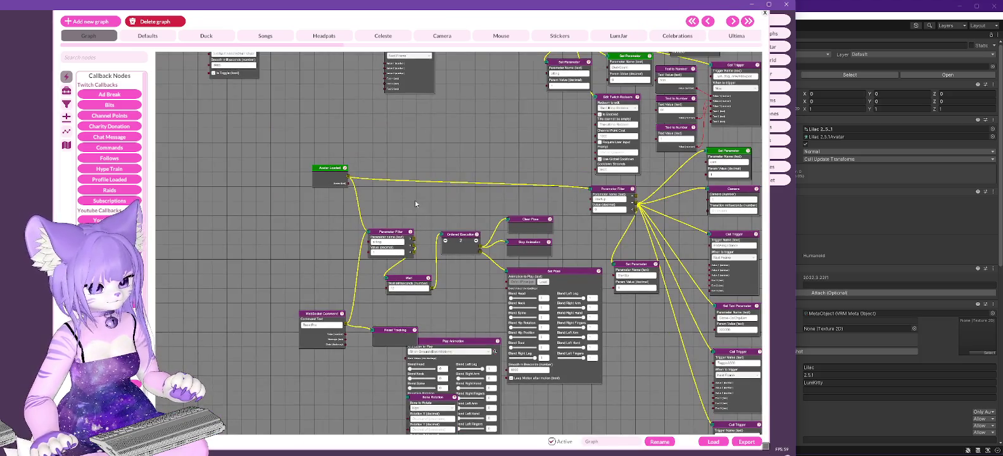
# - Pan around the Avatar Loaded graph logic, then return to the Lilac2.0 Unity project
pyautogui.moveTo(419, 194)
pyautogui.mouseDown()
pyautogui.moveTo(378, 106)
pyautogui.moveTo(355, 144)
pyautogui.mouseUp()
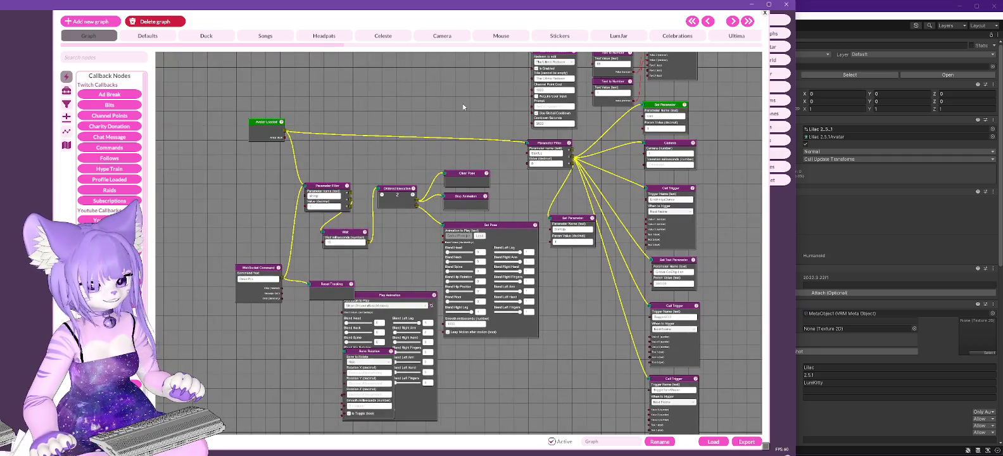
pyautogui.moveTo(463, 107); pyautogui.dragTo(430, 146)
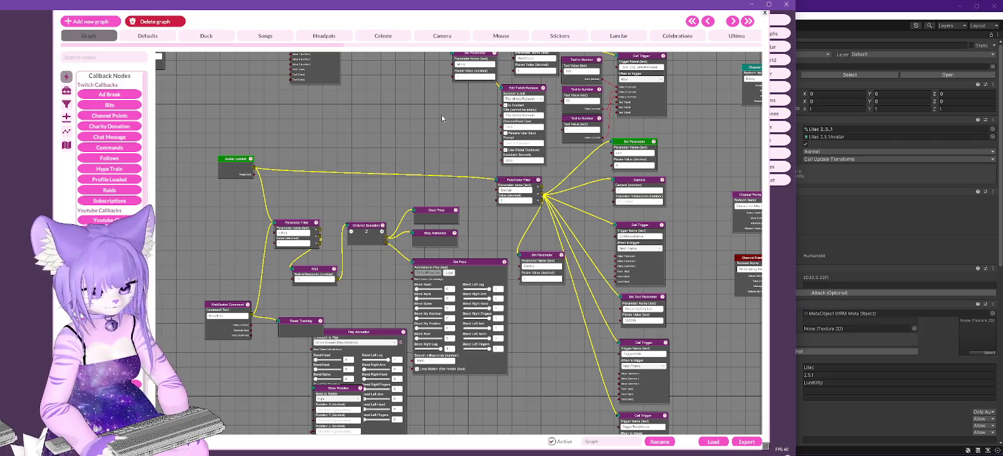
pyautogui.moveTo(442, 117)
pyautogui.mouseDown()
pyautogui.moveTo(360, 152)
pyautogui.moveTo(482, 263)
pyautogui.moveTo(409, 239)
pyautogui.moveTo(372, 179)
pyautogui.moveTo(396, 298)
pyautogui.mouseUp()
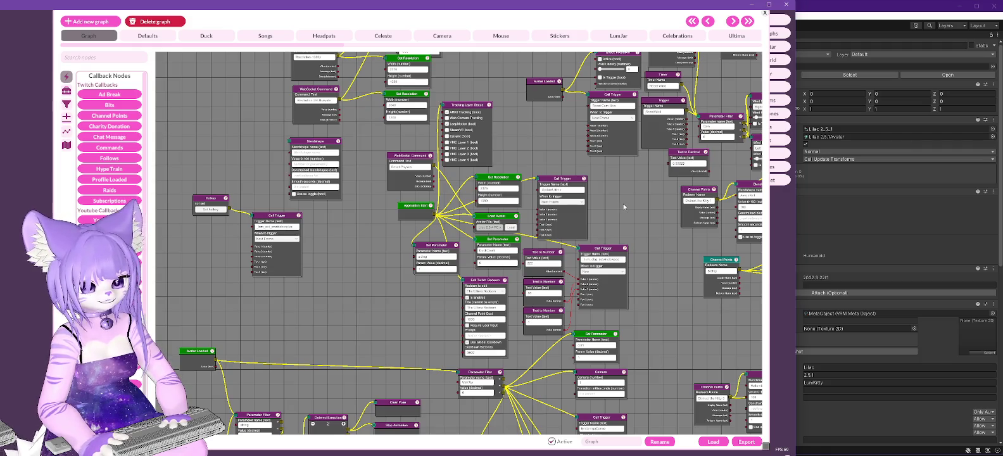
pyautogui.hotkey('alt', 'Tab')
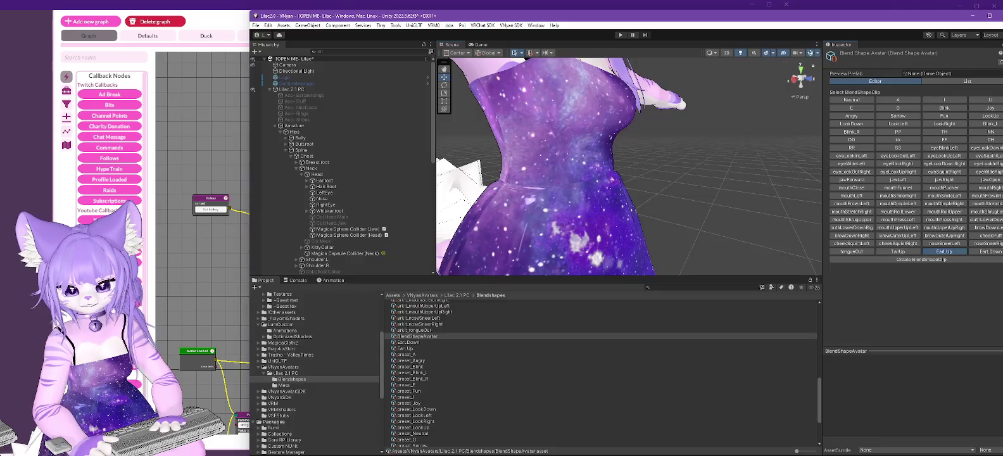
# - Frame the Lilac 2.5.1 avatar and restore the Lilac 2.5 window to a smaller size
pyautogui.scroll(-10, 747, 225)
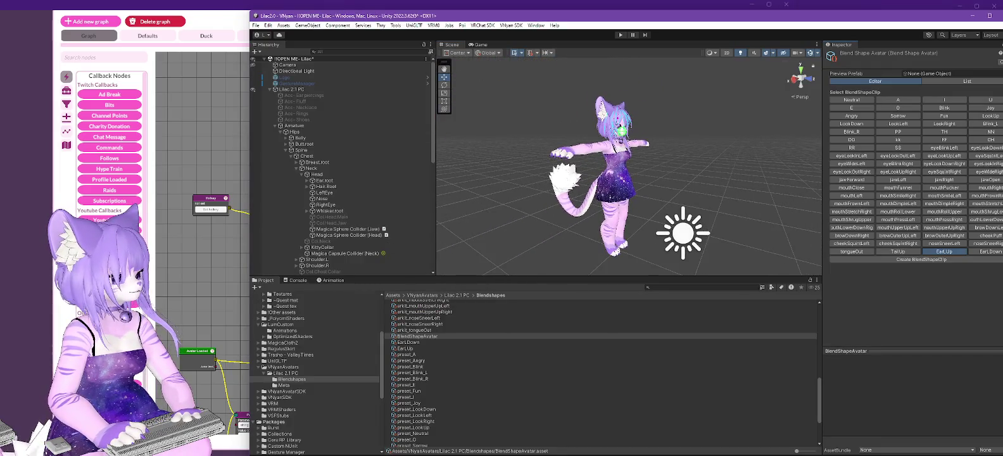
pyautogui.hotkey('alt', 'Tab')
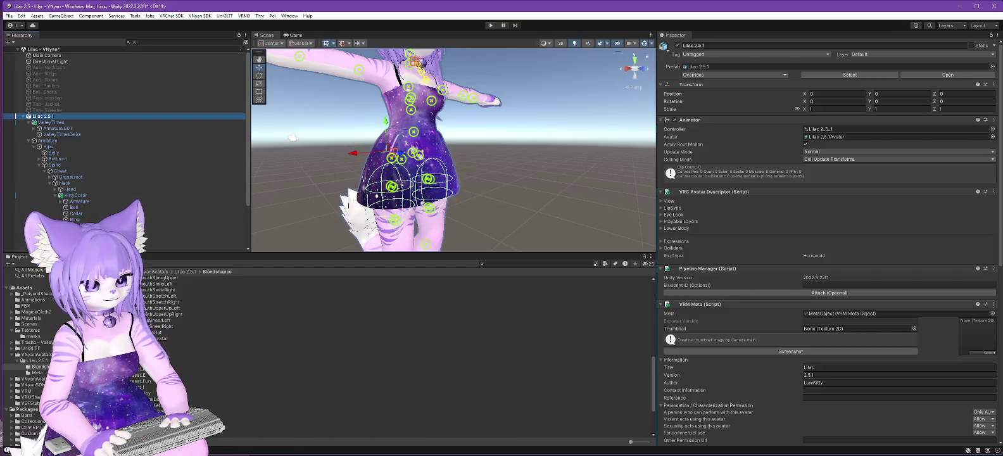
pyautogui.press('f')
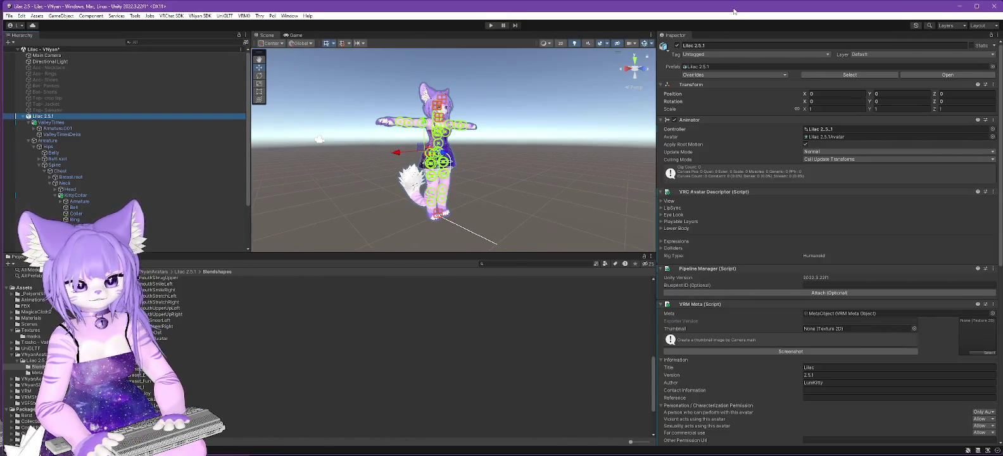
pyautogui.doubleClick(734, 11)
# - Set both the Lilac 2.0 and Lilac 2.5 Scene views to the side Right view
pyautogui.click(900, 21)
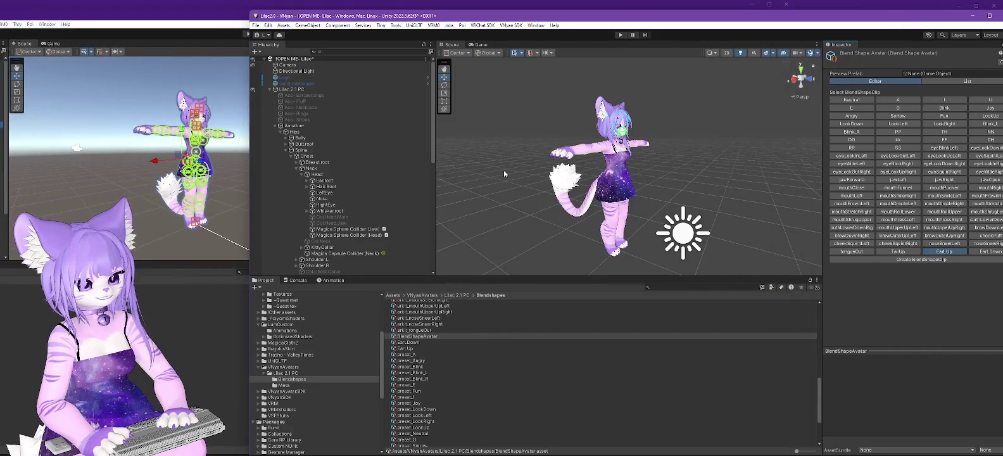
pyautogui.click(792, 81)
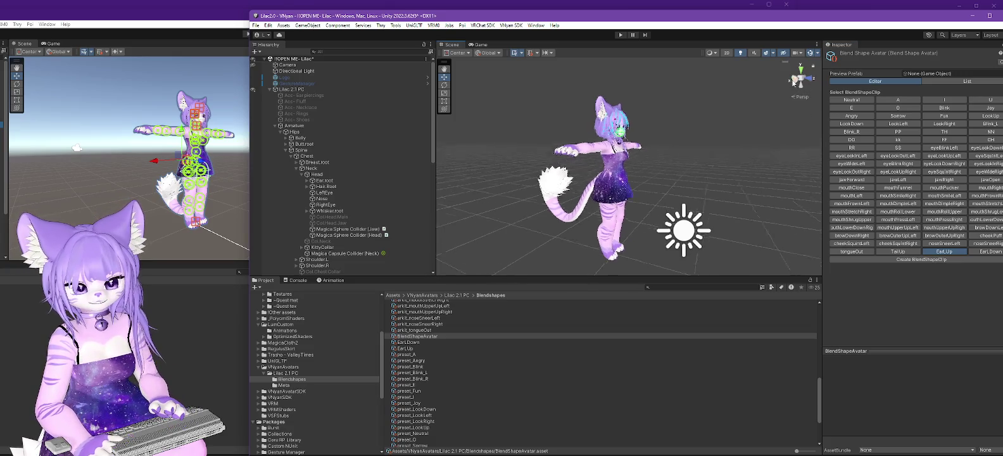
pyautogui.click(119, 161)
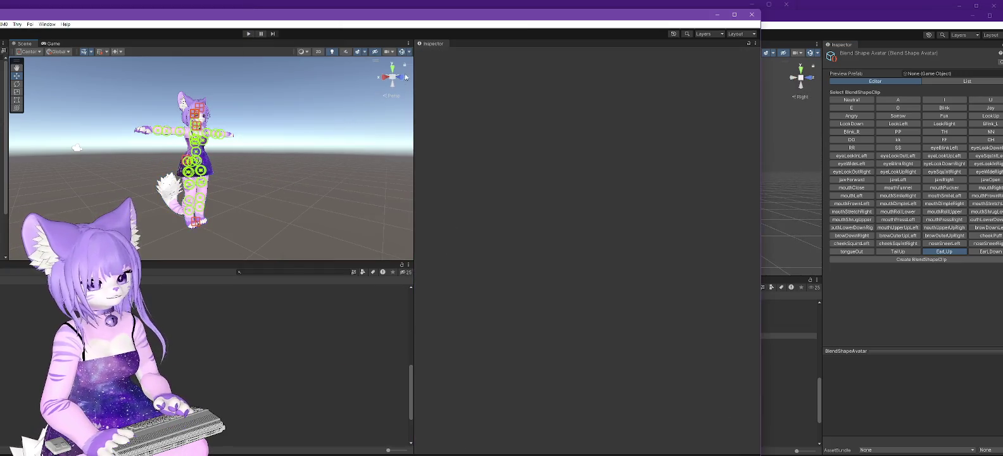
pyautogui.click(384, 78)
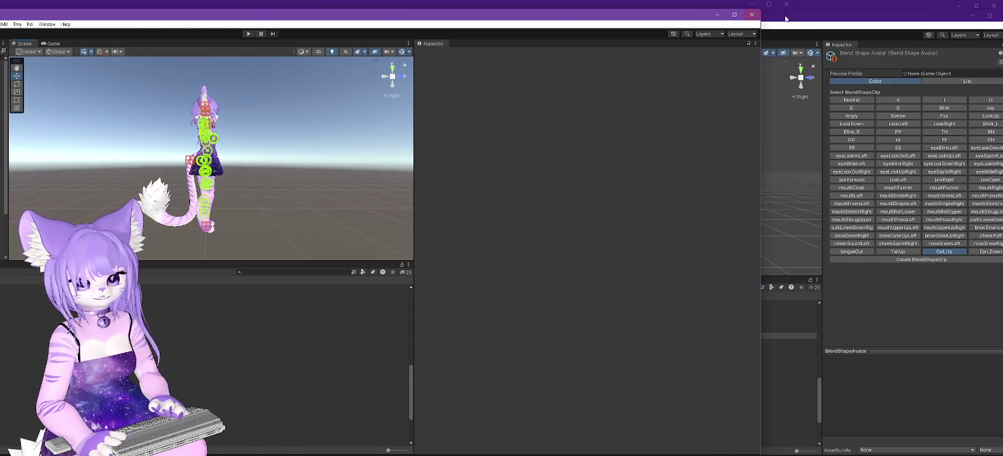
pyautogui.click(798, 21)
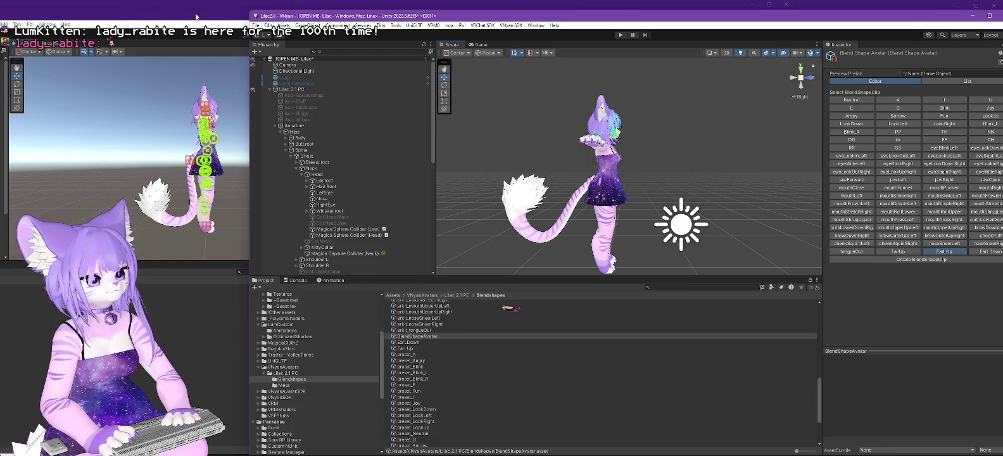
# - Maximise Lilac 2.5 and delete the Tail Up and New Animation clips from Animations
pyautogui.doubleClick(436, 13)
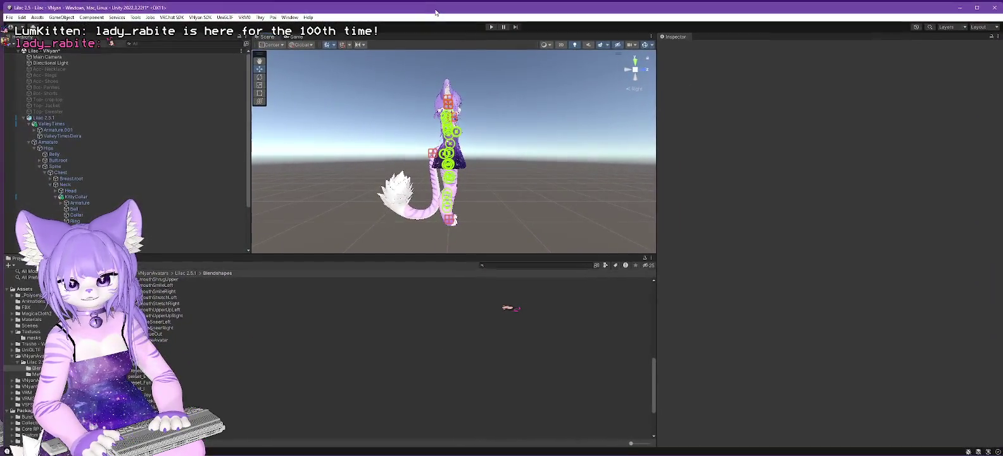
pyautogui.scroll(-3, 102, 166)
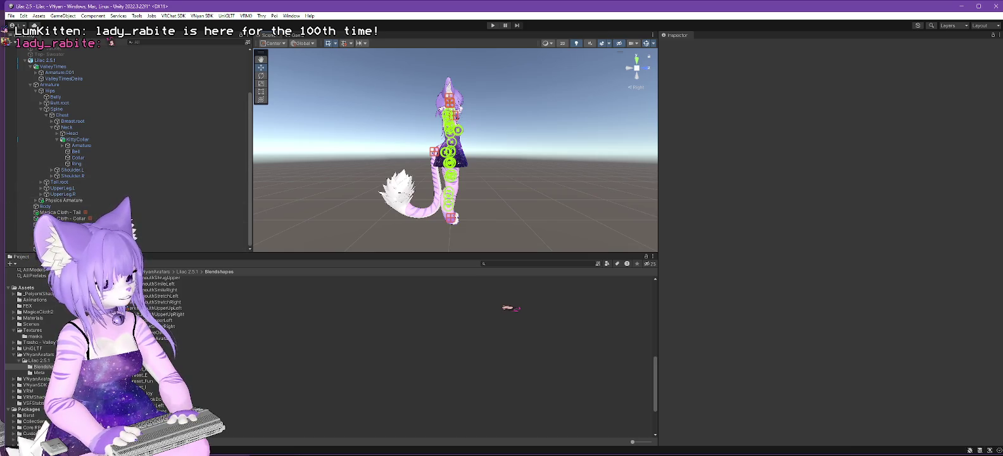
pyautogui.click(35, 299)
pyautogui.click(146, 315)
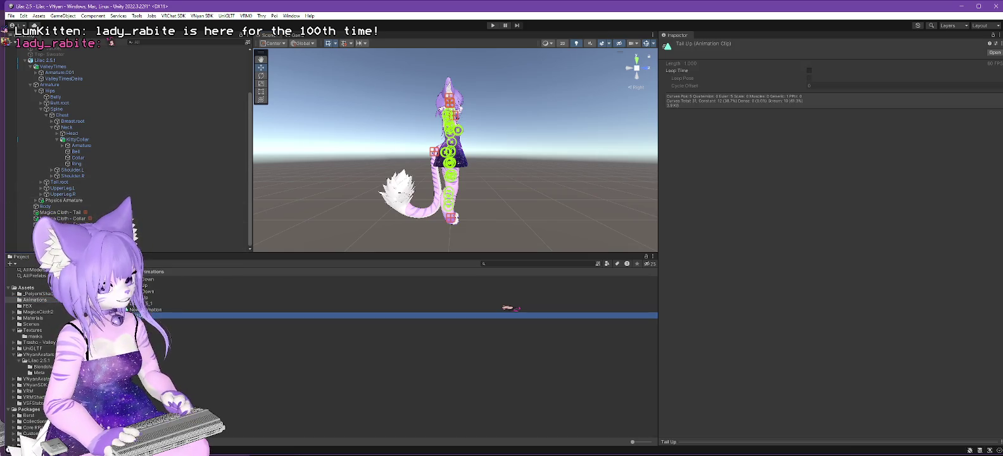
pyautogui.press('Delete')
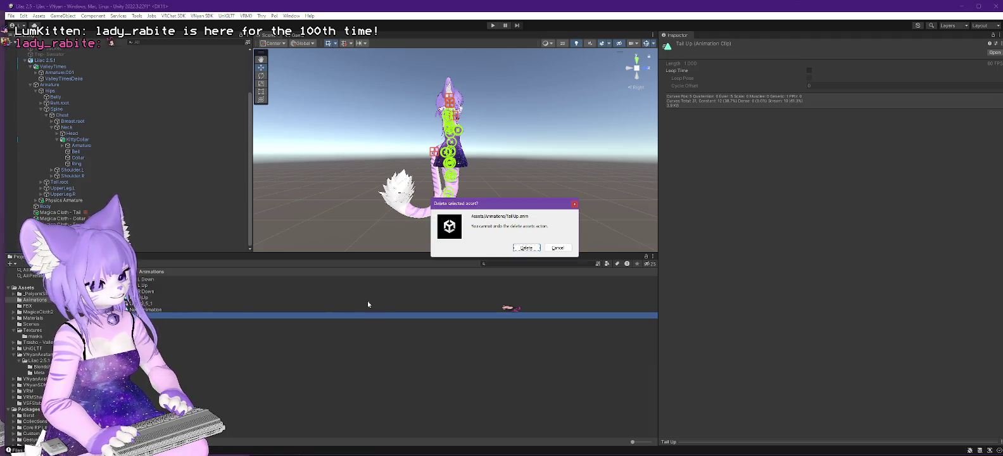
pyautogui.press('Return')
pyautogui.click(152, 310)
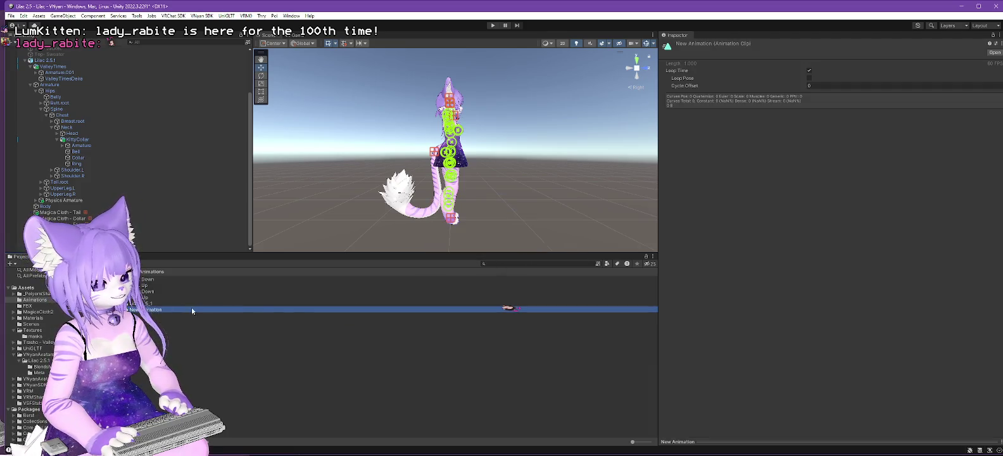
pyautogui.press('Delete')
pyautogui.click(527, 248)
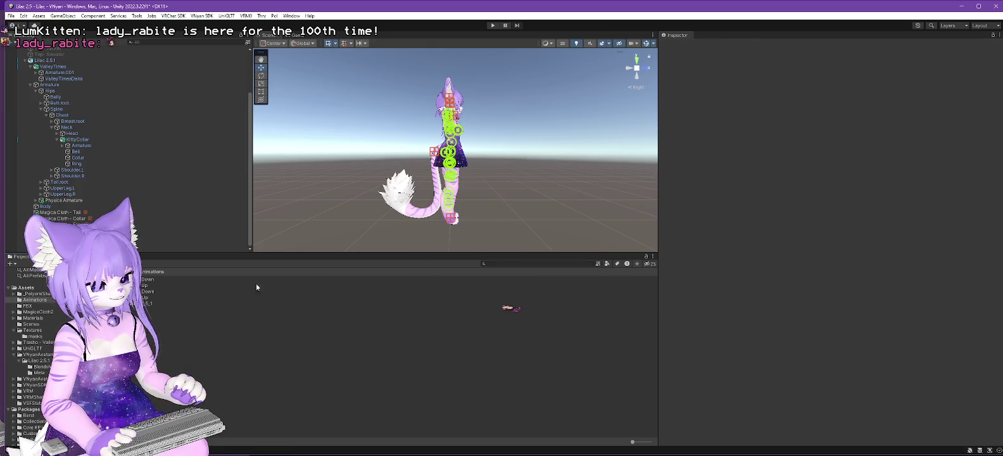
# - Inspect the animator controller and Ear R Up clip, expand Tail.root, and snap the window left
pyautogui.click(145, 304)
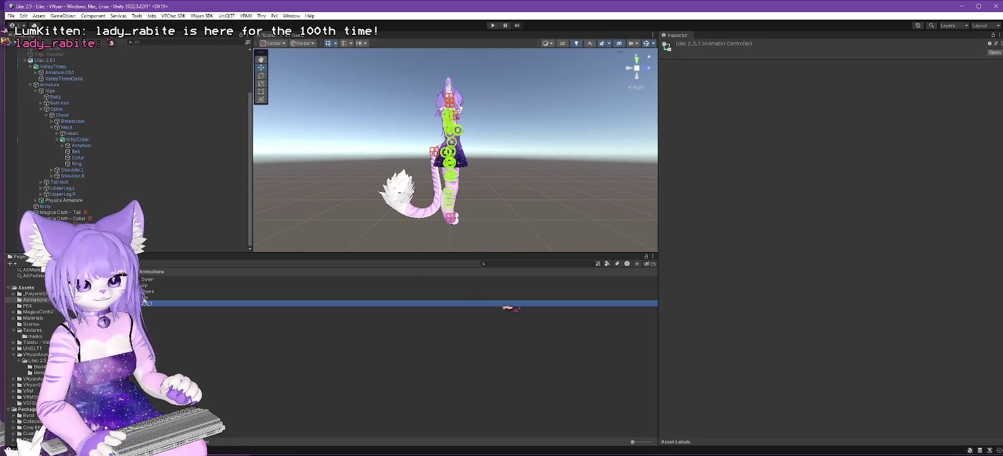
pyautogui.click(145, 297)
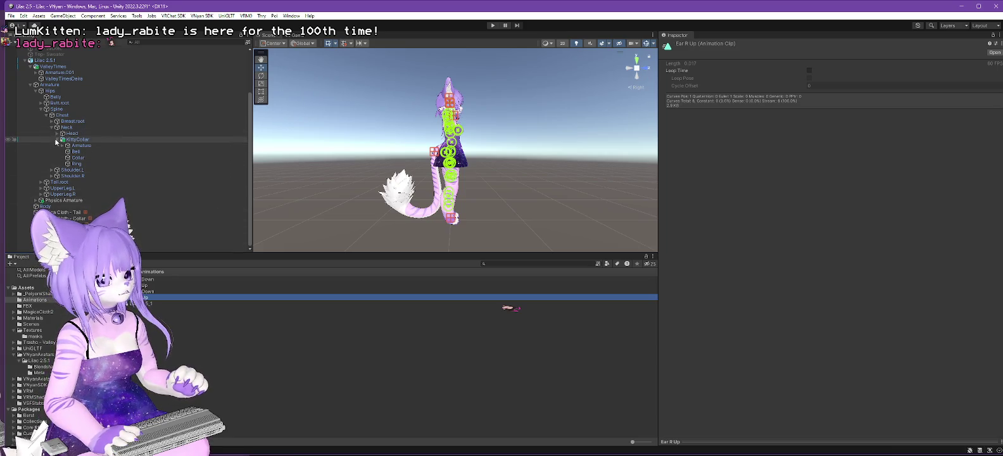
pyautogui.click(46, 116)
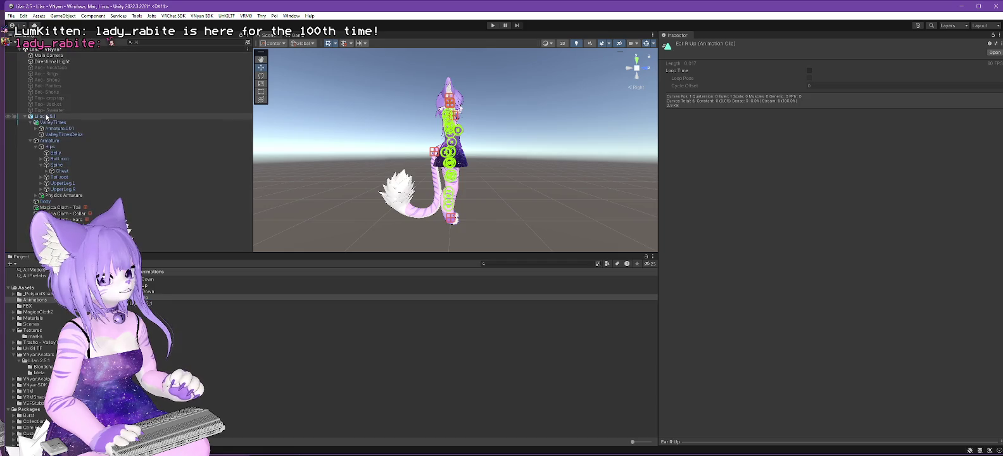
pyautogui.click(40, 177)
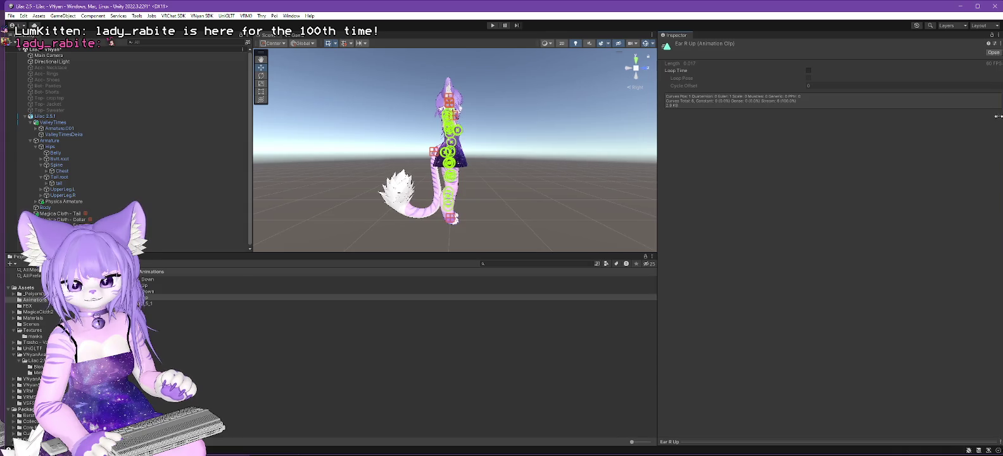
pyautogui.press('super+Left')
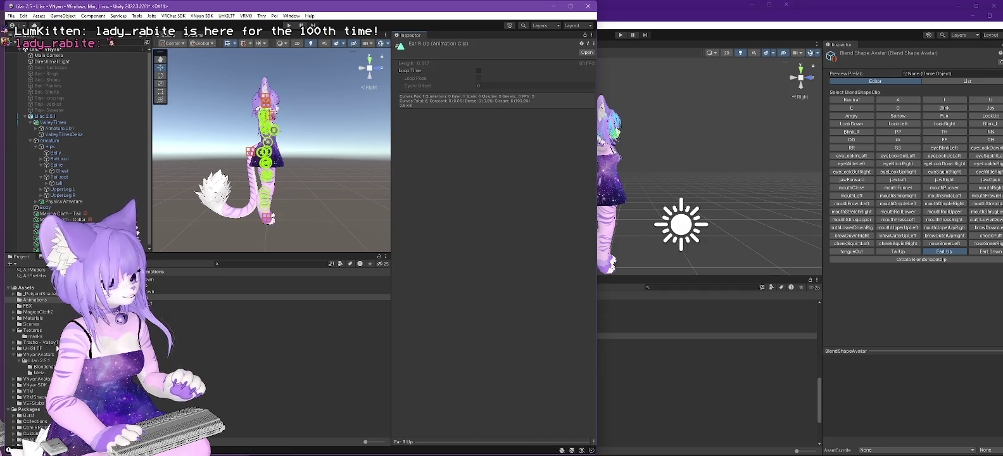
# - Remove the TailUp entry (Element 77) from BlendShapeAvatar's clip list
pyautogui.click(47, 355)
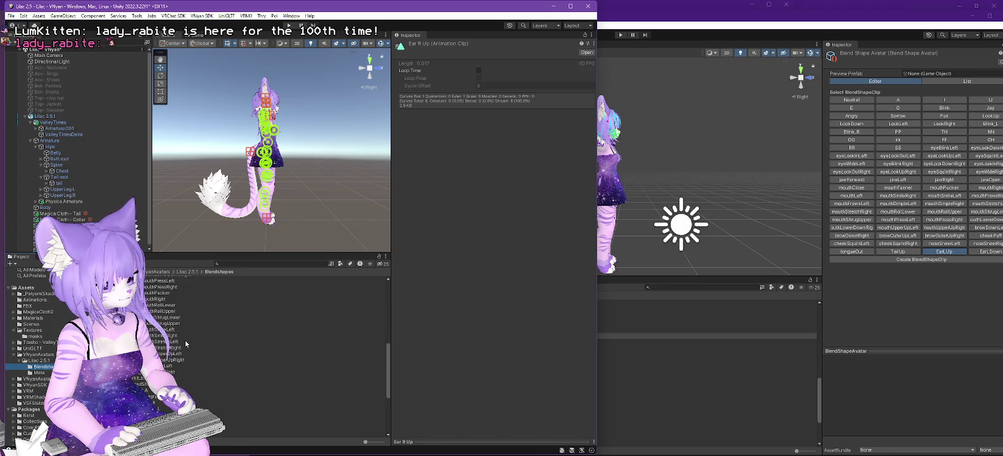
pyautogui.click(164, 384)
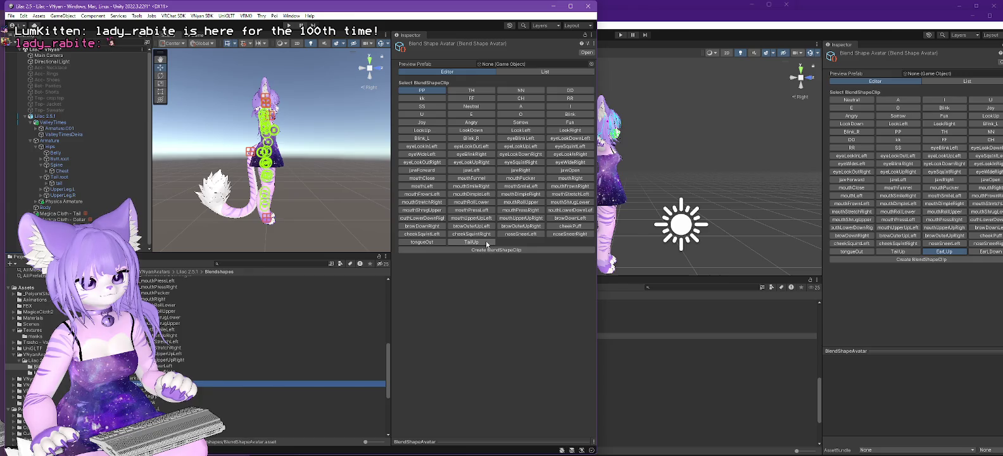
pyautogui.click(529, 72)
pyautogui.moveTo(594, 90); pyautogui.dragTo(603, 432)
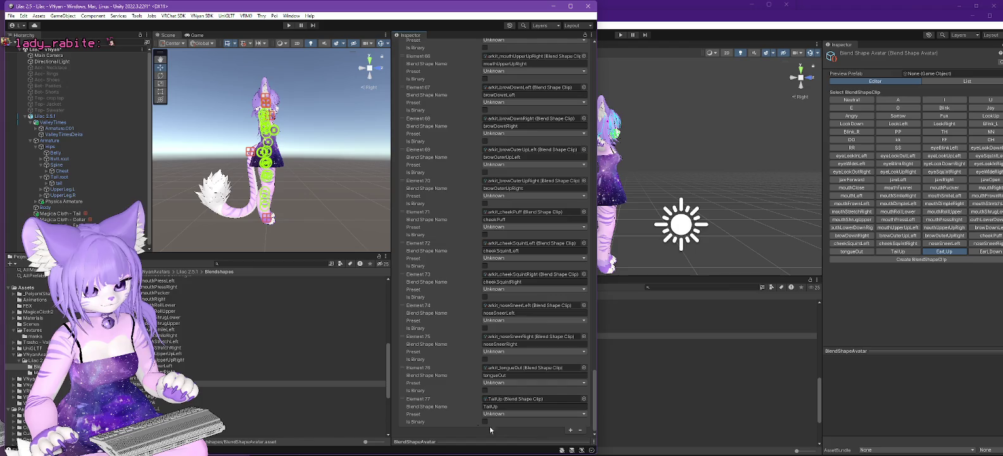
pyautogui.rightClick(420, 401)
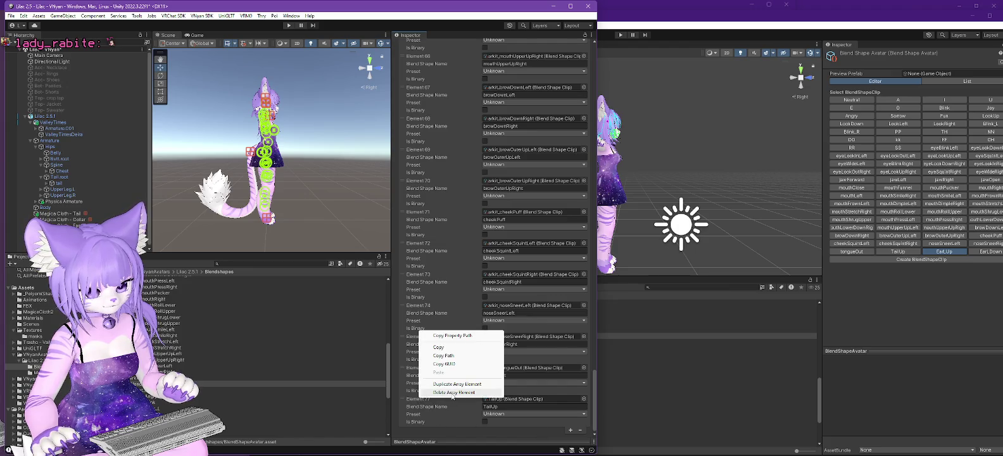
pyautogui.click(453, 392)
# - Delete the TailUp.asset file and shrink the Lilac 2.0 window to the right half
pyautogui.scroll(-5, 218, 379)
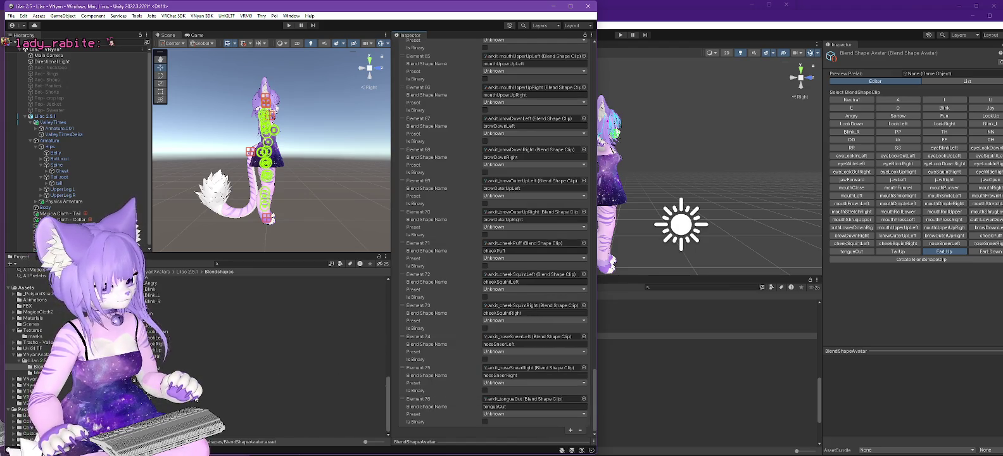
pyautogui.click(140, 380)
pyautogui.press('Delete')
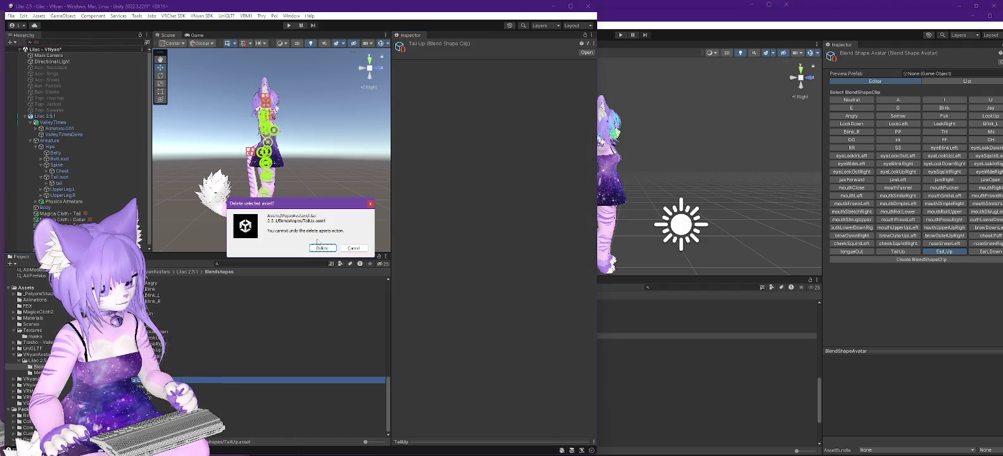
pyautogui.click(323, 247)
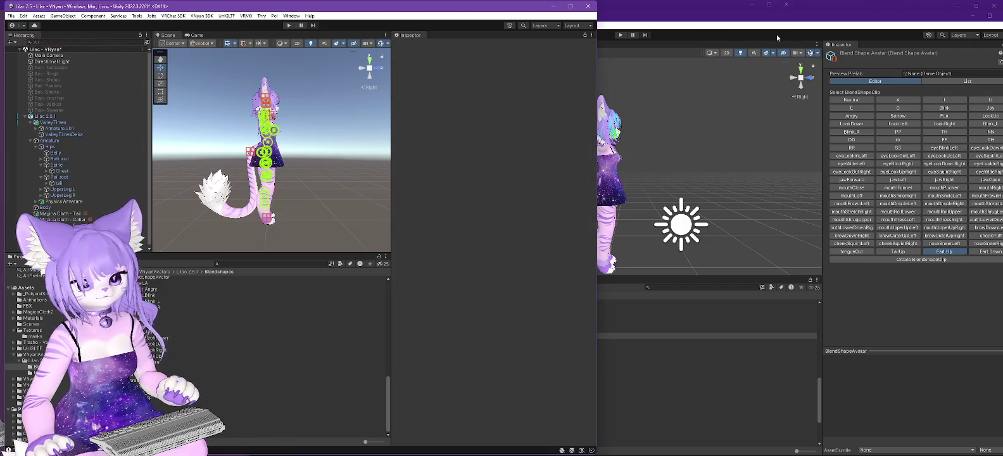
pyautogui.moveTo(251, 108)
pyautogui.mouseDown()
pyautogui.moveTo(651, 109)
pyautogui.moveTo(598, 109)
pyautogui.mouseUp()
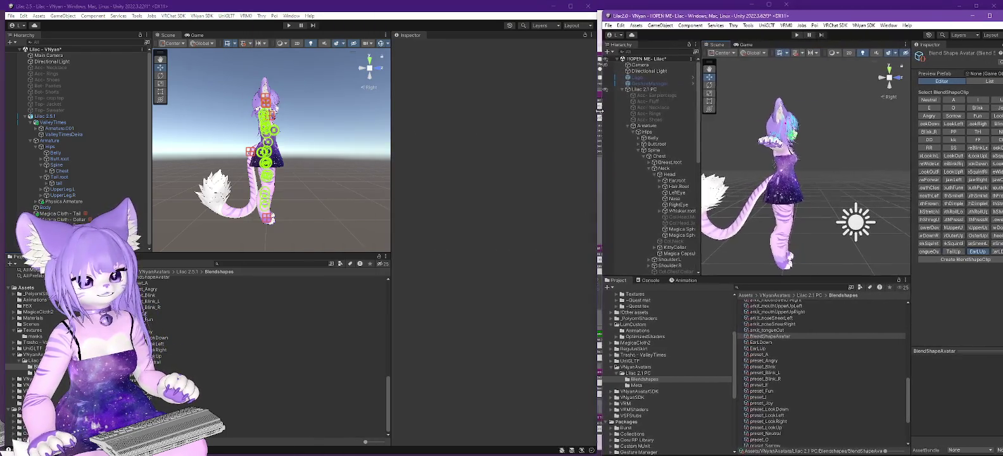
pyautogui.click(639, 157)
pyautogui.click(650, 187)
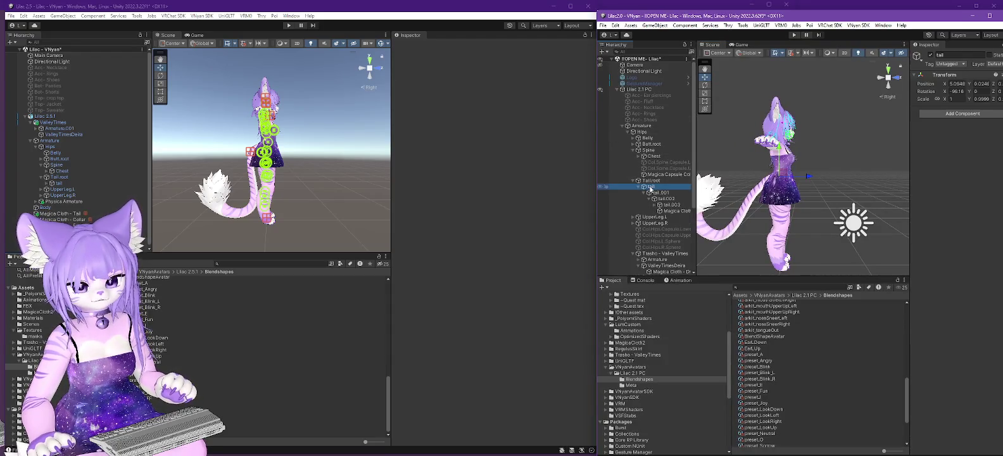
pyautogui.click(56, 179)
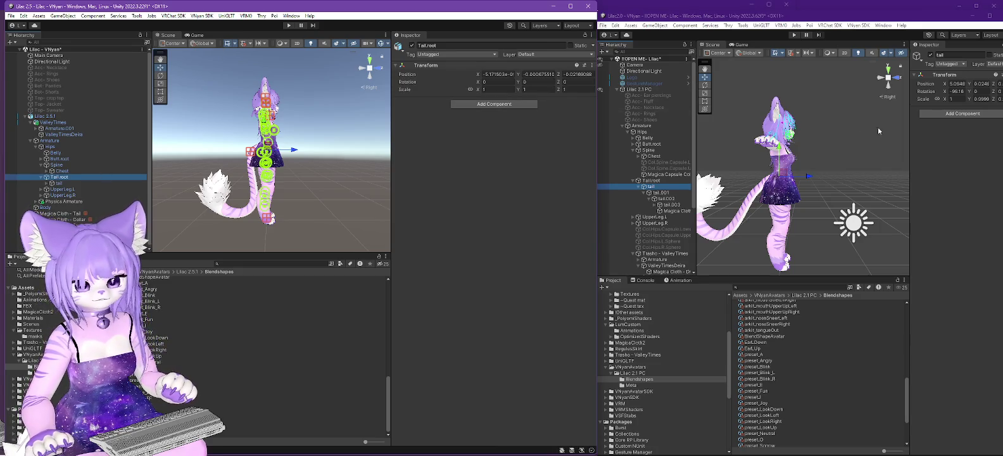
pyautogui.click(652, 182)
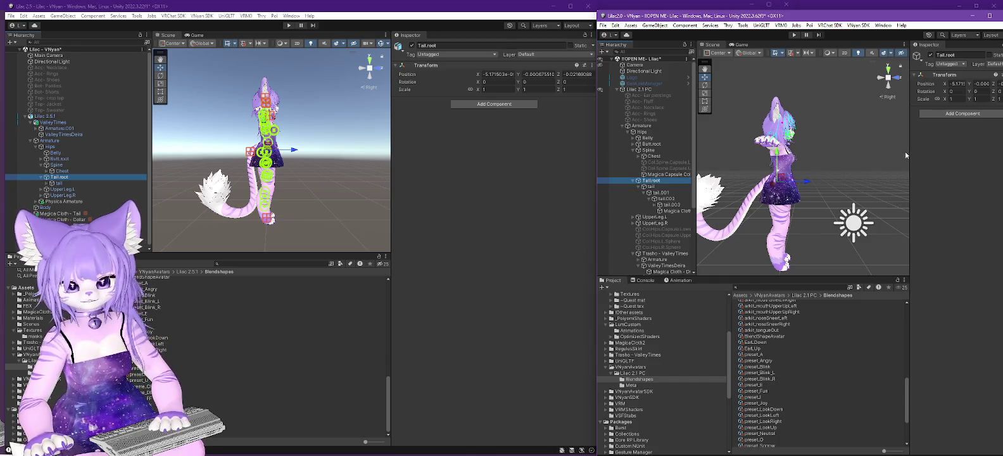
pyautogui.moveTo(909, 152); pyautogui.dragTo(861, 156)
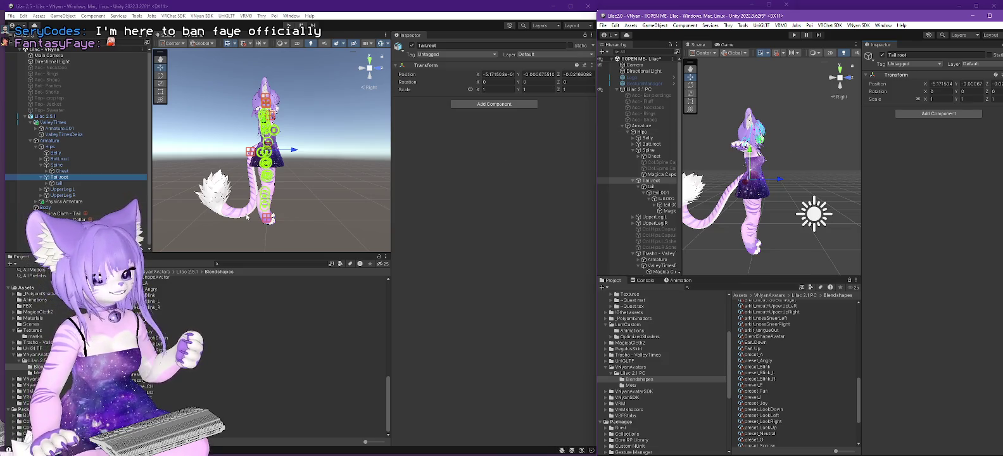
pyautogui.click(47, 183)
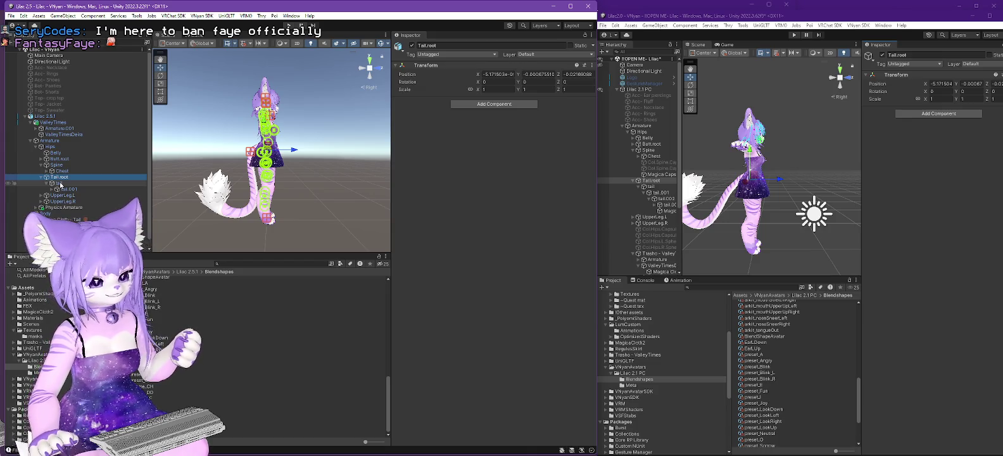
pyautogui.click(633, 15)
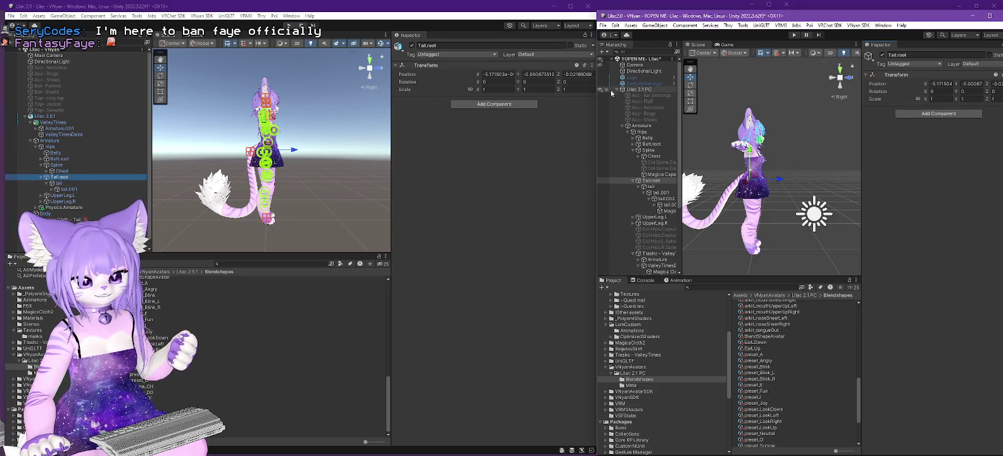
pyautogui.click(659, 185)
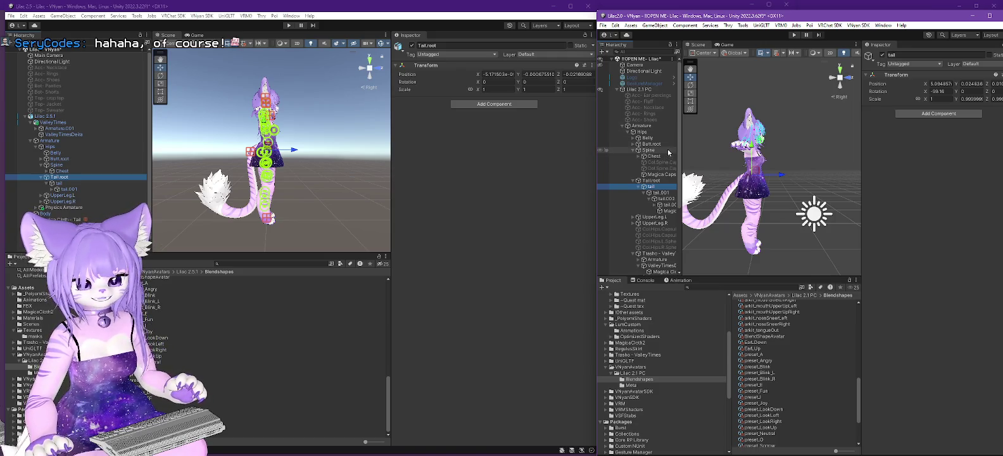
pyautogui.moveTo(768, 157); pyautogui.dragTo(792, 133)
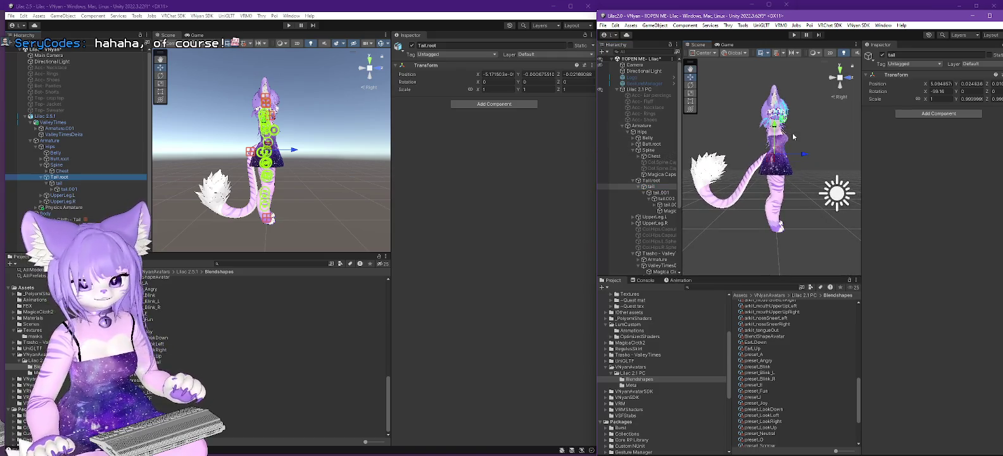
pyautogui.click(65, 184)
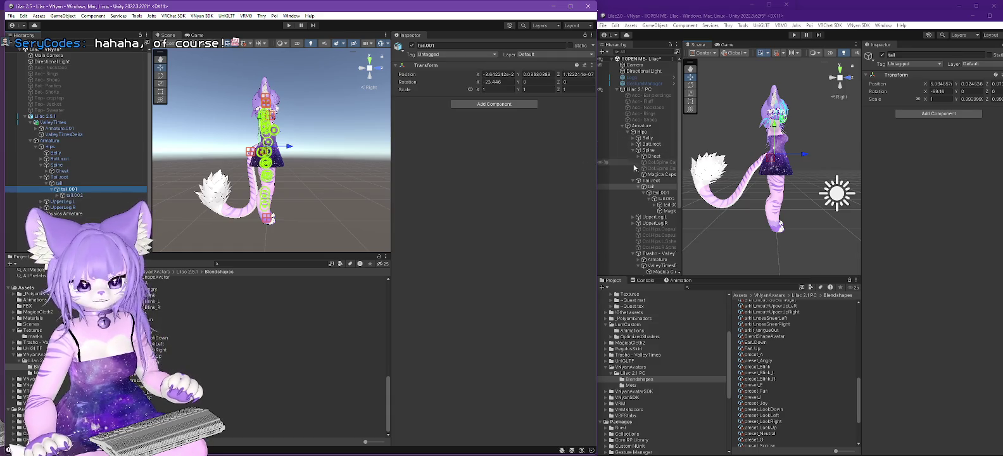
# - Copy Lilac 2.1 PC's tail.002 X rotation (-16.279) into Lilac 2.5.1's tail.002
pyautogui.click(655, 194)
pyautogui.click(656, 193)
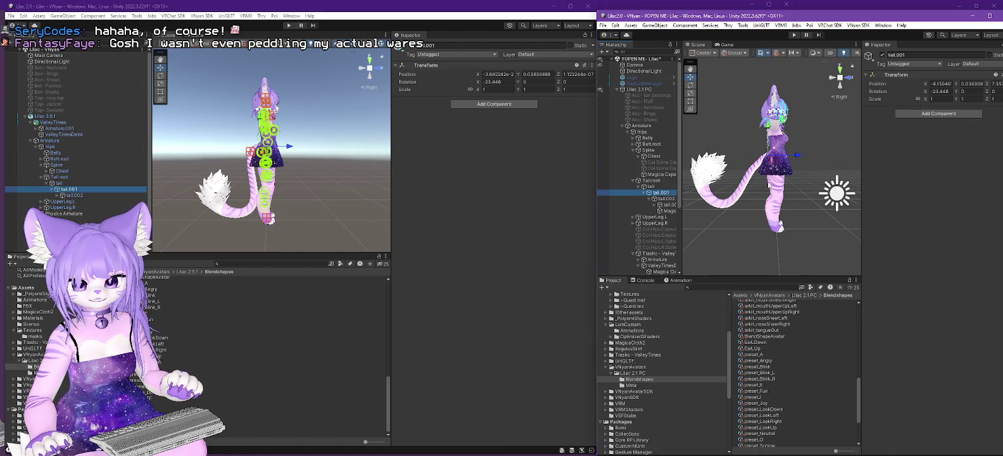
pyautogui.click(55, 195)
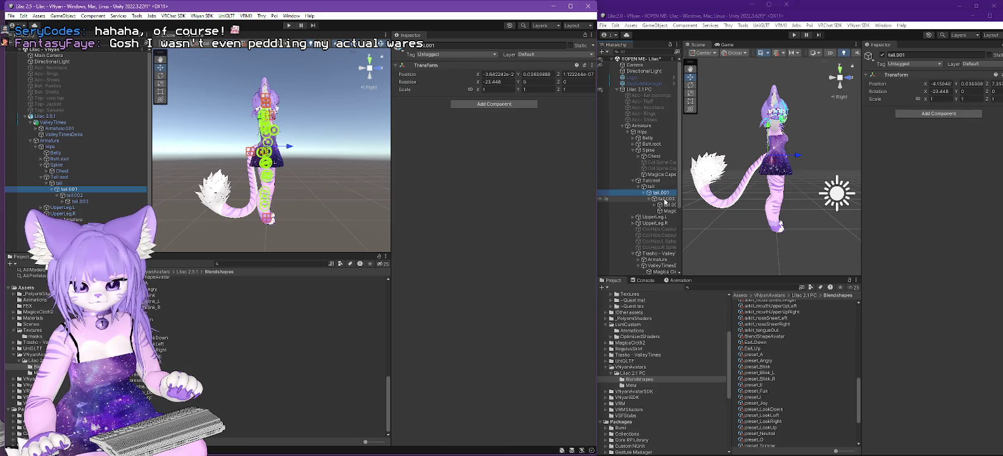
pyautogui.click(665, 199)
pyautogui.click(74, 196)
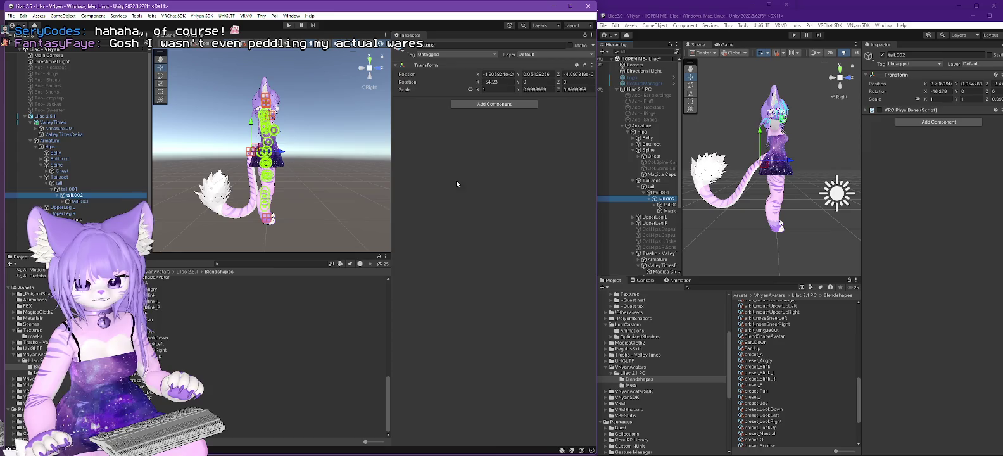
pyautogui.click(944, 92)
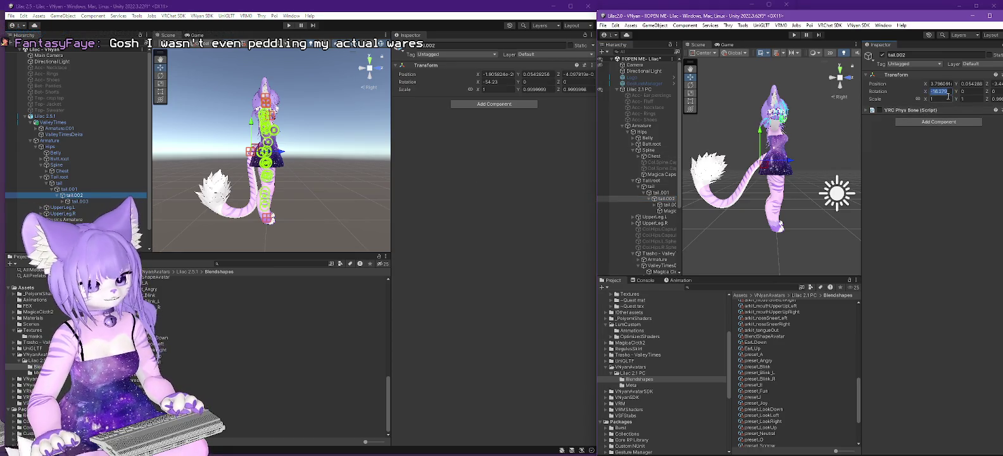
pyautogui.click(507, 81)
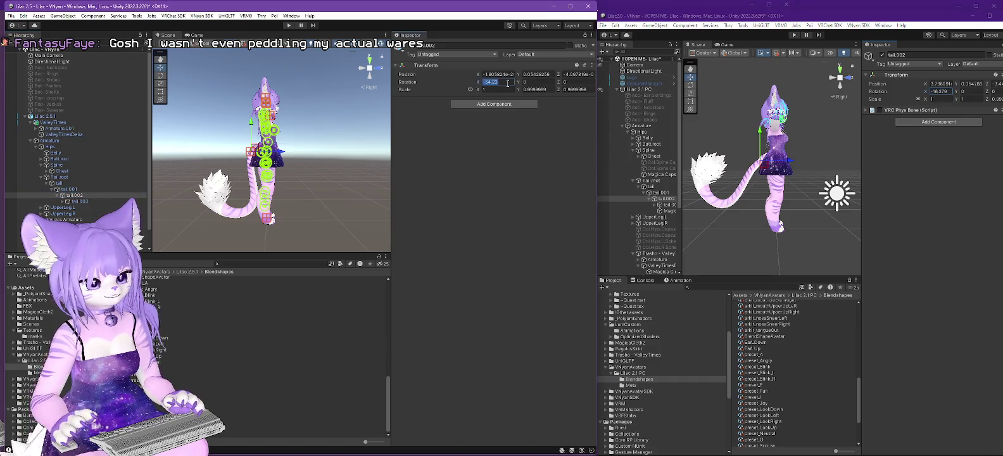
pyautogui.write('-16.279')
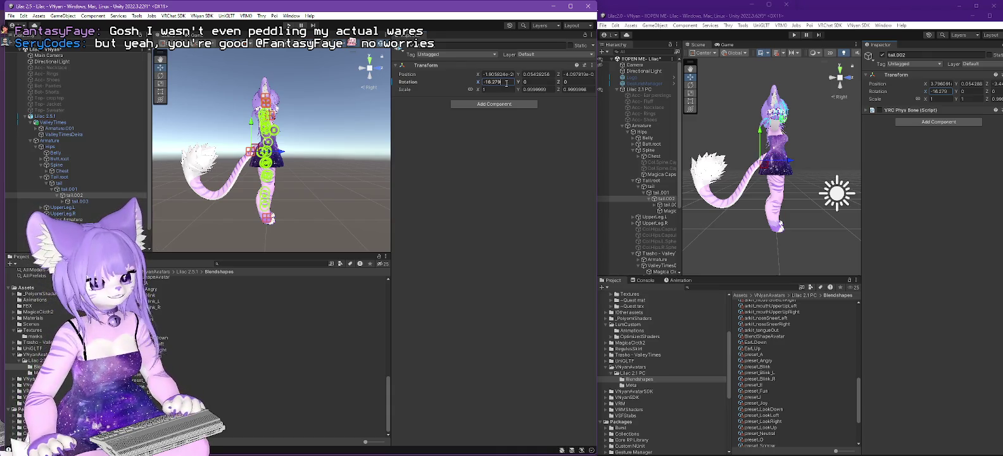
# - Check the tail from the side, then export the Lilac 2.5.1 root for VNyan, overwriting Lilac 2.5.1.vsfavatar
pyautogui.scroll(10, 275, 146)
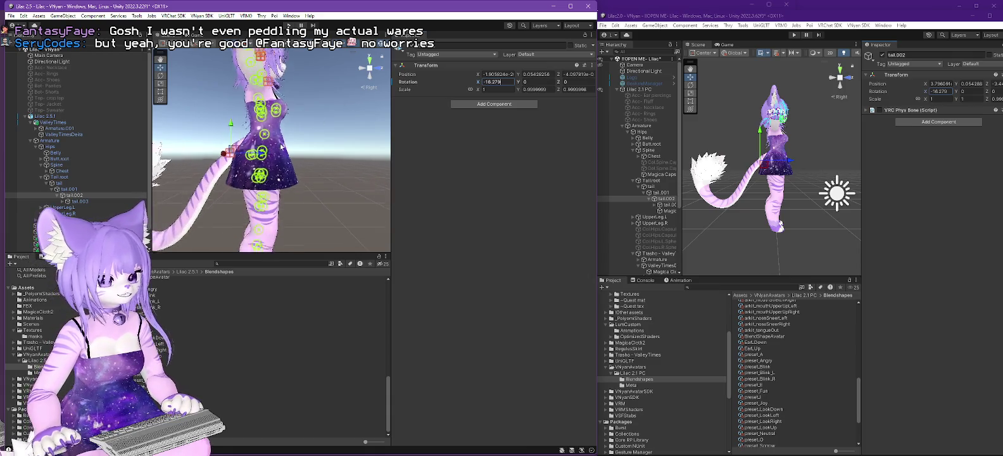
pyautogui.moveTo(275, 145); pyautogui.dragTo(368, 156)
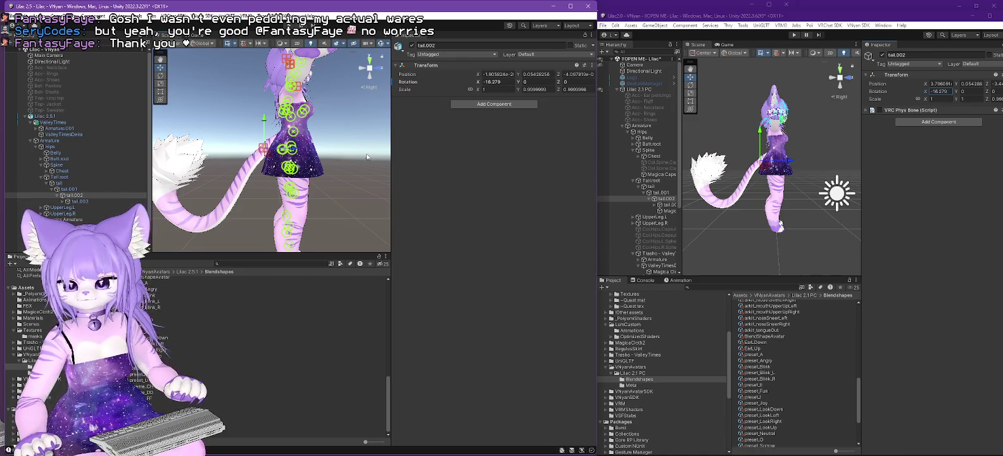
pyautogui.click(48, 117)
pyautogui.click(193, 14)
pyautogui.moveTo(240, 33)
pyautogui.click(314, 41)
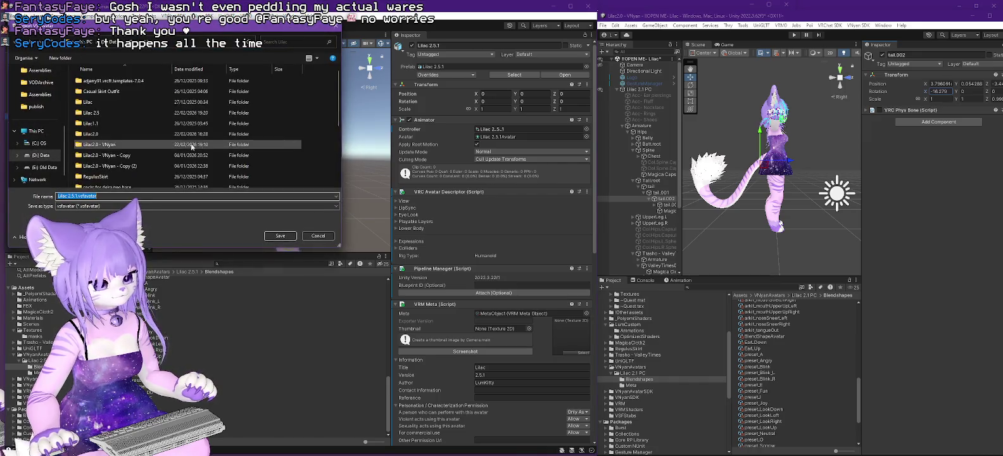
pyautogui.click(276, 237)
pyautogui.click(529, 232)
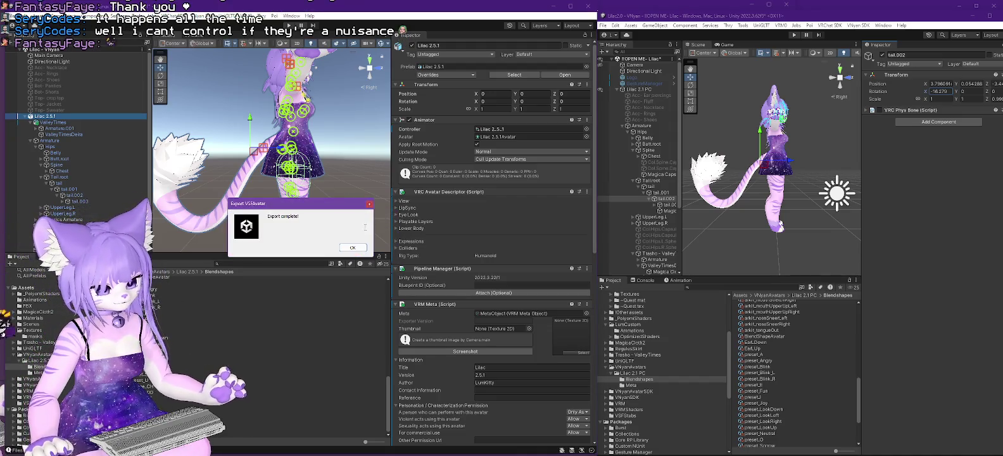
pyautogui.click(357, 249)
pyautogui.hotkey('alt', 'Tab')
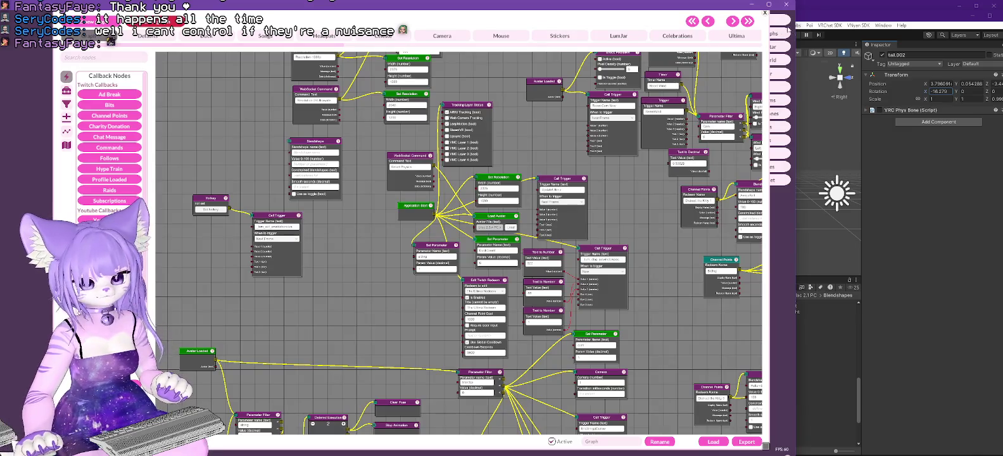
pyautogui.moveTo(748, 33)
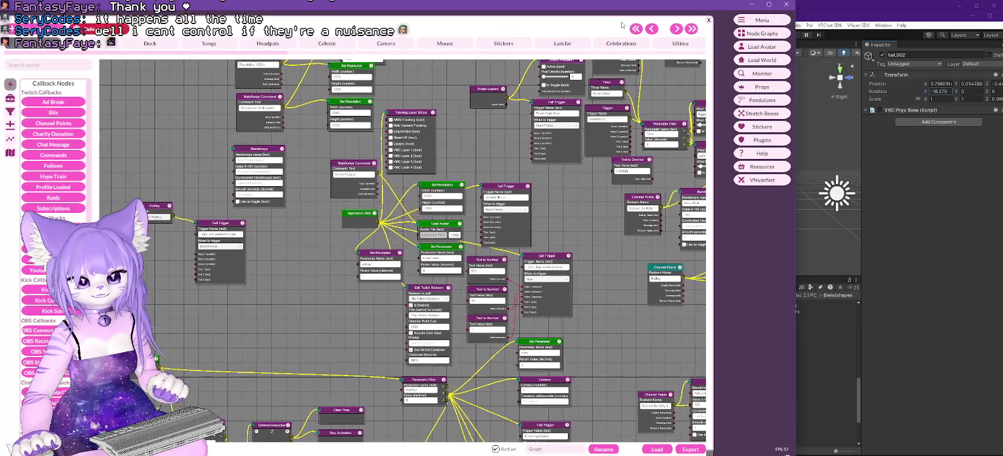
pyautogui.click(751, 47)
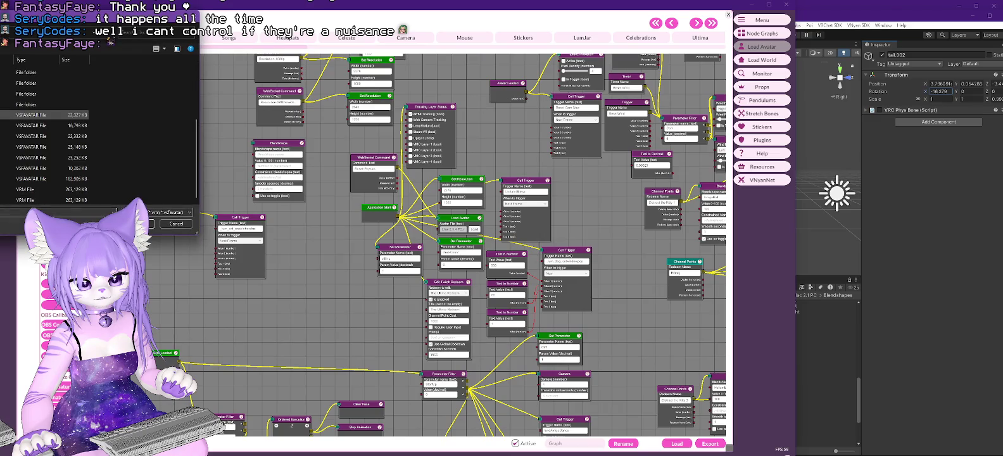
pyautogui.doubleClick(32, 168)
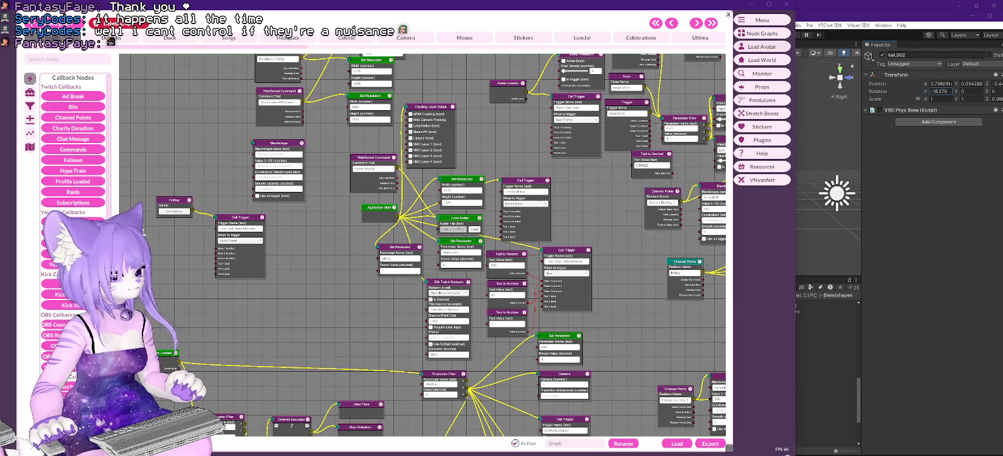
pyautogui.hotkey('alt', 'Tab')
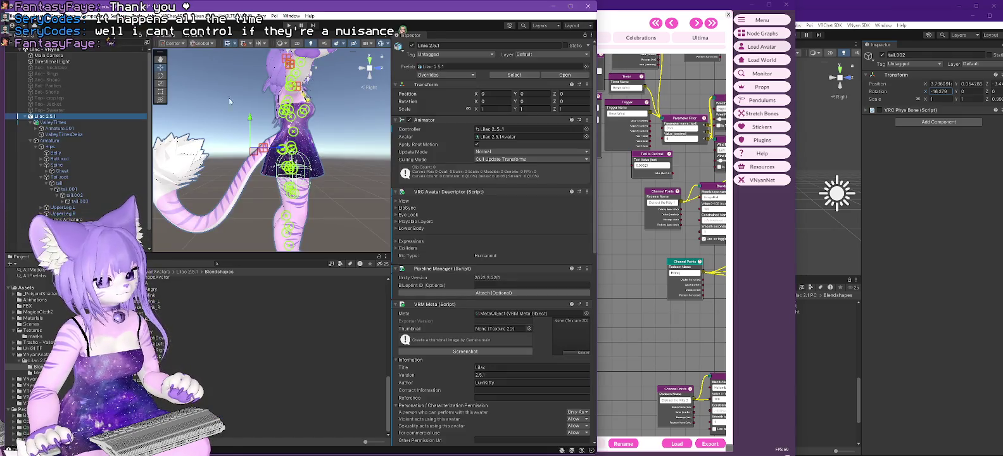
pyautogui.hotkey('alt', 'Tab')
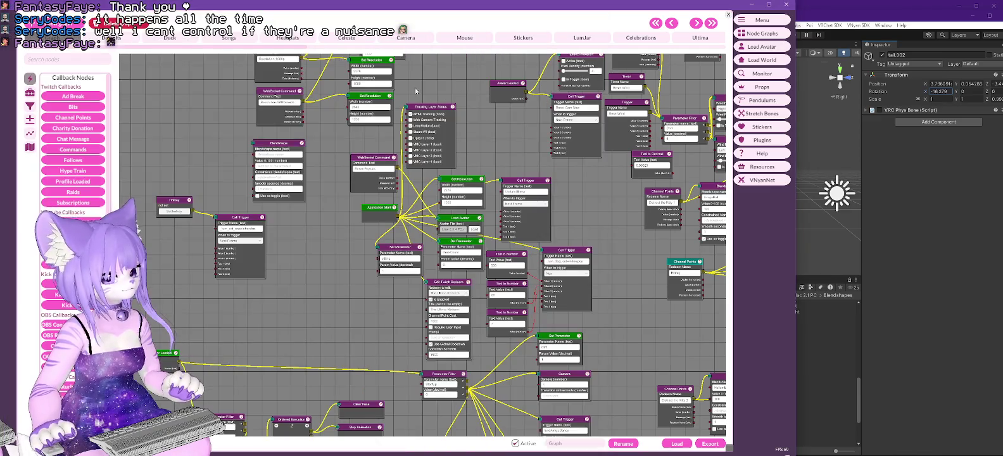
pyautogui.click(791, 51)
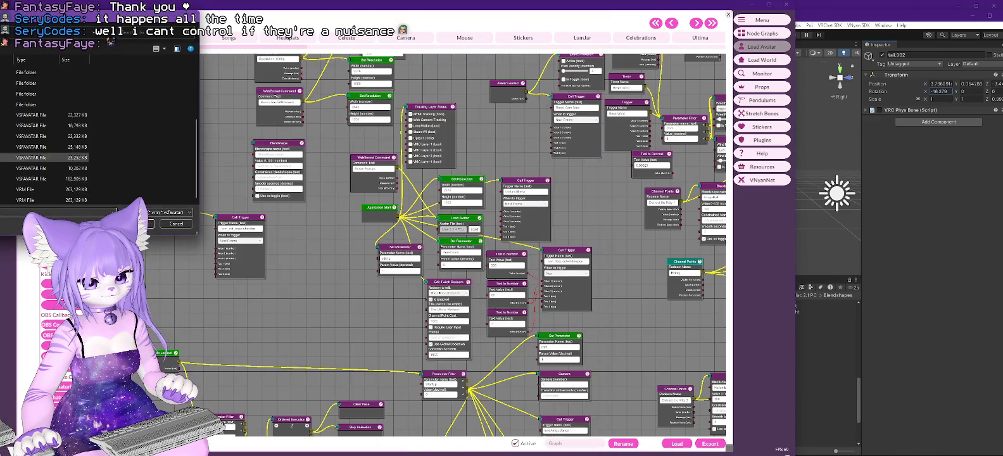
pyautogui.press('Escape')
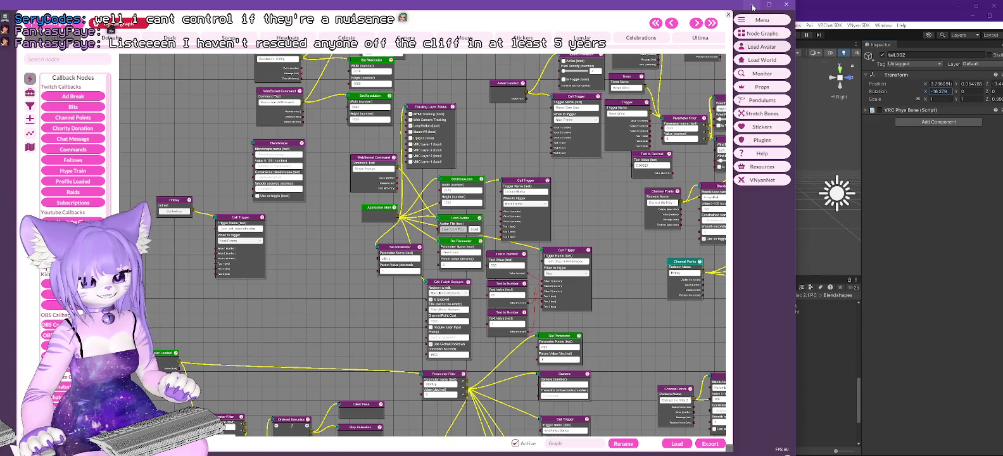
pyautogui.click(753, 5)
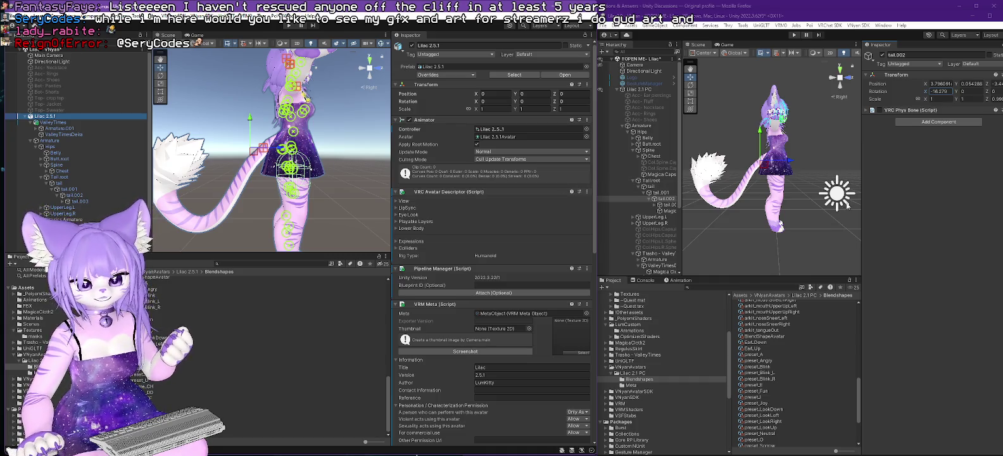
# - Widen the Lilac 2.1 PC hierarchy, compare tail.003 in both projects, then reselect Lilac 2.5.1's tail.002
pyautogui.moveTo(681, 209); pyautogui.dragTo(707, 206)
pyautogui.click(696, 204)
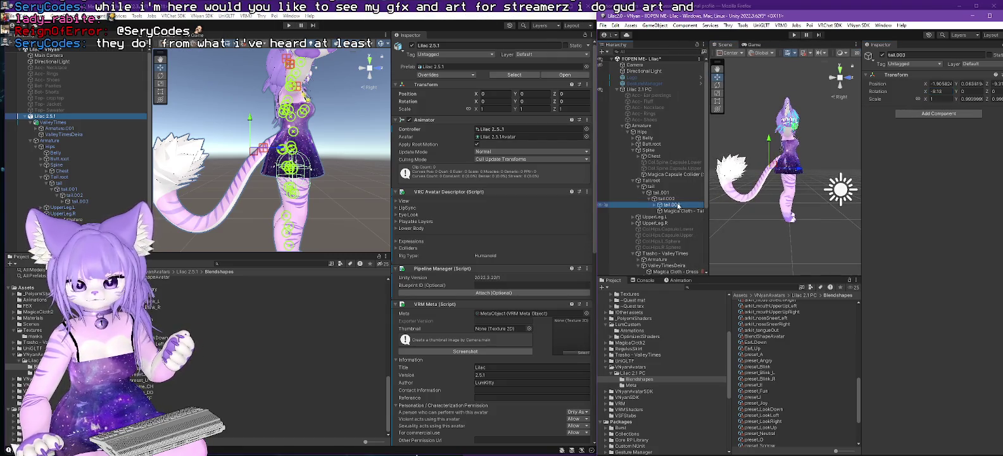
pyautogui.click(79, 201)
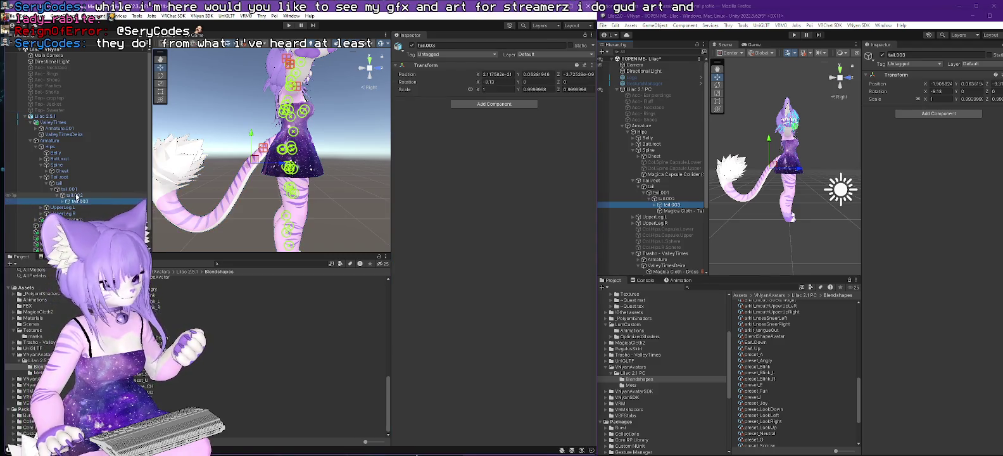
pyautogui.click(81, 195)
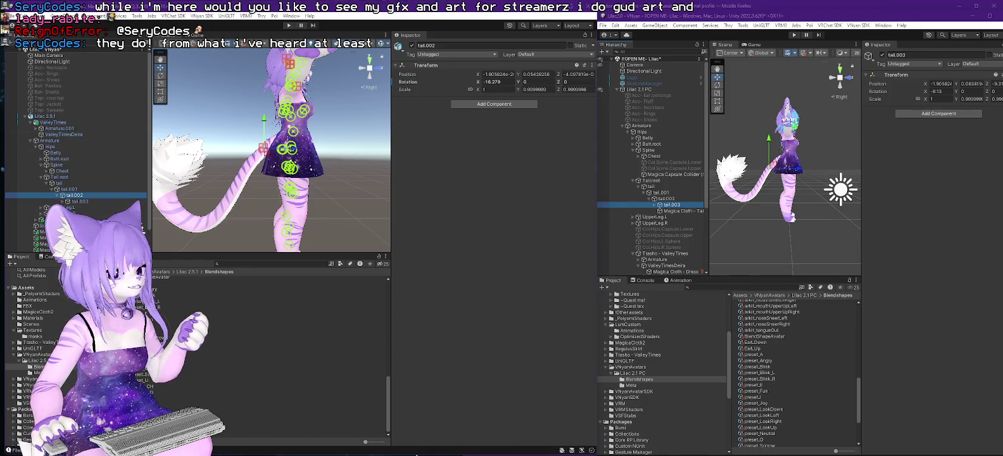
# - Start VNyan - Portable from the VNyan - PreRelease folder and dismiss the VMC port error
pyautogui.click(417, 454)
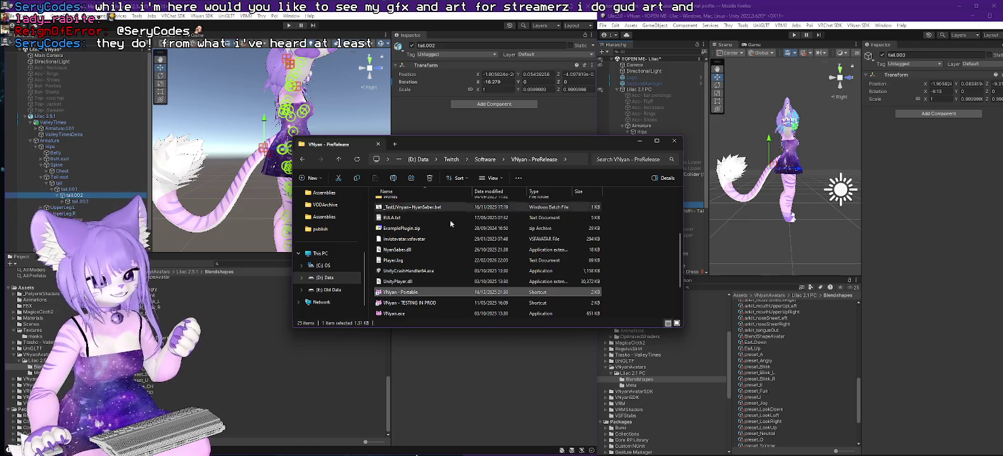
pyautogui.doubleClick(401, 292)
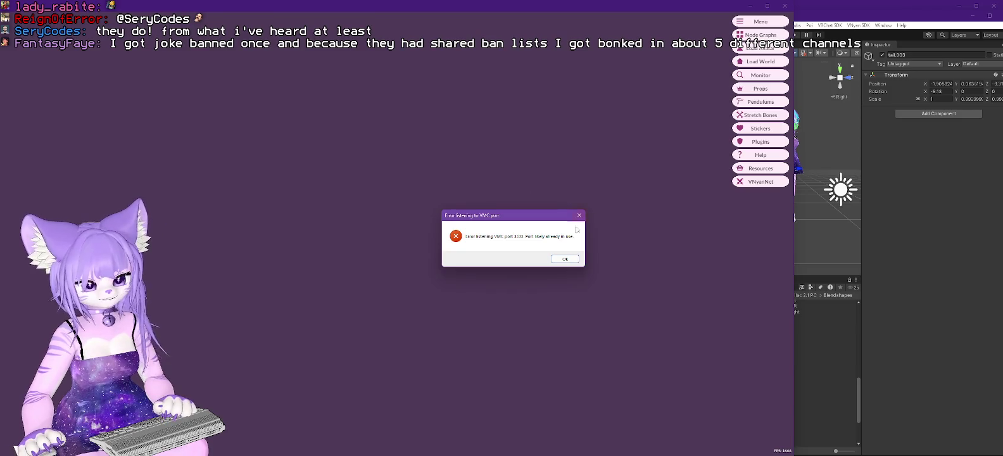
pyautogui.click(563, 258)
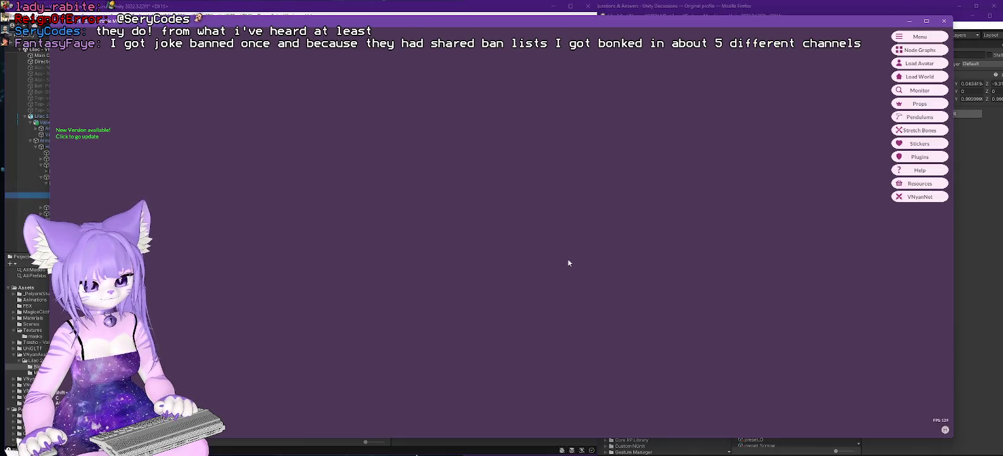
# - Load the Lilac 2.5.1.vsfavatar avatar into VNyan
pyautogui.click(919, 63)
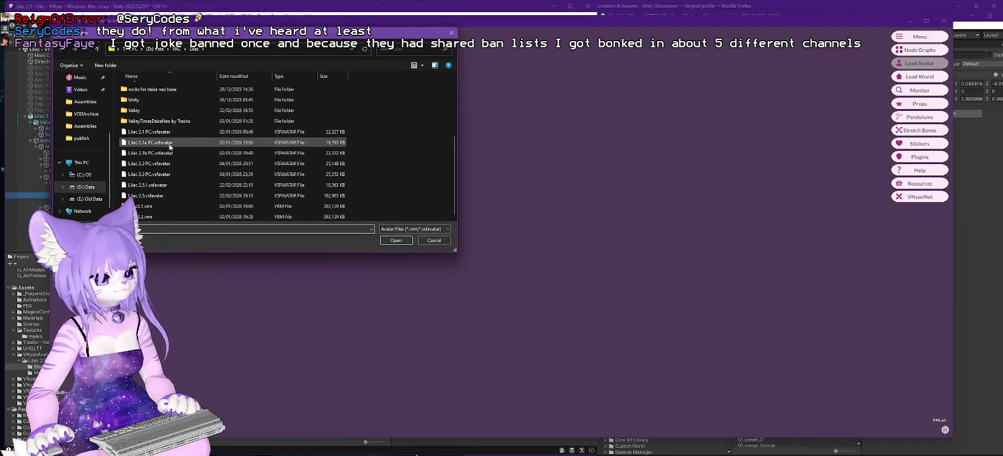
pyautogui.press('Escape')
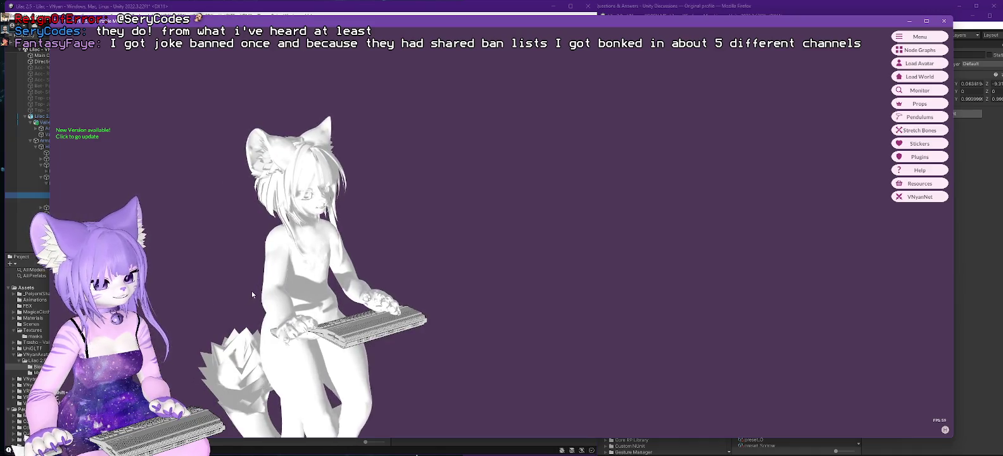
pyautogui.click(919, 63)
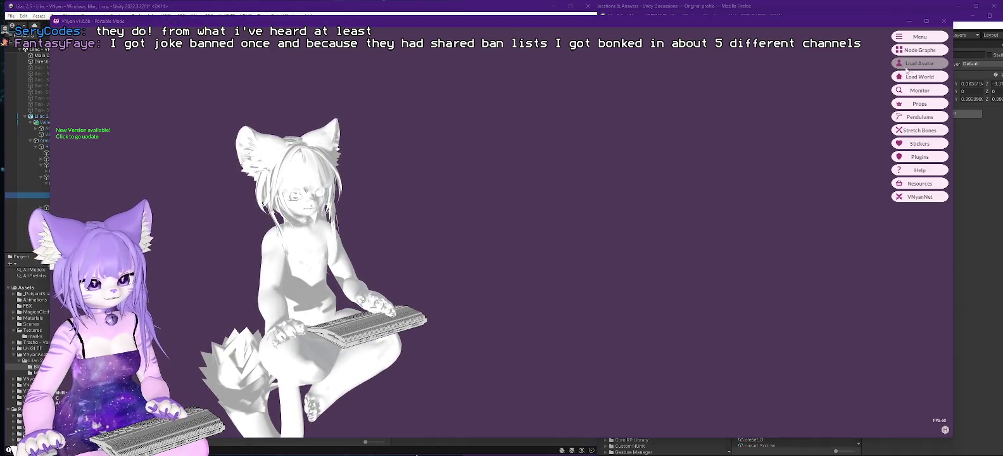
pyautogui.doubleClick(161, 188)
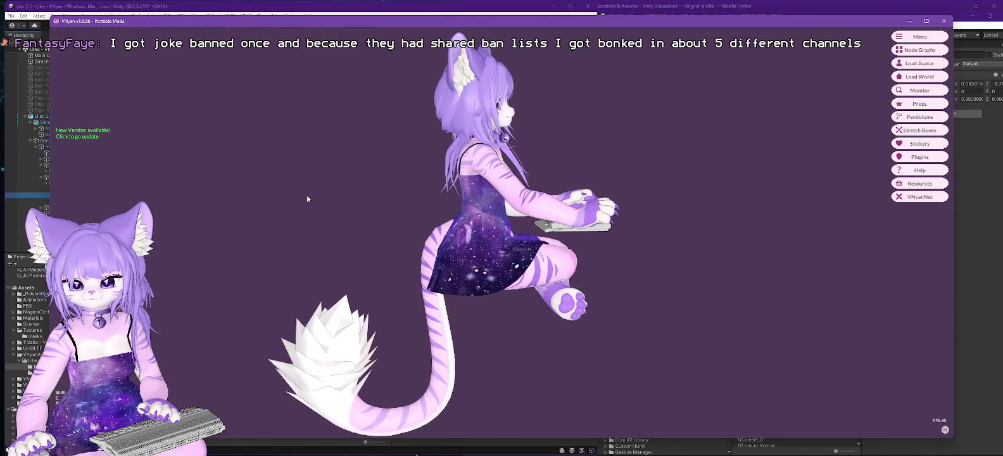
# - Load Lilac 2.3.4 PC.vsfavatar from D:\Data\Twitch\Model\Lilac to compare tails, then return to Unity
pyautogui.click(917, 63)
pyautogui.hotkey('alt', 'Up')
pyautogui.hotkey('alt', 'Up')
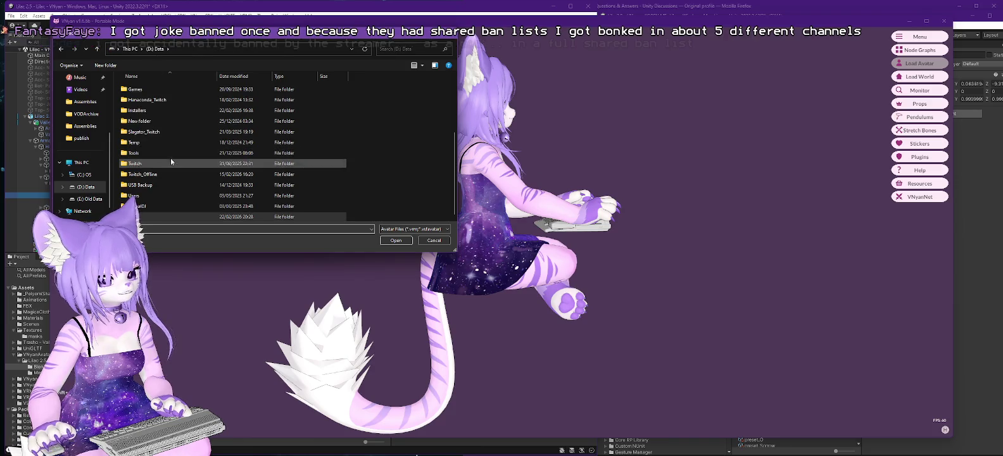
pyautogui.doubleClick(150, 163)
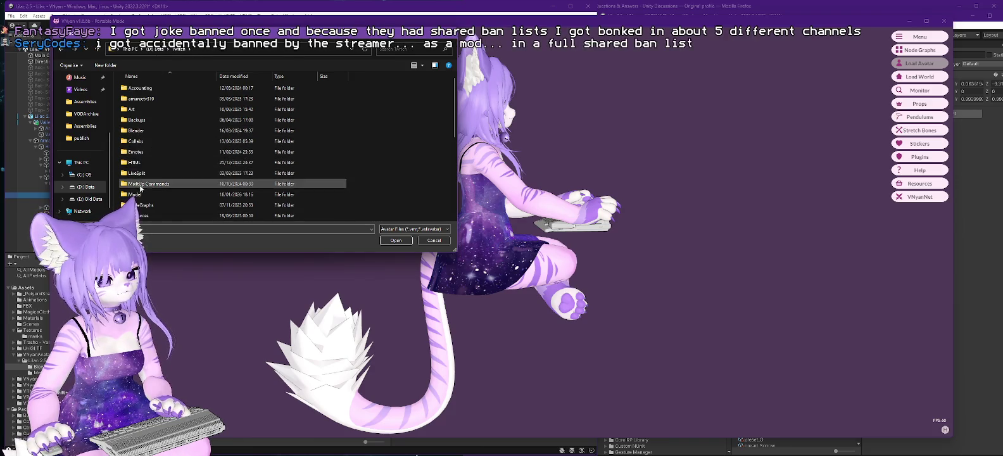
pyautogui.doubleClick(135, 194)
pyautogui.doubleClick(136, 109)
pyautogui.click(151, 110)
pyautogui.doubleClick(151, 110)
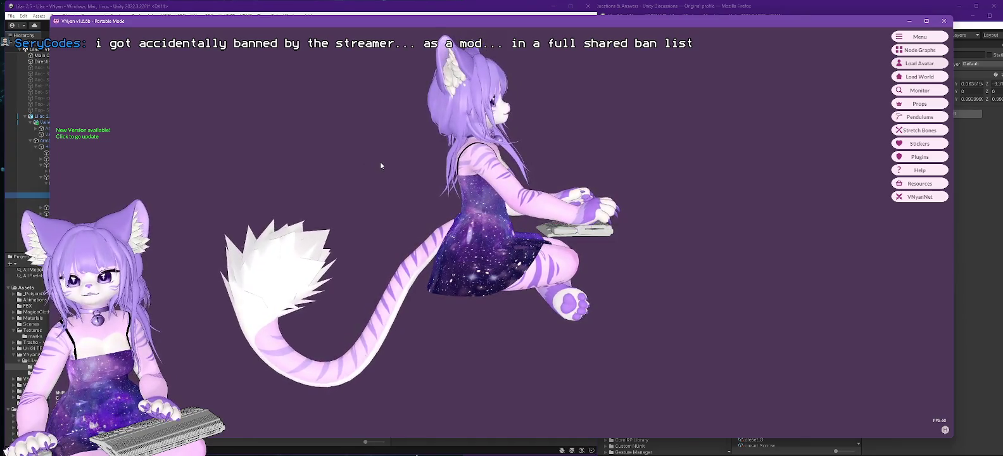
pyautogui.click(221, 7)
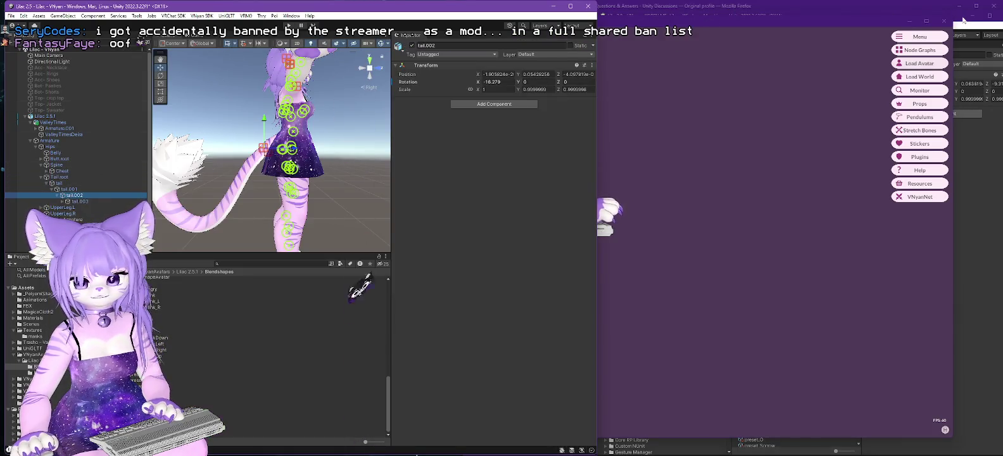
# - Review the Lilac 2.0 project's Magica Cloth - Tail settings and its tail.002 bone
pyautogui.click(728, 14)
pyautogui.scroll(6, 785, 165)
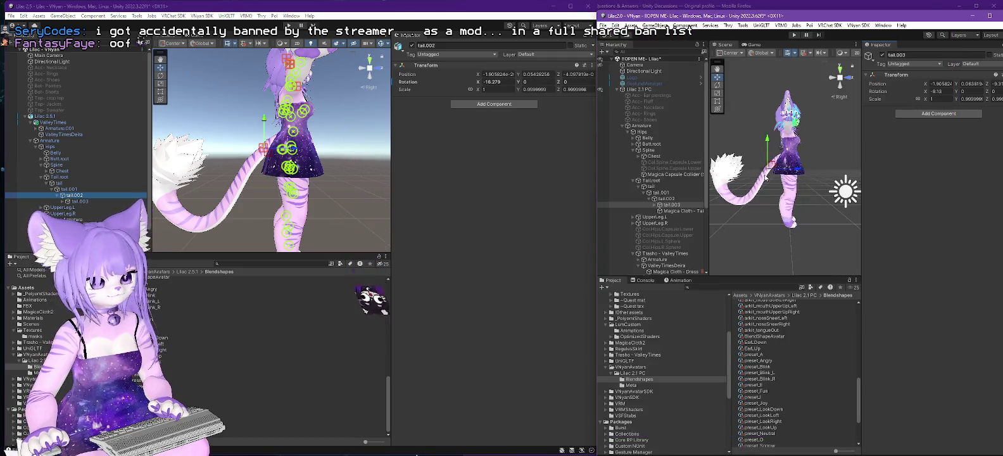
pyautogui.scroll(2, 768, 139)
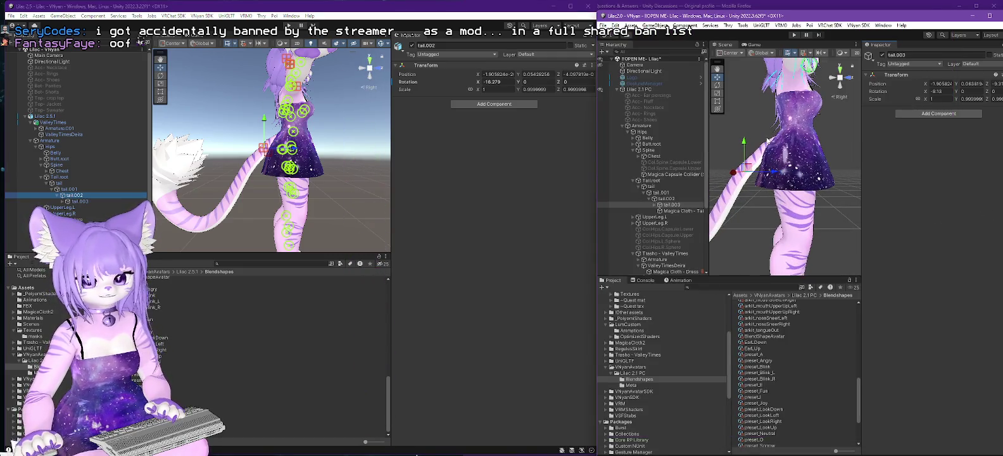
pyautogui.scroll(2, 774, 142)
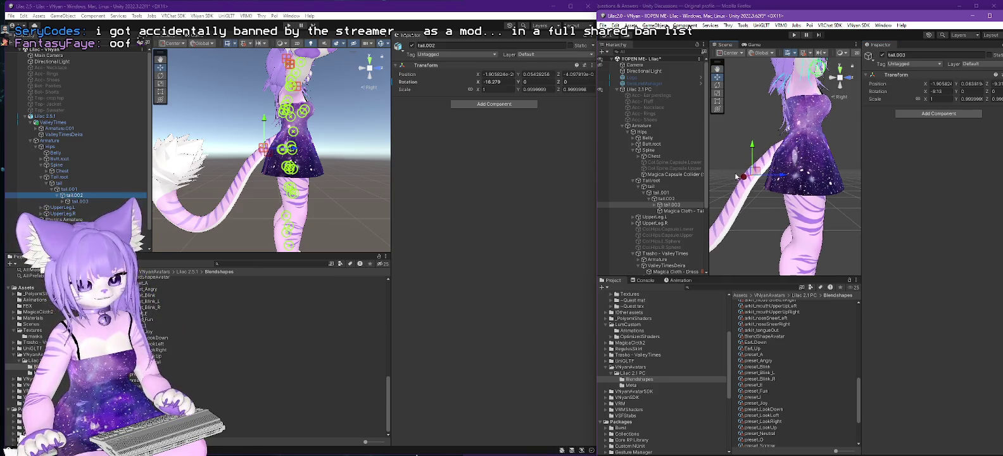
pyautogui.scroll(-5, 692, 185)
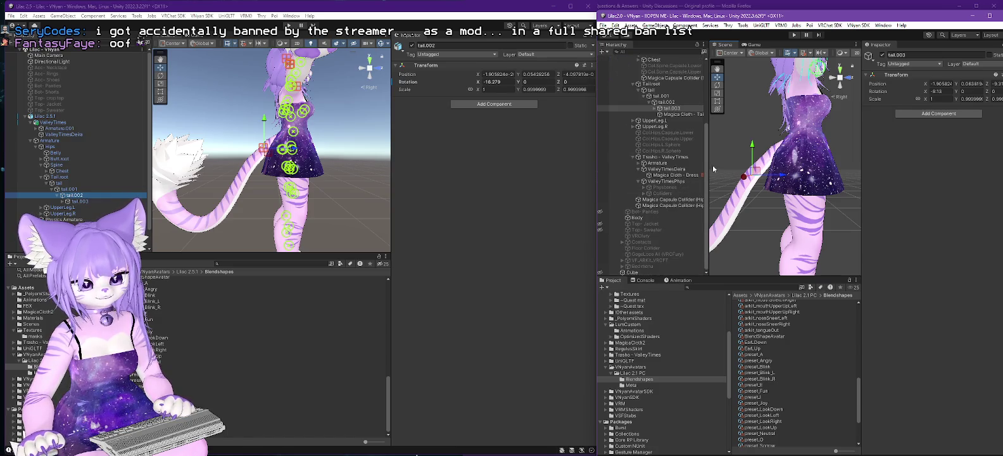
pyautogui.click(692, 116)
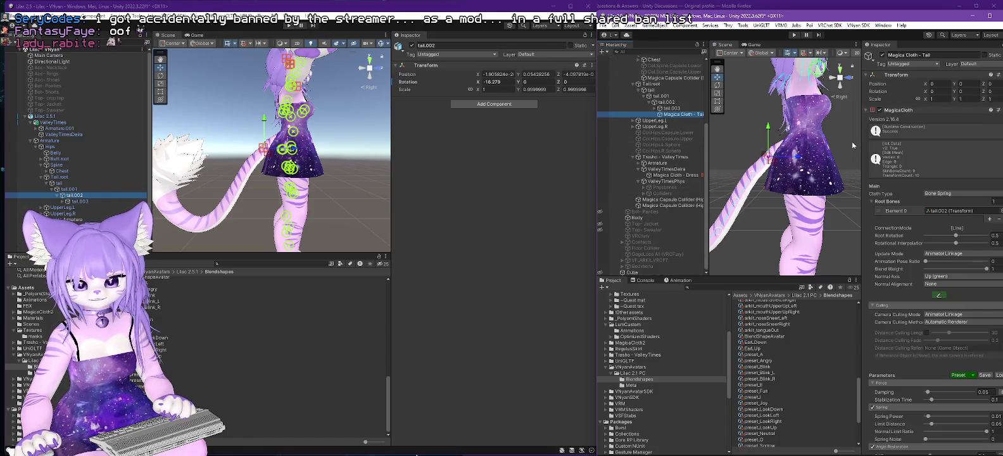
pyautogui.moveTo(862, 146); pyautogui.dragTo(818, 145)
pyautogui.scroll(-3, 900, 192)
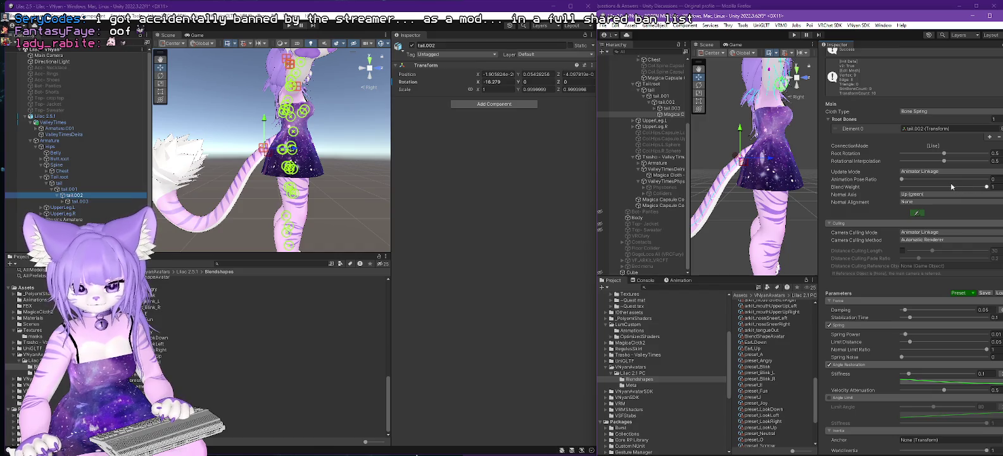
pyautogui.scroll(3, 909, 178)
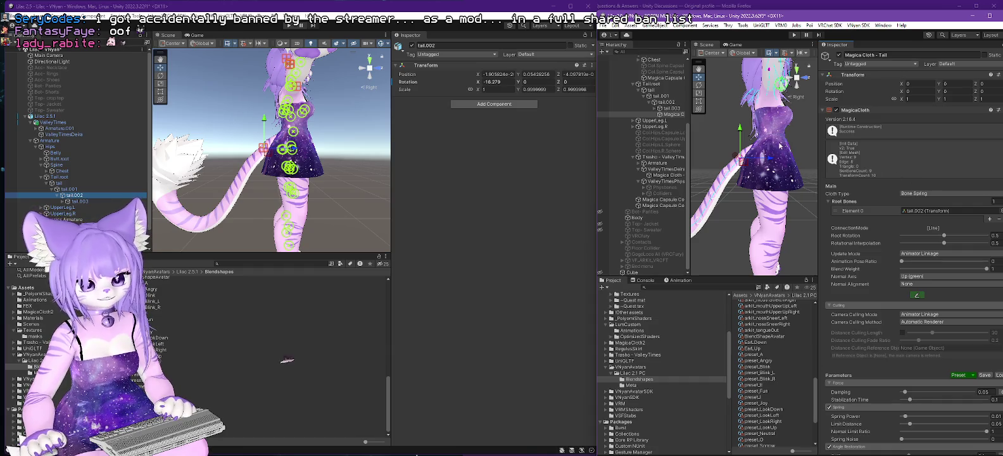
pyautogui.click(666, 103)
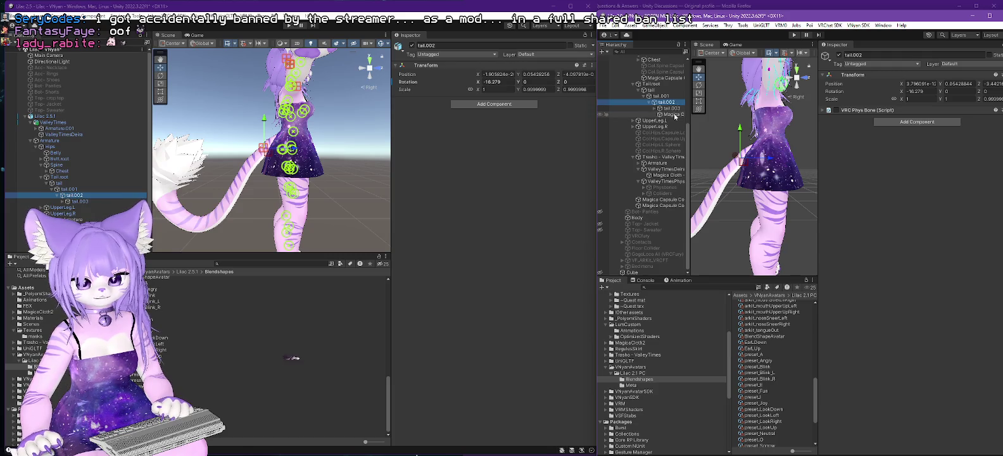
pyautogui.click(673, 115)
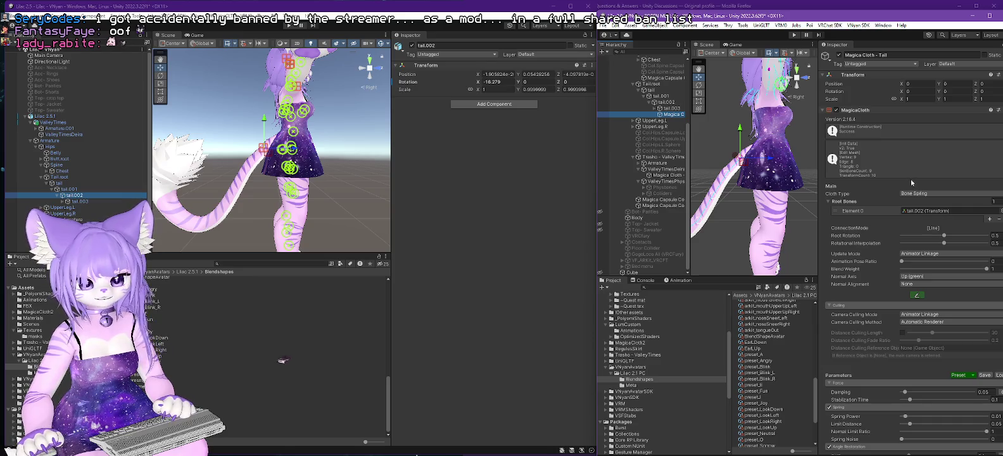
pyautogui.scroll(-3, 898, 173)
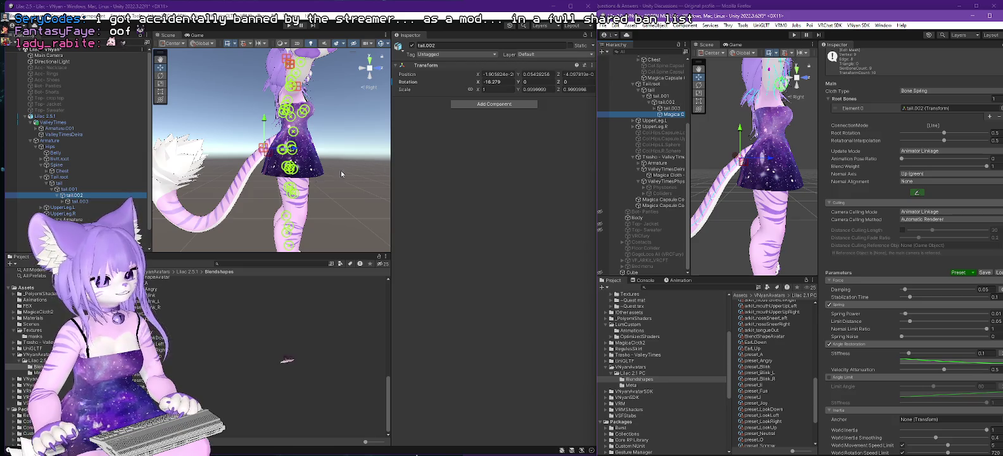
pyautogui.scroll(-2, 69, 190)
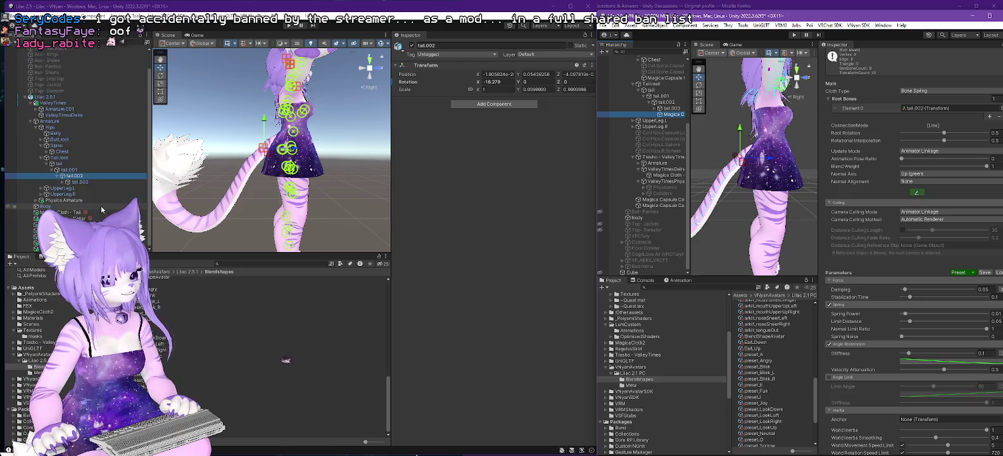
# - Set tail.003 as Root Bones Element 0 of Lilac 2.5.1's Magica Cloth - Tail
pyautogui.click(68, 213)
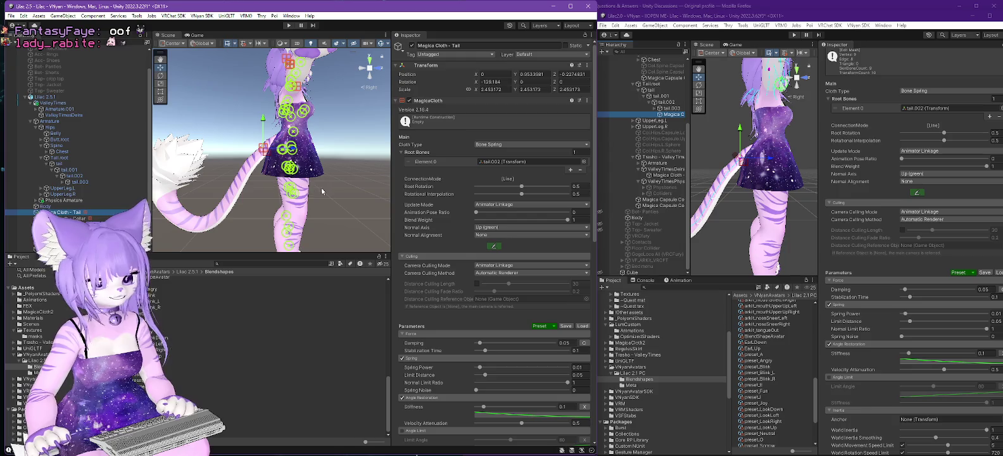
pyautogui.click(80, 183)
pyautogui.moveTo(80, 184); pyautogui.dragTo(503, 164)
pyautogui.click(51, 97)
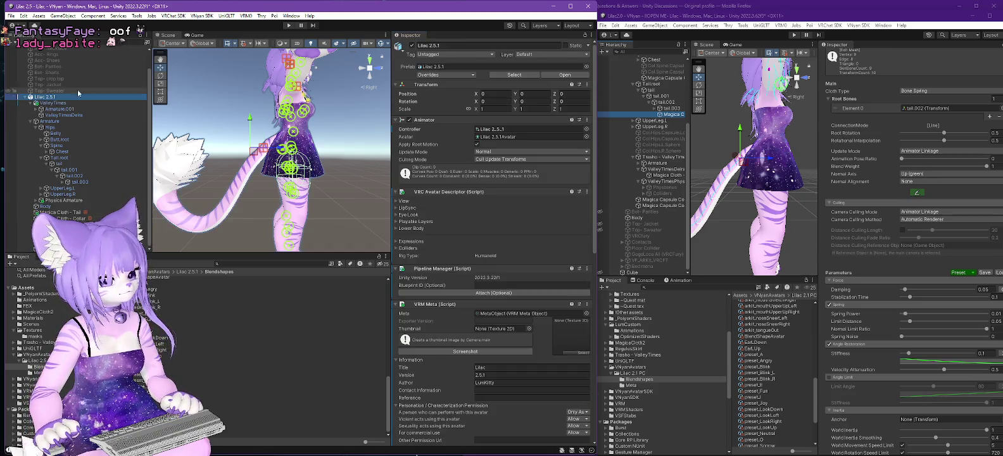
# - Export Lilac 2.5.1 via VNyan SDK as a VSFAvatar, replacing Lilac 2.5.1.vsfavatar
pyautogui.click(226, 15)
pyautogui.moveTo(202, 16)
pyautogui.moveTo(251, 41)
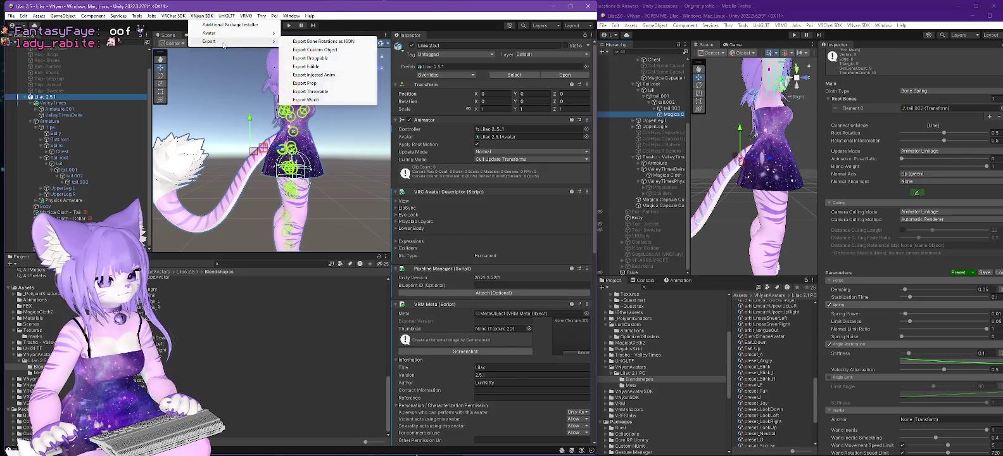
pyautogui.click(304, 33)
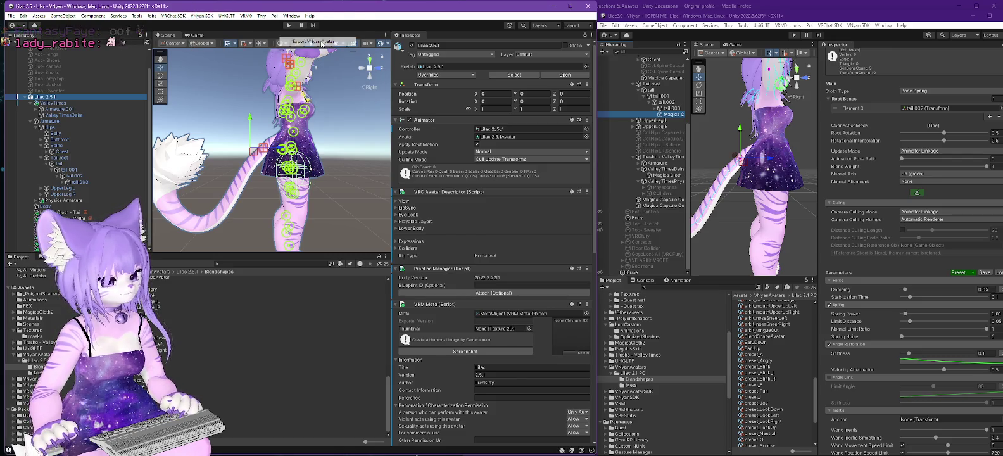
pyautogui.scroll(-4, 114, 158)
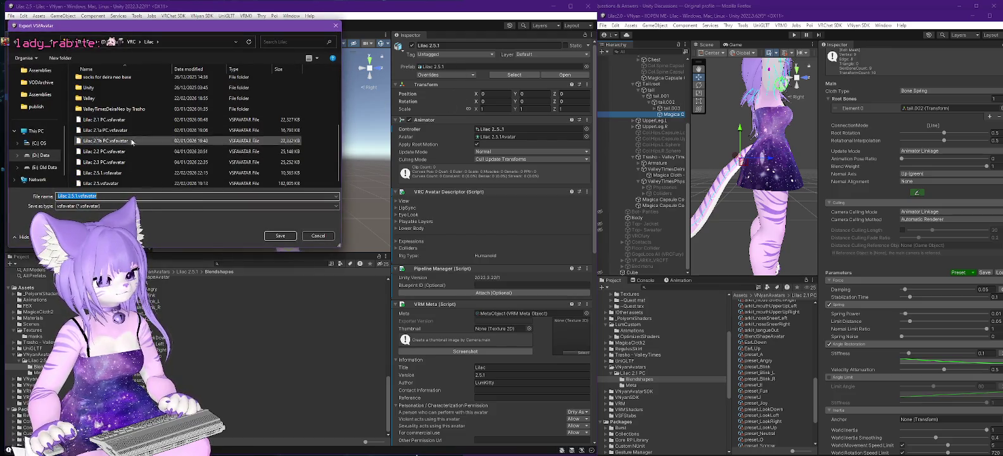
pyautogui.click(114, 174)
pyautogui.doubleClick(114, 174)
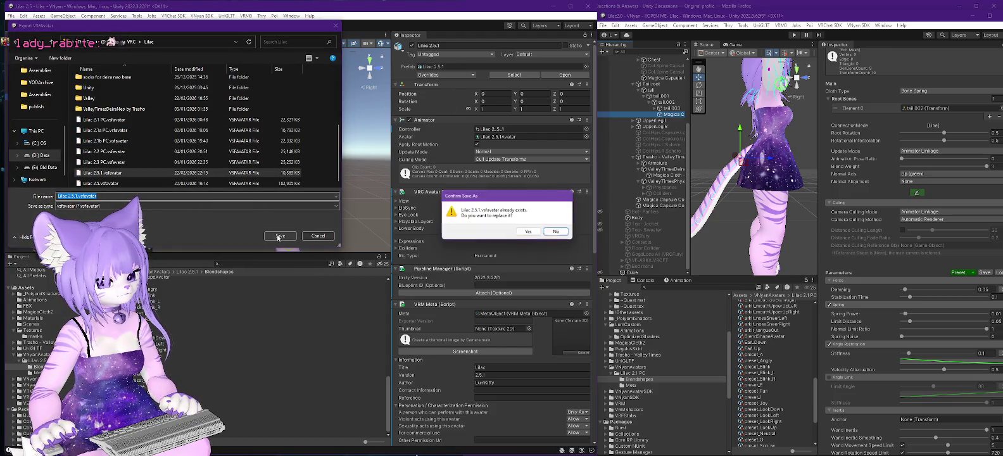
pyautogui.click(526, 232)
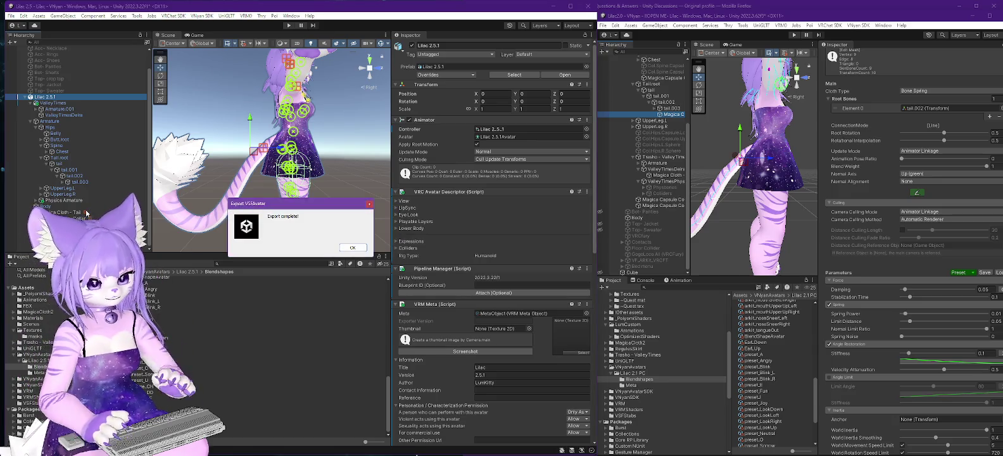
pyautogui.click(352, 247)
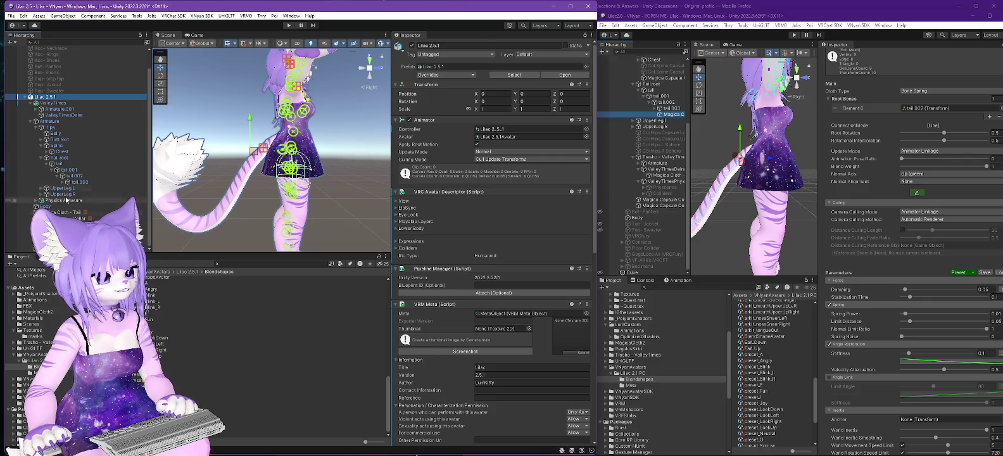
pyautogui.hotkey('alt', 'Tab')
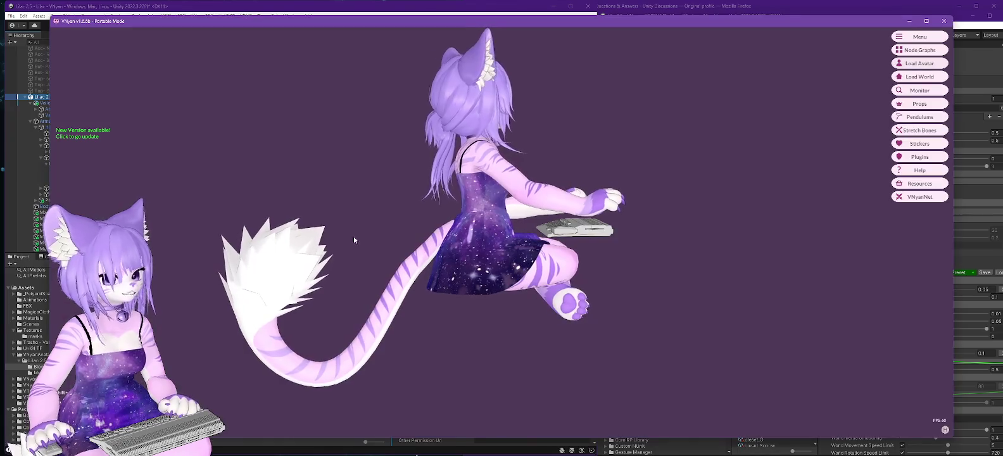
# - Load Lilac 2.5.1.vsfavatar from D:\Data\VRC\Lilac into VNyan, then return to Unity
pyautogui.click(931, 64)
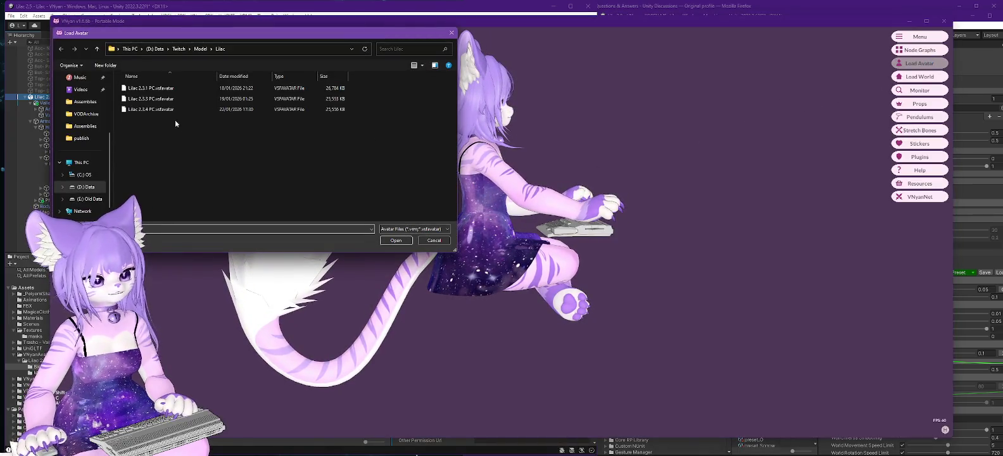
pyautogui.click(170, 49)
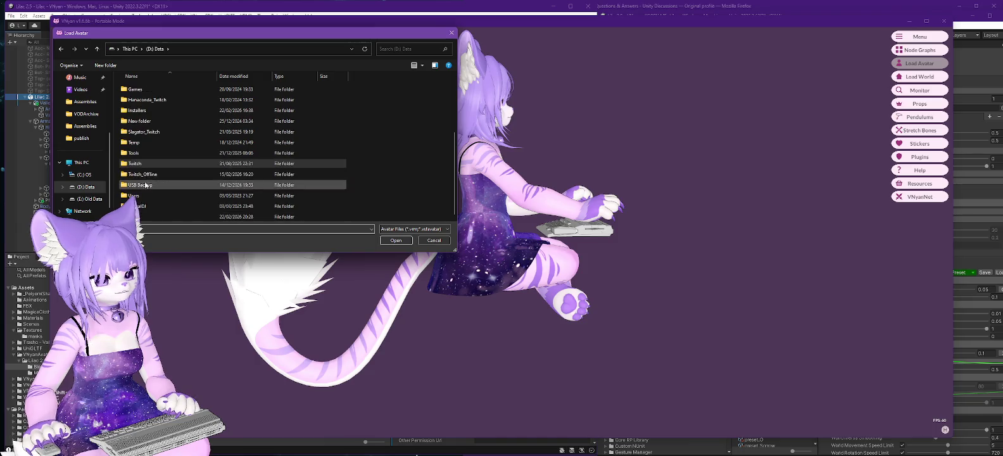
pyautogui.doubleClick(134, 183)
pyautogui.doubleClick(133, 89)
pyautogui.scroll(-3, 152, 164)
pyautogui.doubleClick(152, 185)
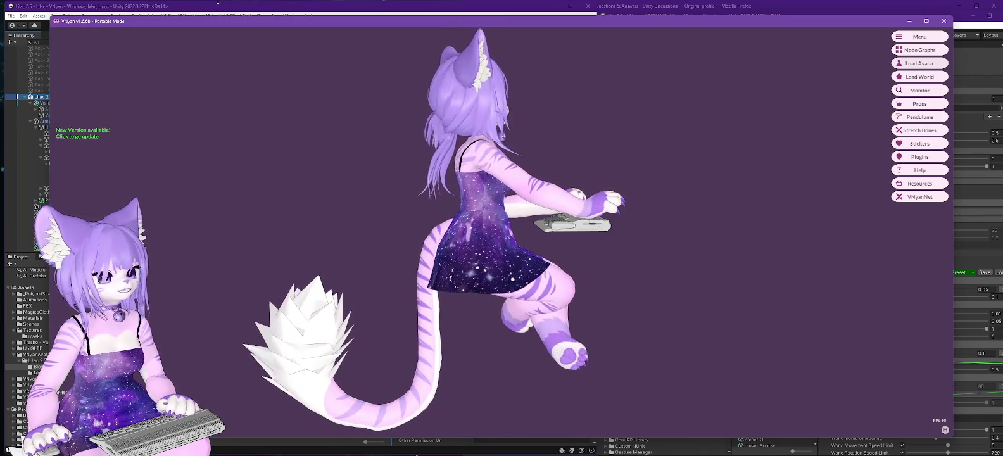
pyautogui.hotkey('alt', 'Tab')
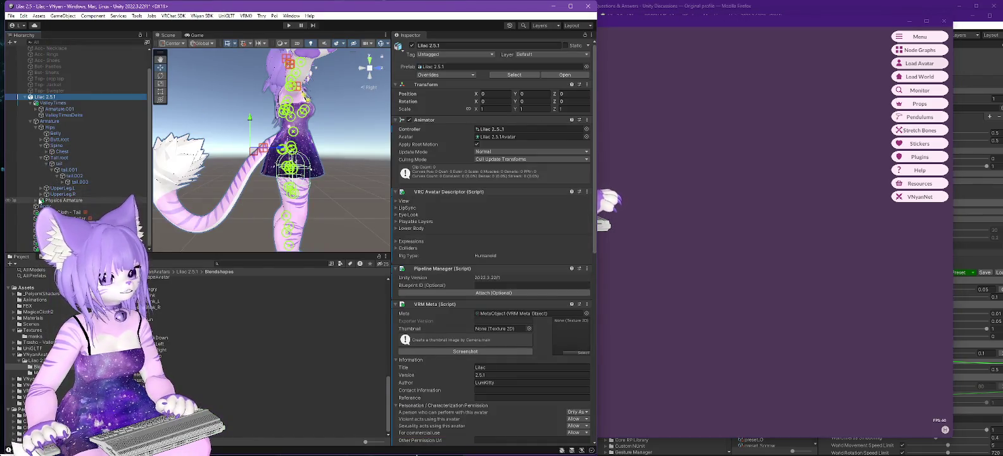
# - Set tail.002 as Root Bones Element 0 of the Magica Cloth - Tail
pyautogui.click(37, 201)
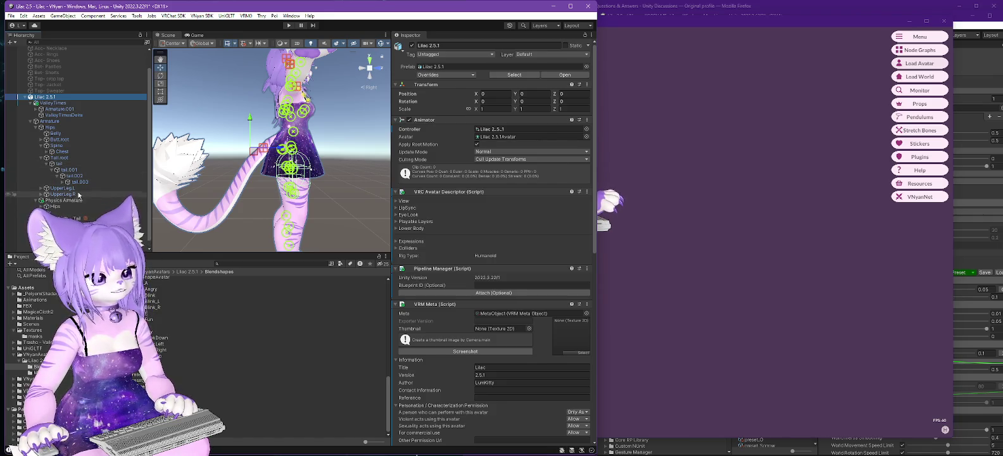
pyautogui.scroll(-1, 92, 190)
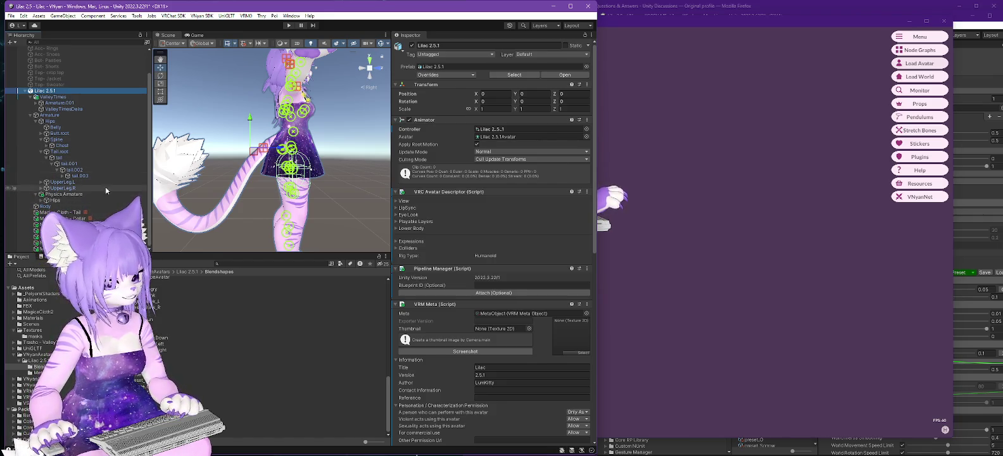
pyautogui.click(70, 213)
pyautogui.moveTo(92, 171); pyautogui.dragTo(520, 162)
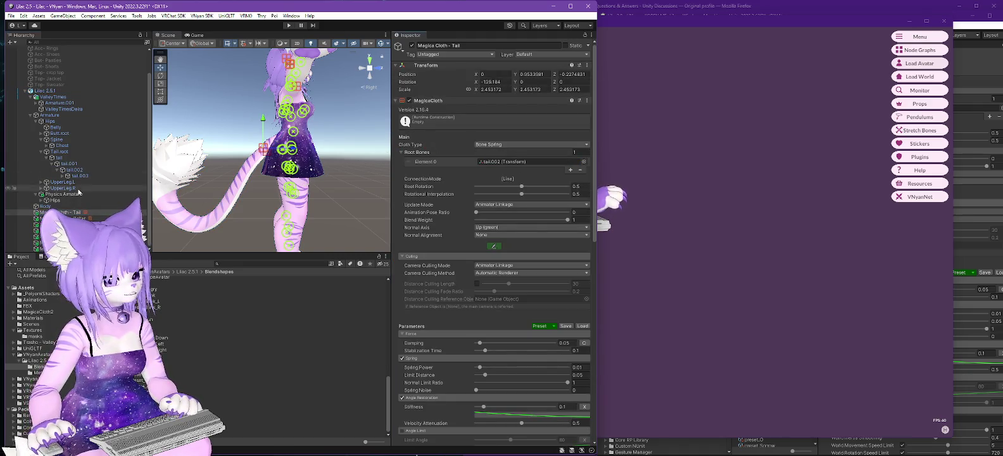
# - Compare the physics and Armature tail.002 bones, then delete the Physics Armature's Tail.root chain
pyautogui.scroll(-3, 92, 202)
pyautogui.click(48, 201)
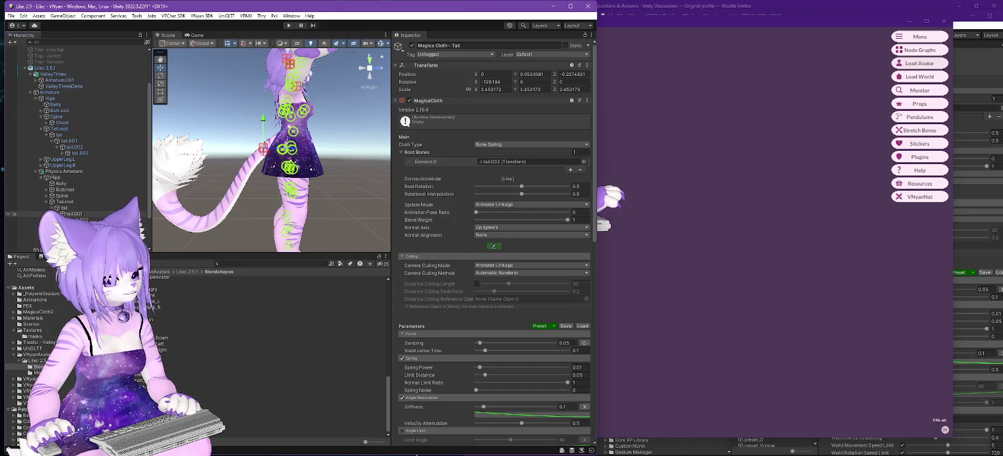
pyautogui.click(80, 219)
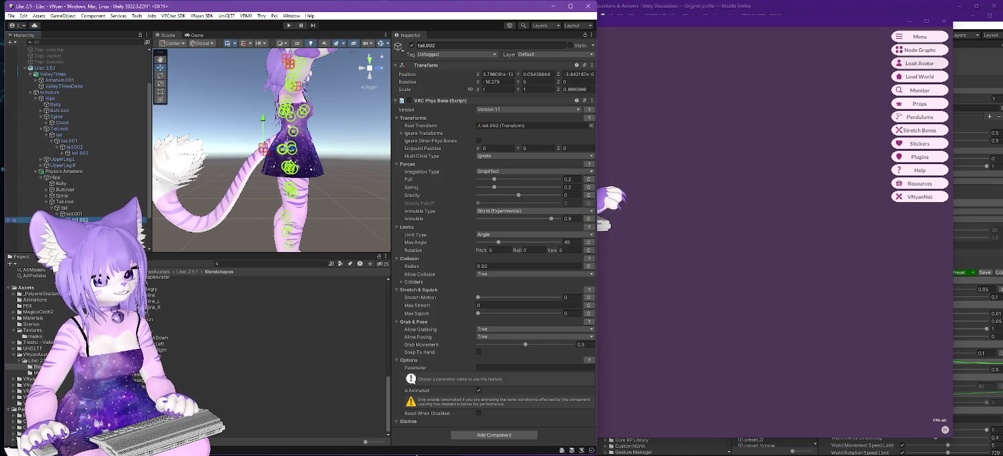
pyautogui.click(81, 149)
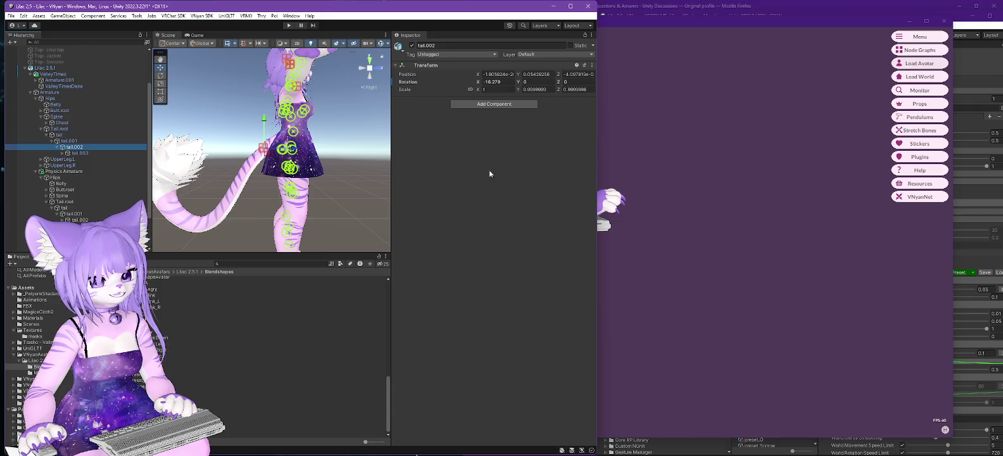
pyautogui.click(550, 89)
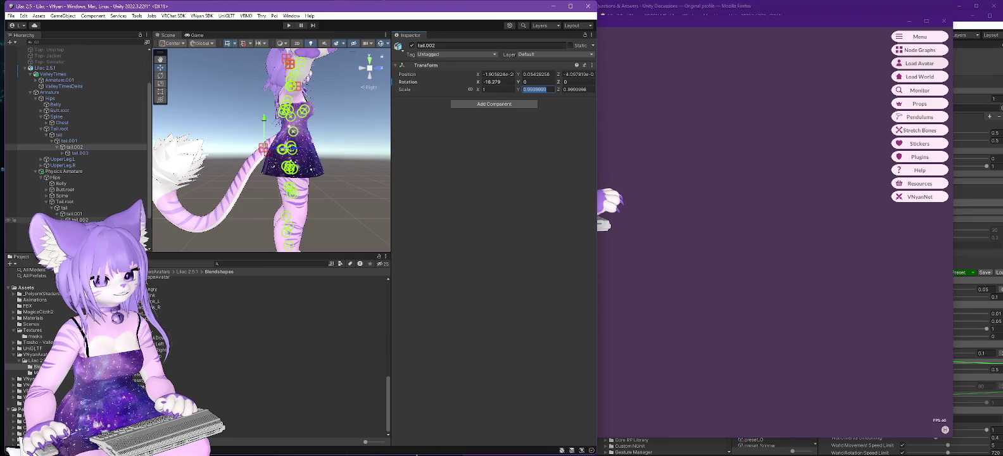
pyautogui.click(76, 220)
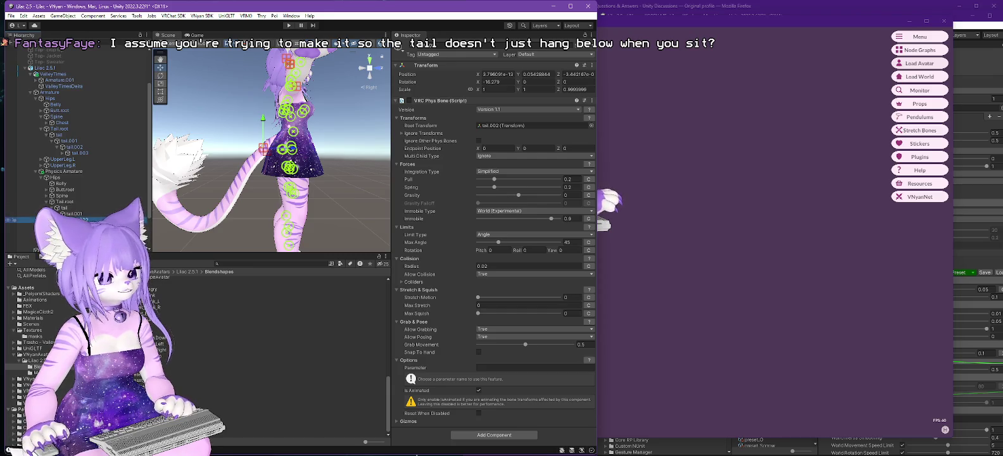
pyautogui.click(67, 202)
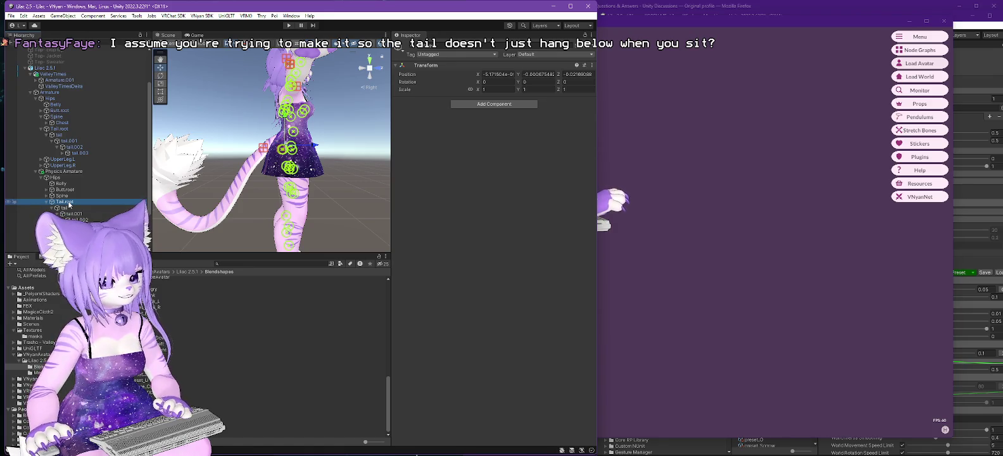
pyautogui.press('Delete')
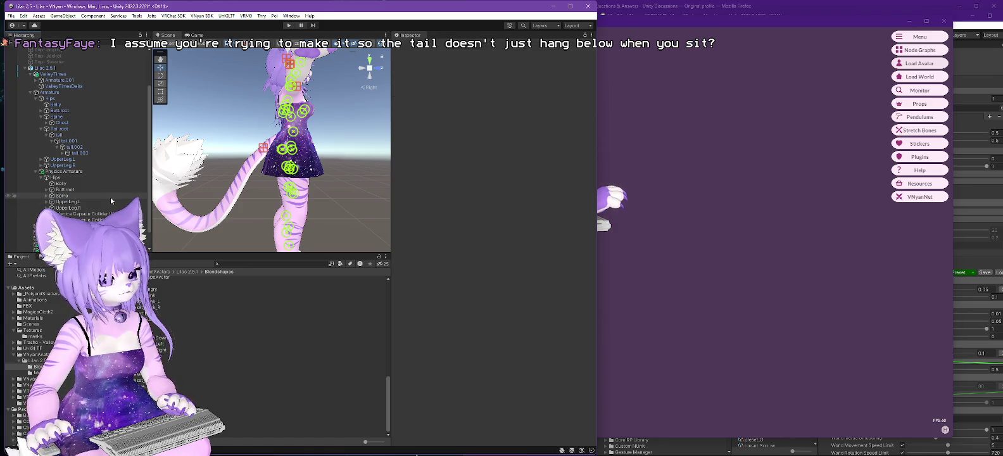
pyautogui.click(69, 68)
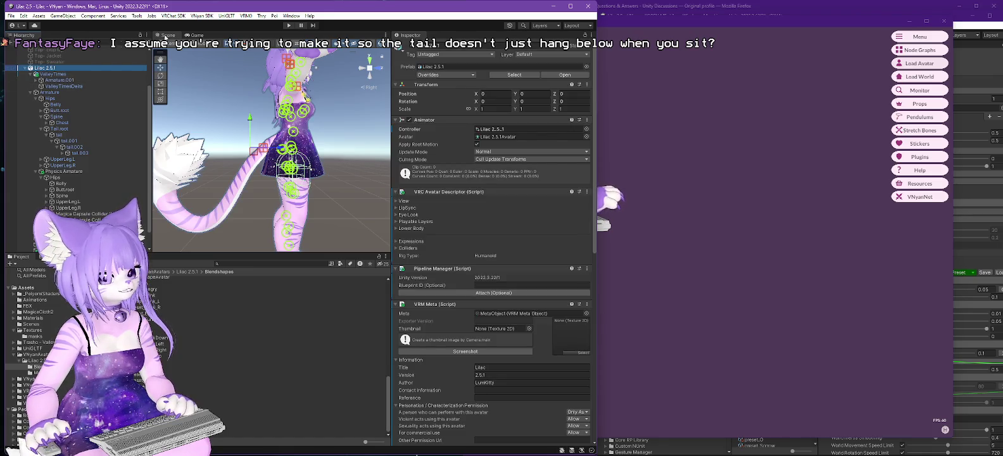
# - Overwrite Lilac 2.5.1.vsfavatar with a fresh VSFAvatar export, then open VNyan's avatar file browser
pyautogui.click(202, 15)
pyautogui.moveTo(214, 33)
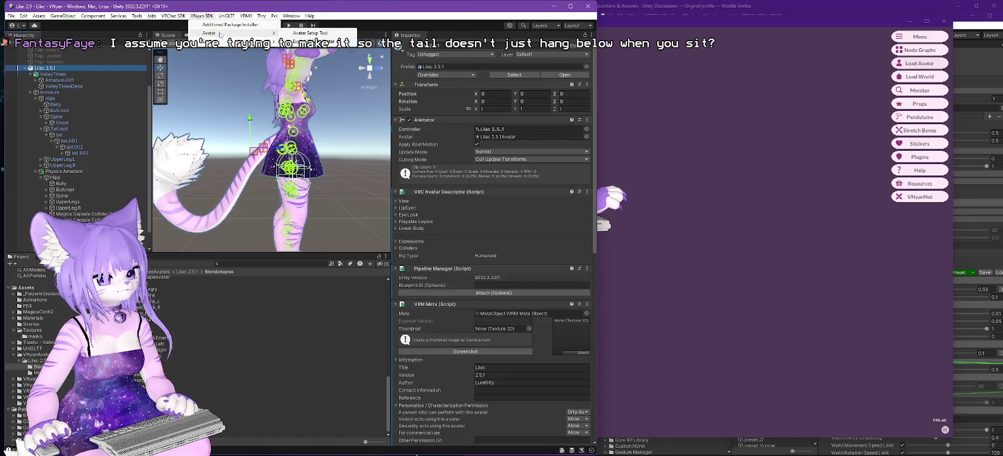
pyautogui.click(311, 43)
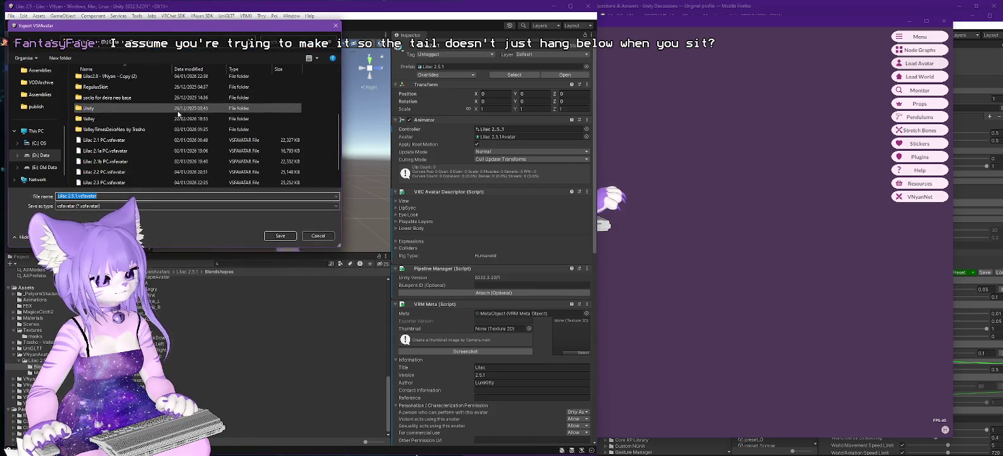
pyautogui.click(108, 173)
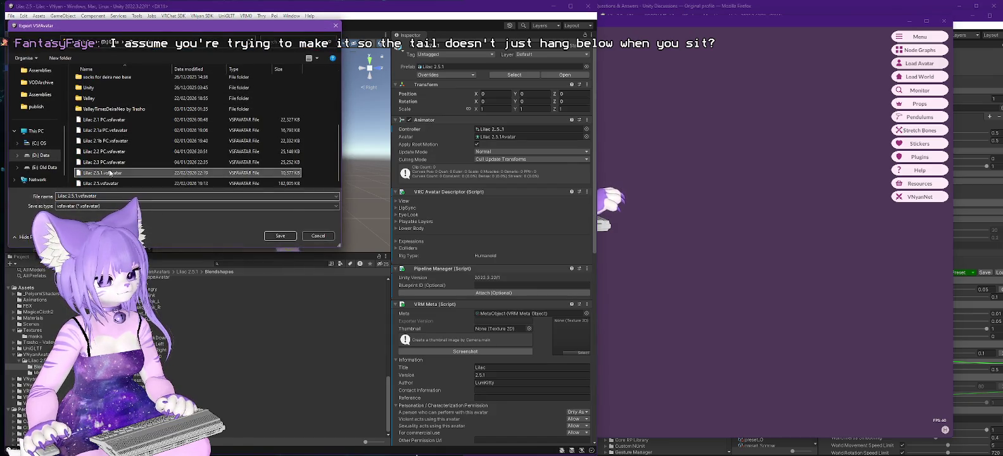
pyautogui.click(293, 234)
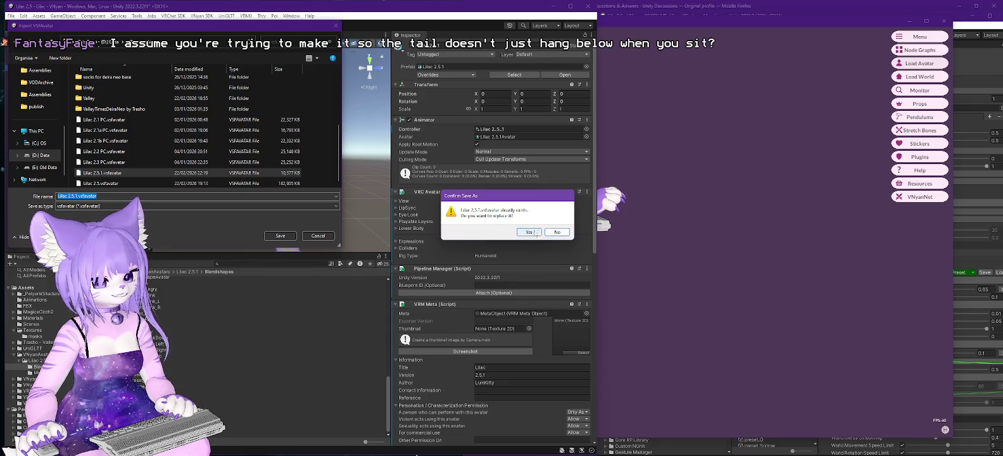
pyautogui.click(556, 233)
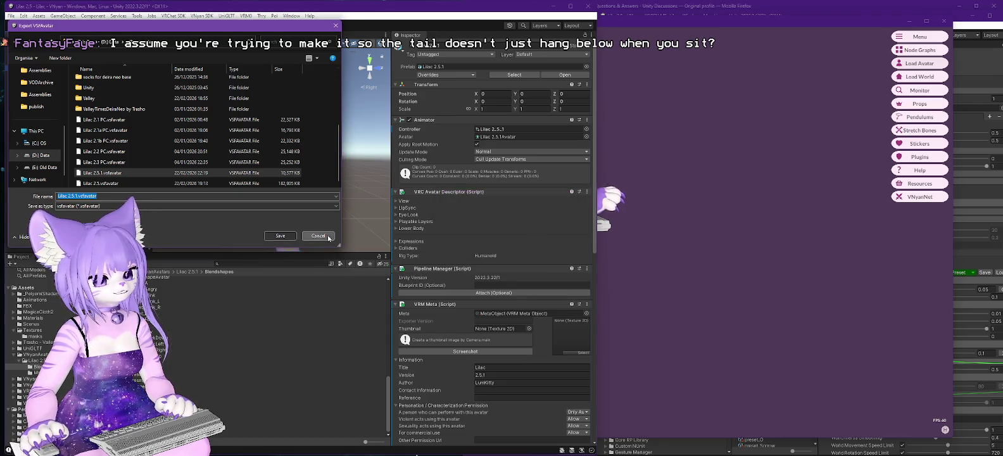
pyautogui.click(327, 237)
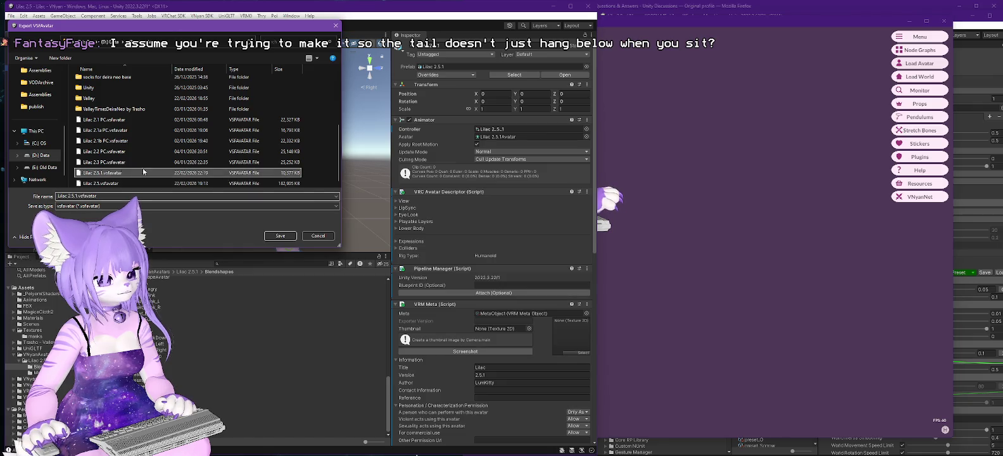
pyautogui.click(288, 235)
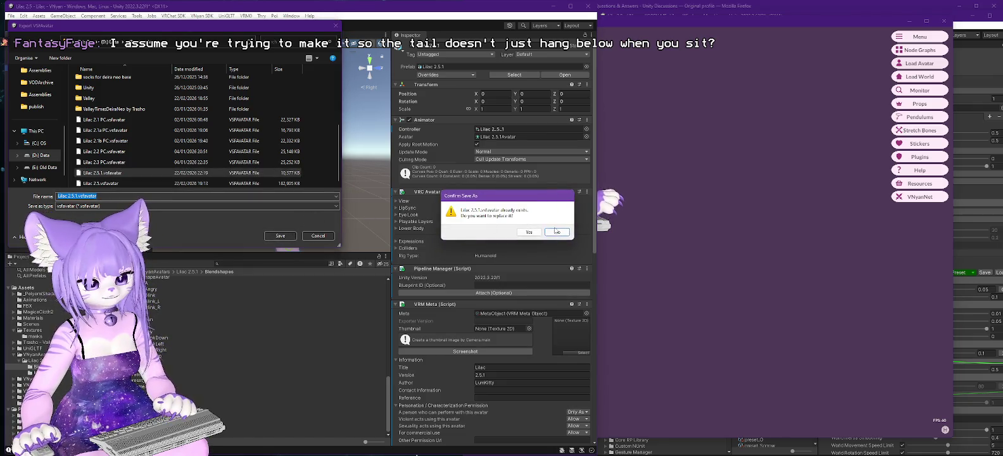
pyautogui.click(529, 231)
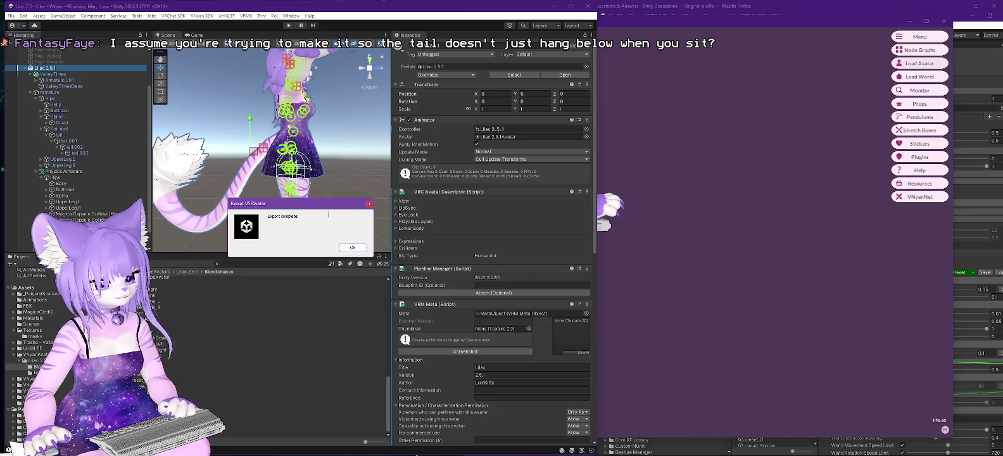
pyautogui.press('Return')
pyautogui.click(677, 169)
pyautogui.click(895, 65)
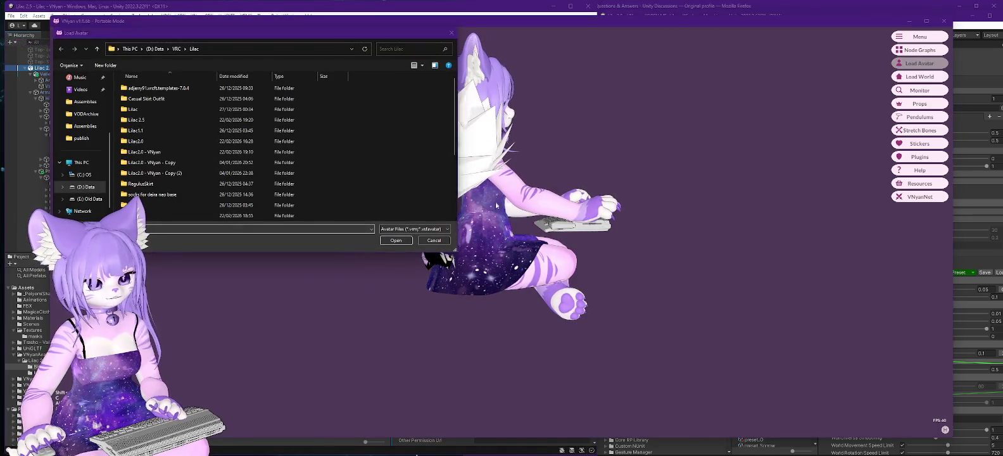
# - Load the re-exported Lilac 2.5.1.vsfavatar in VNyan and orbit behind it to inspect the tail
pyautogui.click(441, 239)
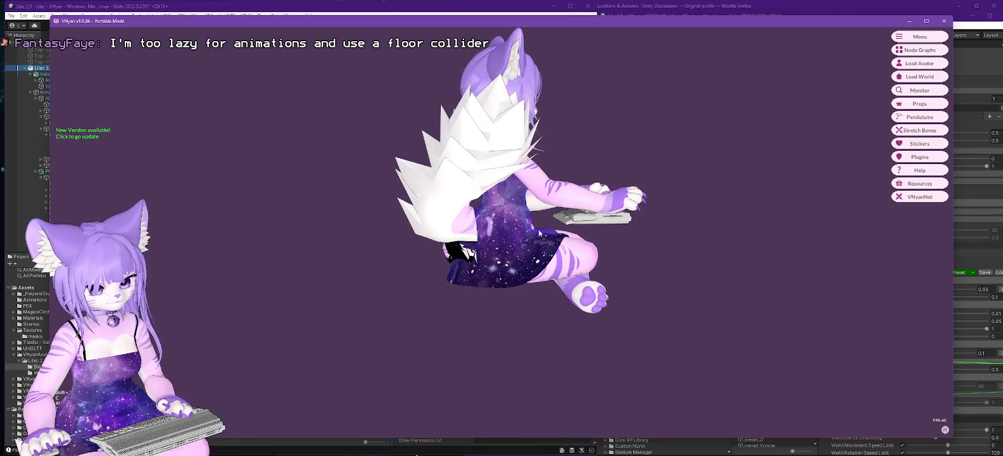
pyautogui.click(920, 62)
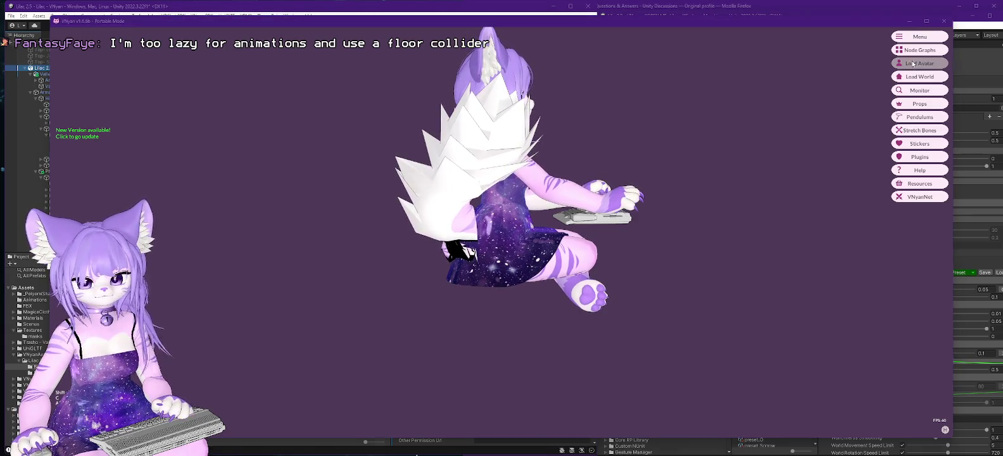
pyautogui.doubleClick(152, 195)
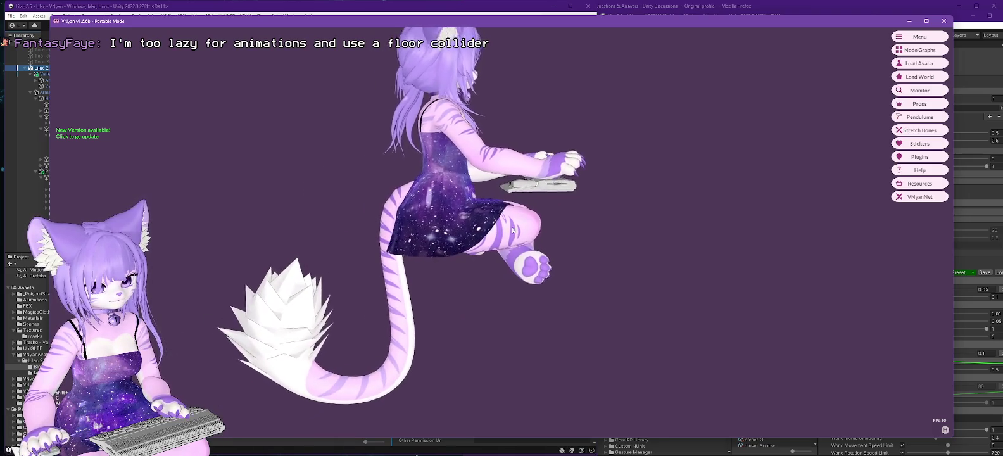
pyautogui.moveTo(551, 217)
pyautogui.mouseDown()
pyautogui.moveTo(598, 244)
pyautogui.moveTo(699, 247)
pyautogui.moveTo(647, 268)
pyautogui.moveTo(517, 272)
pyautogui.moveTo(473, 259)
pyautogui.moveTo(495, 254)
pyautogui.mouseUp()
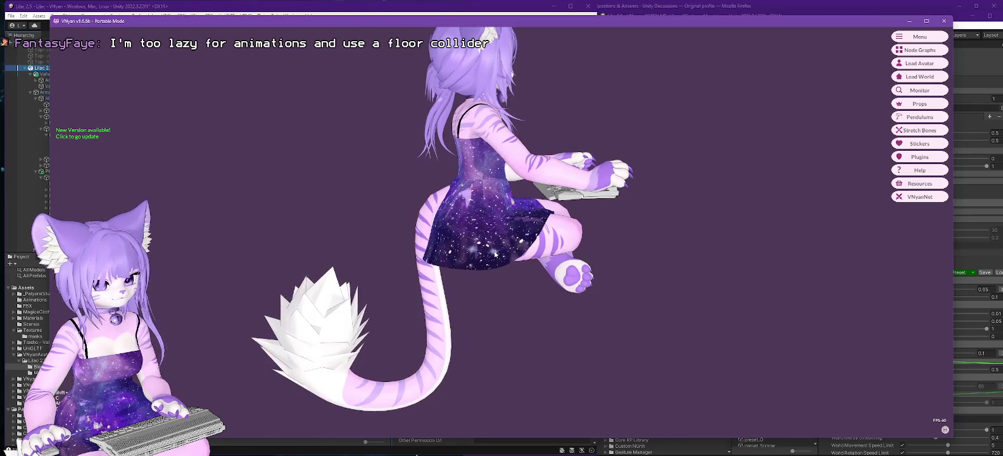
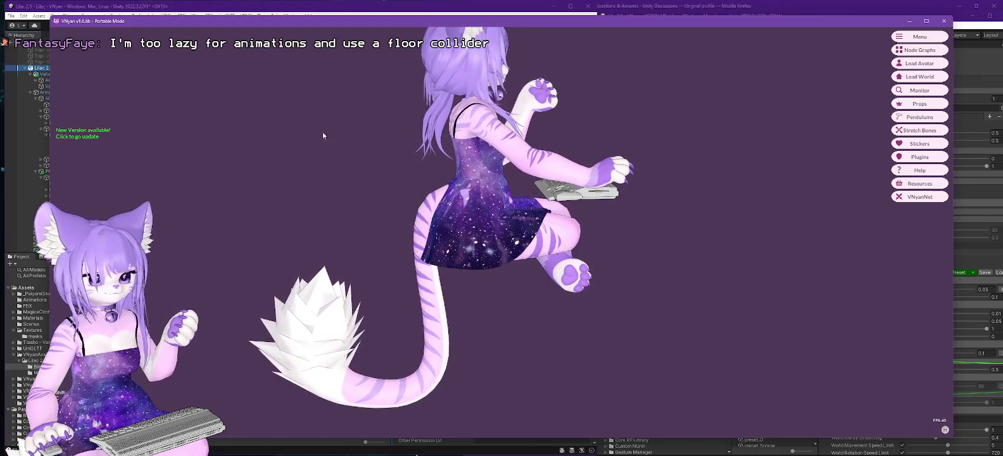
# - Look over the Lilac 2.5.1 avatar running in VNyan, then return to its Unity project
pyautogui.click(214, 9)
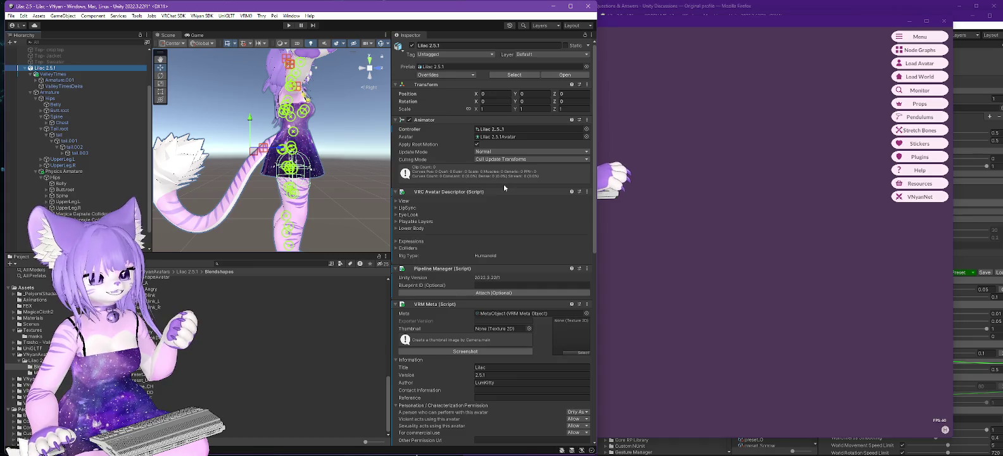
pyautogui.click(691, 160)
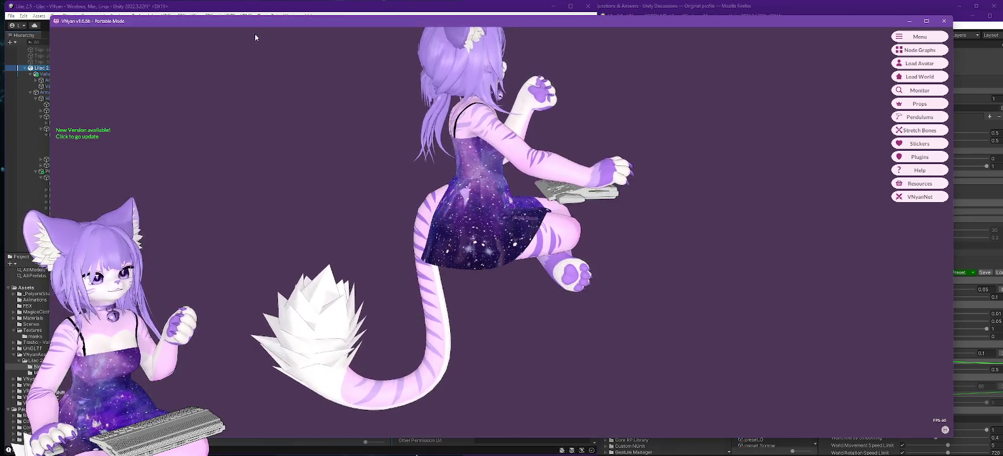
pyautogui.click(199, 7)
pyautogui.scroll(-1, 107, 140)
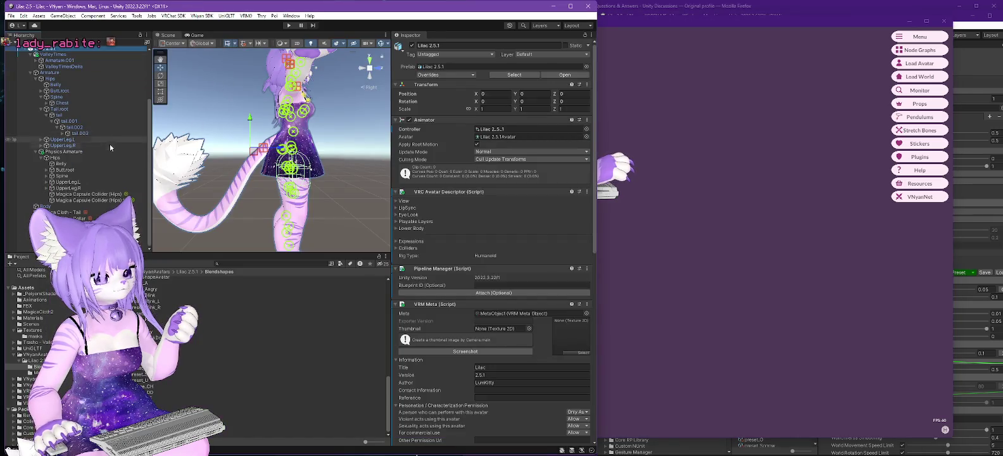
# - Review the Magica Cloth - Tail parameters and Collision Bones list, then begin renaming Physics Armature
pyautogui.click(75, 214)
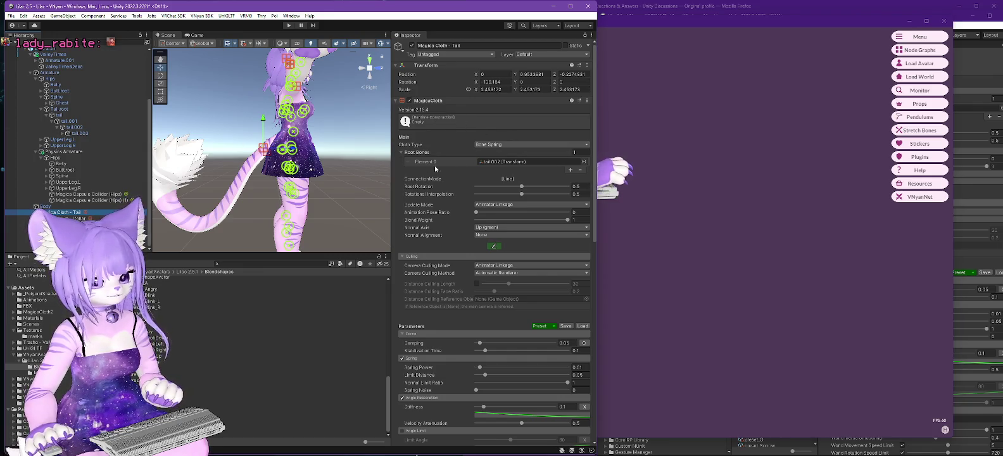
pyautogui.scroll(-5, 427, 168)
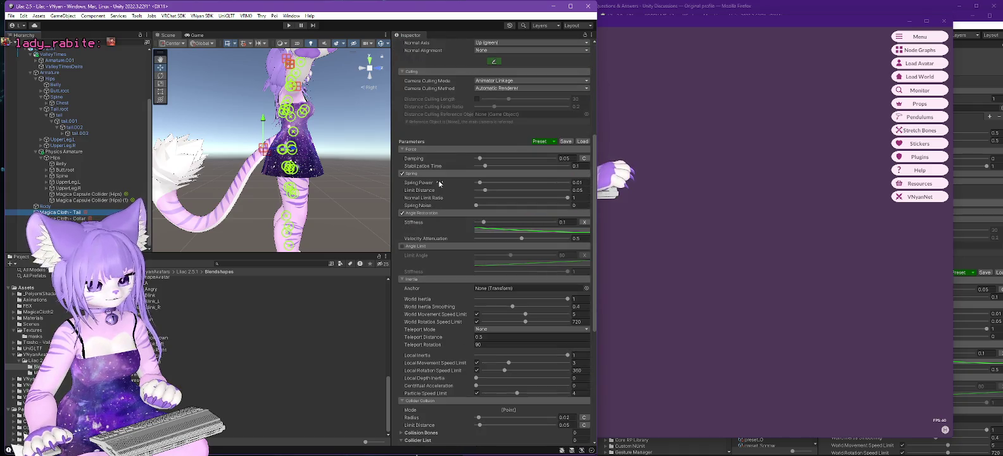
pyautogui.scroll(-5, 440, 184)
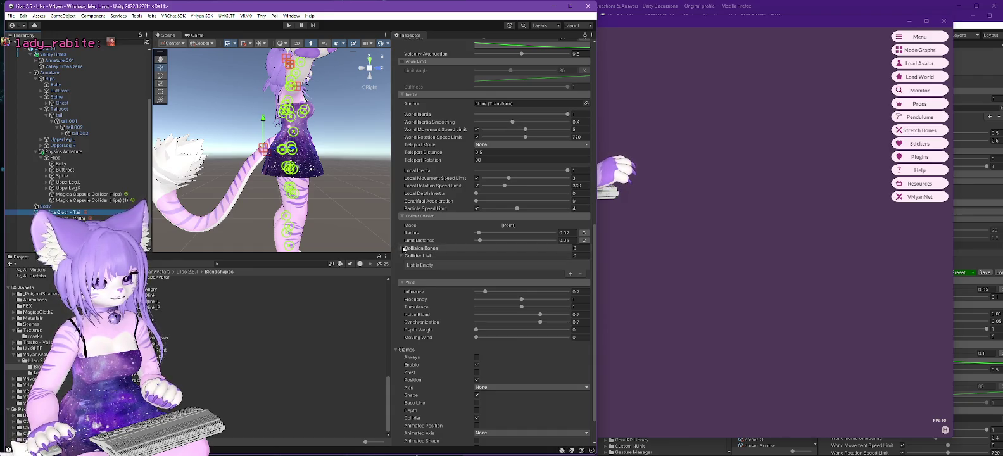
pyautogui.click(402, 249)
pyautogui.click(403, 249)
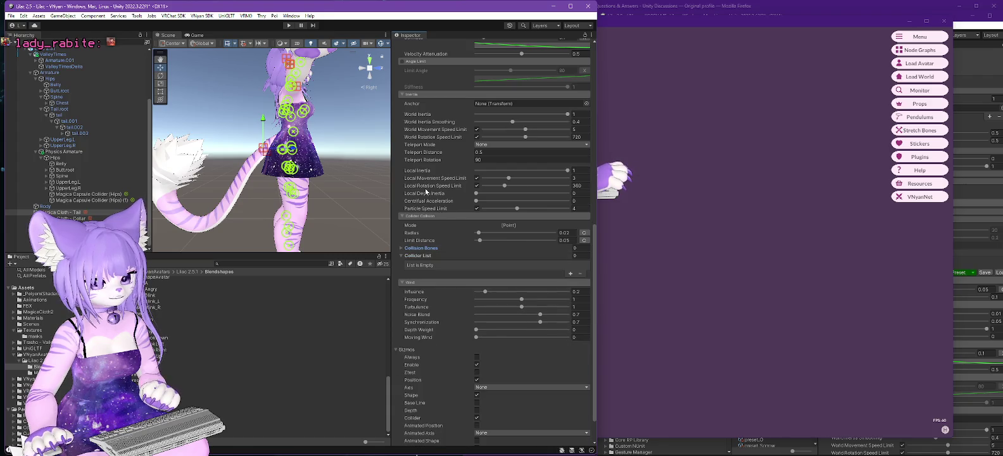
pyautogui.scroll(1, 425, 190)
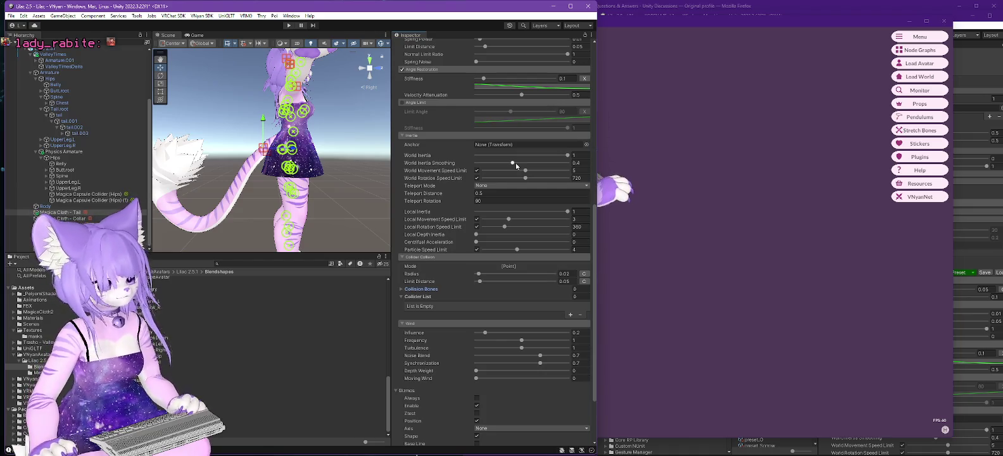
pyautogui.click(78, 153)
pyautogui.click(59, 153)
# - Rename the armature to 'Physics Armature (Magica)', check the tail.002 transform, and switch to VNyan's node graphs
pyautogui.write('(Magi')
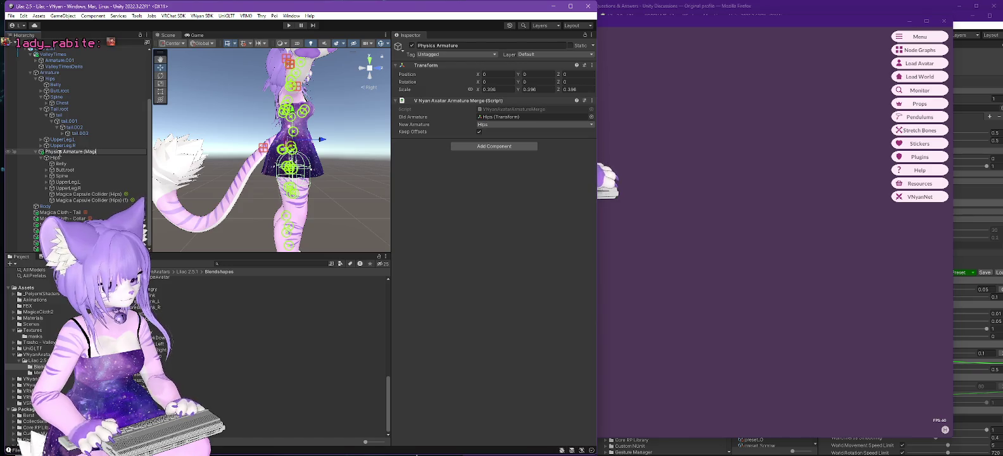
pyautogui.press('Return')
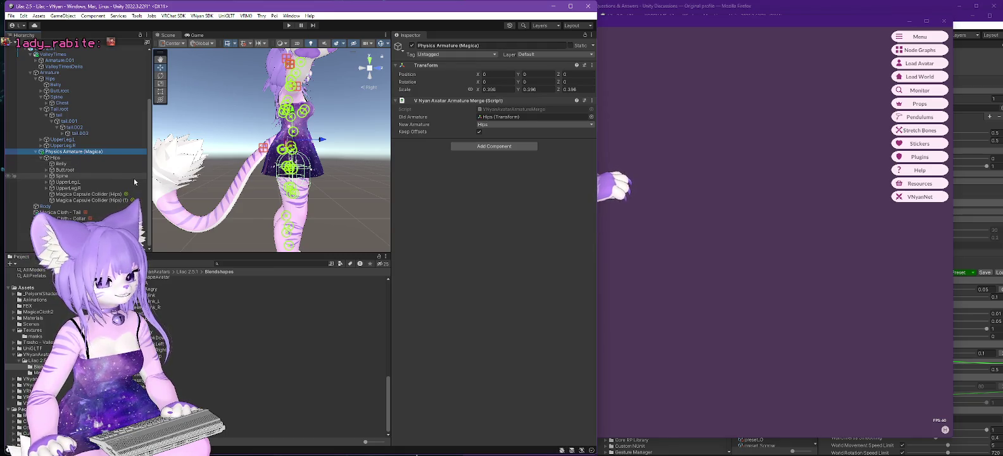
pyautogui.click(80, 128)
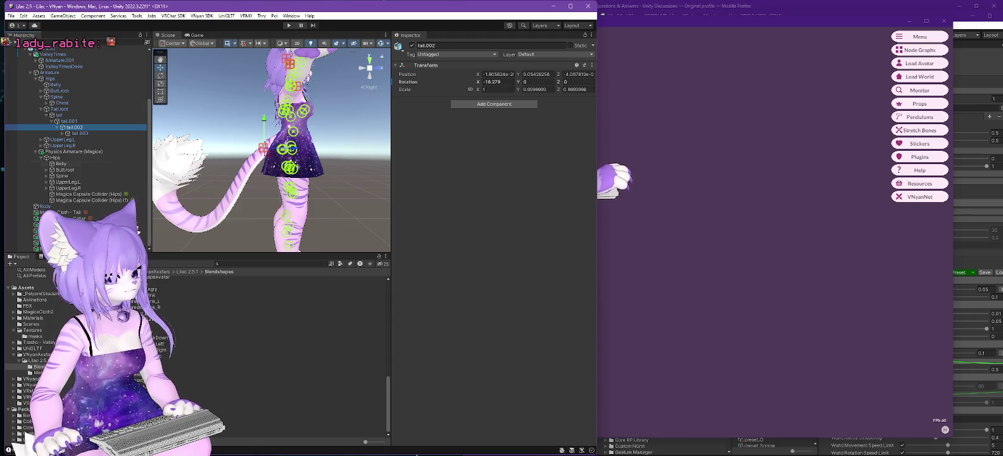
pyautogui.hotkey('alt', 'Tab')
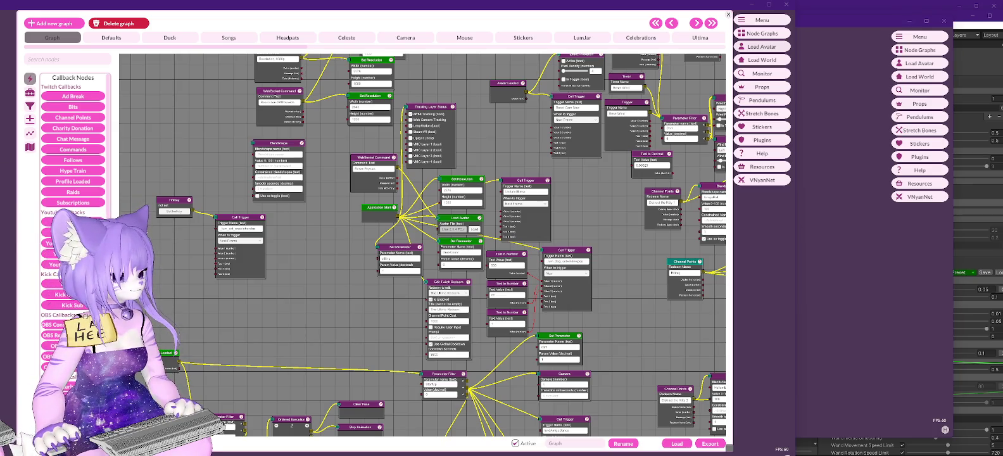
# - Rotate the VNyan avatar to inspect the tail, then bring up Load Avatar at the Lilac folder
pyautogui.hotkey('alt', 'Tab')
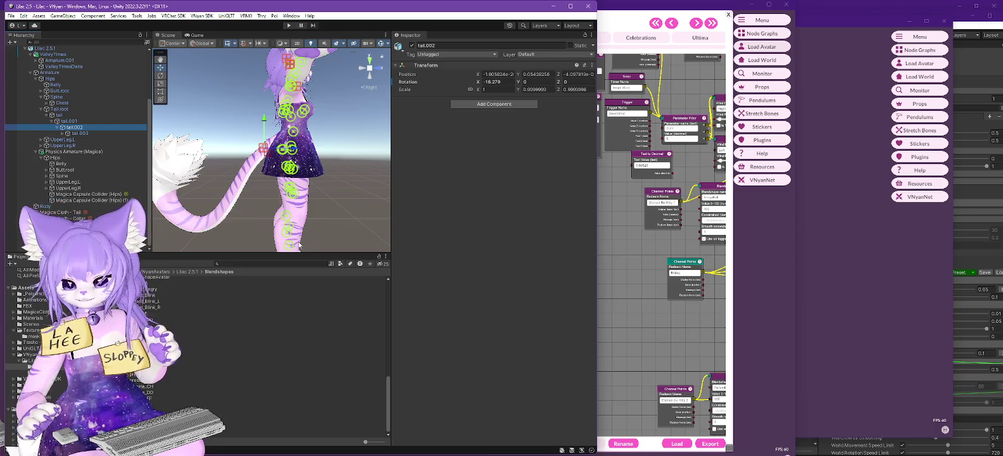
pyautogui.click(848, 239)
pyautogui.moveTo(690, 255); pyautogui.dragTo(591, 278)
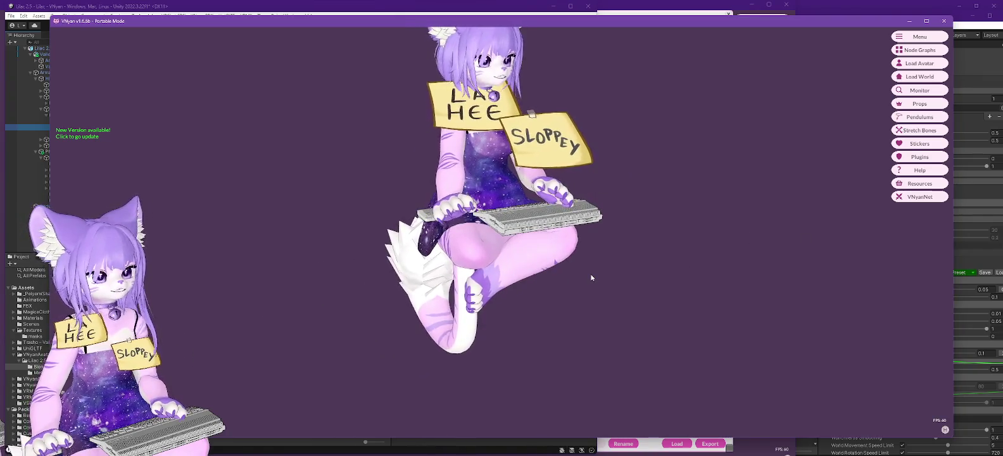
pyautogui.moveTo(592, 276)
pyautogui.mouseDown()
pyautogui.moveTo(723, 269)
pyautogui.moveTo(609, 277)
pyautogui.mouseUp()
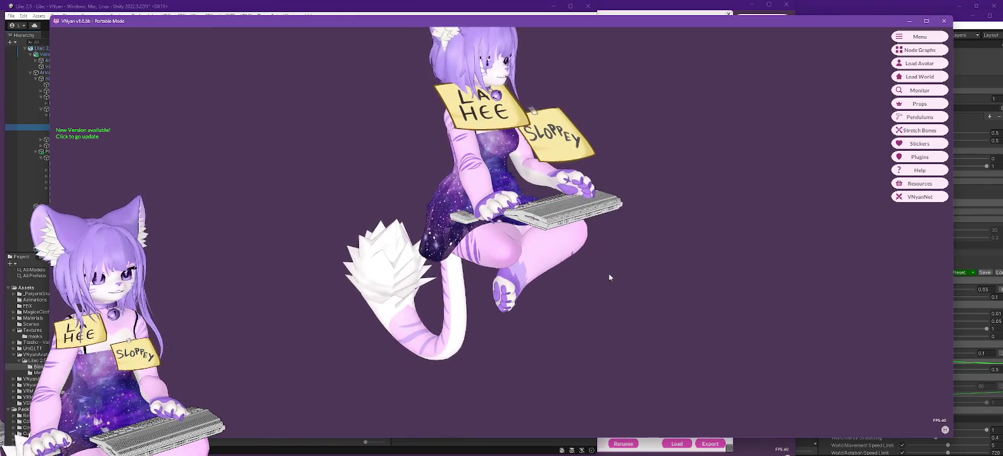
pyautogui.click(919, 63)
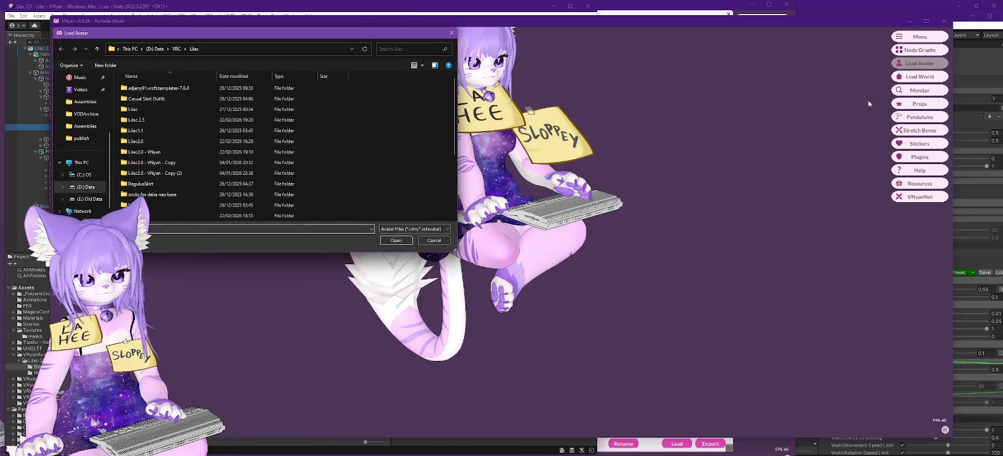